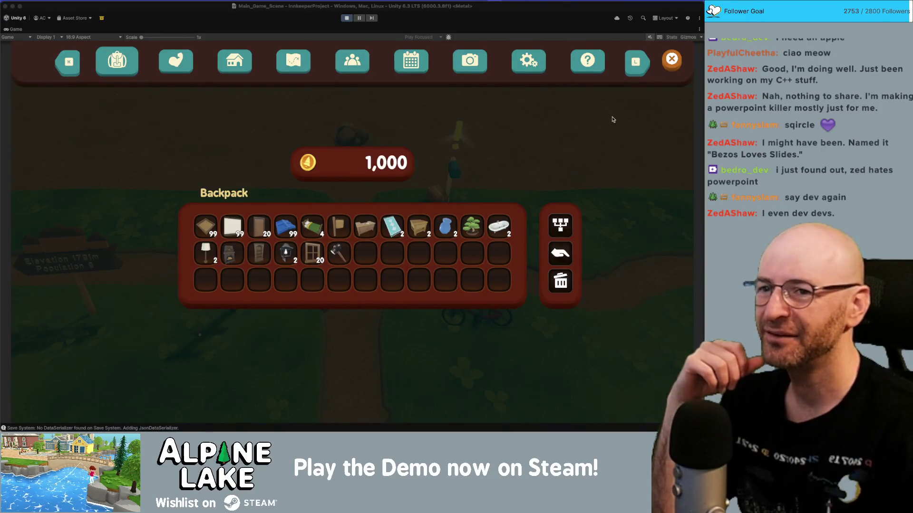
Scale the Game view up to 5x to examine the backpack slots.
click(585, 129)
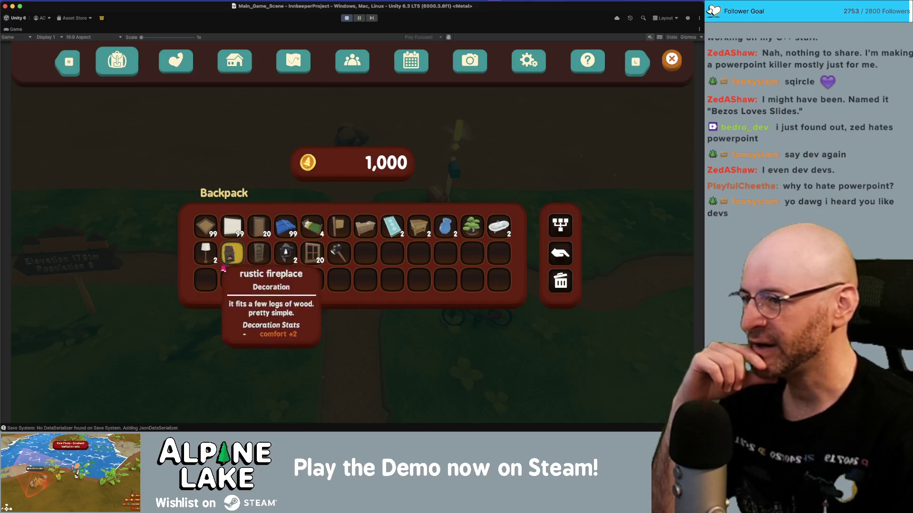
mouse_move(257, 253)
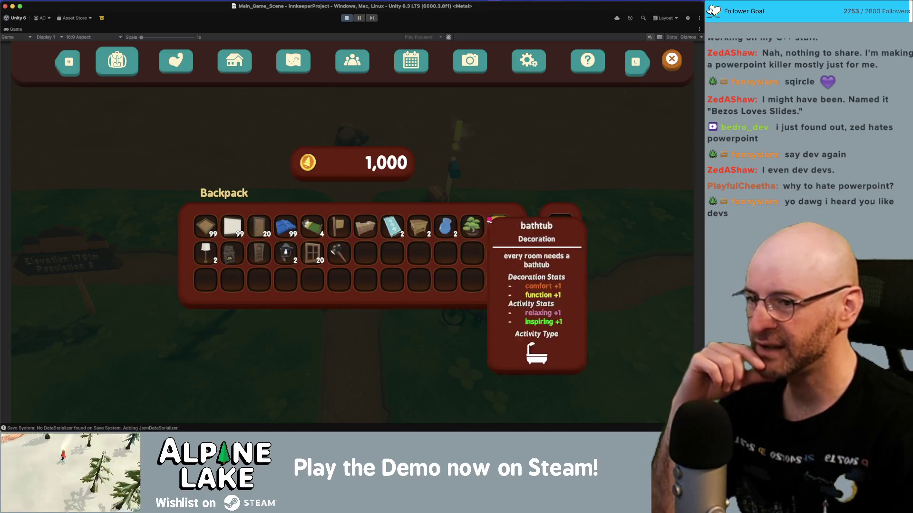
mouse_move(229, 235)
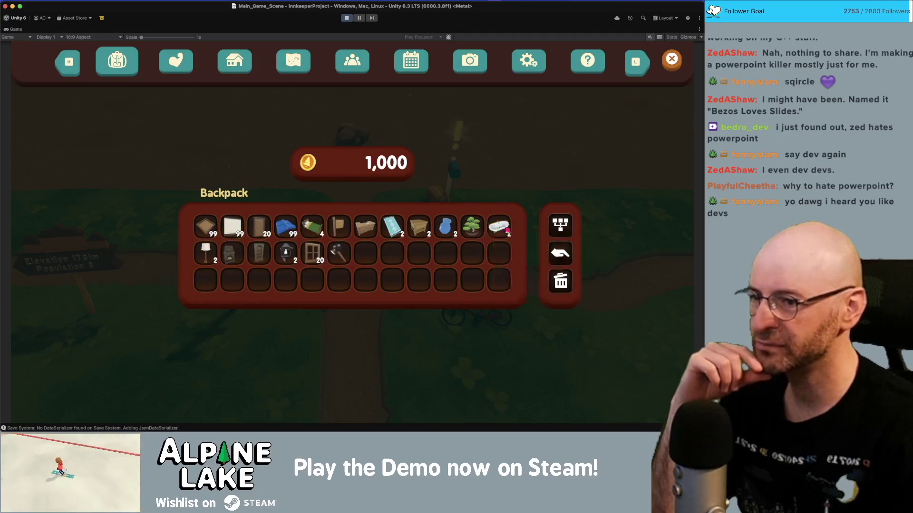
mouse_move(497, 240)
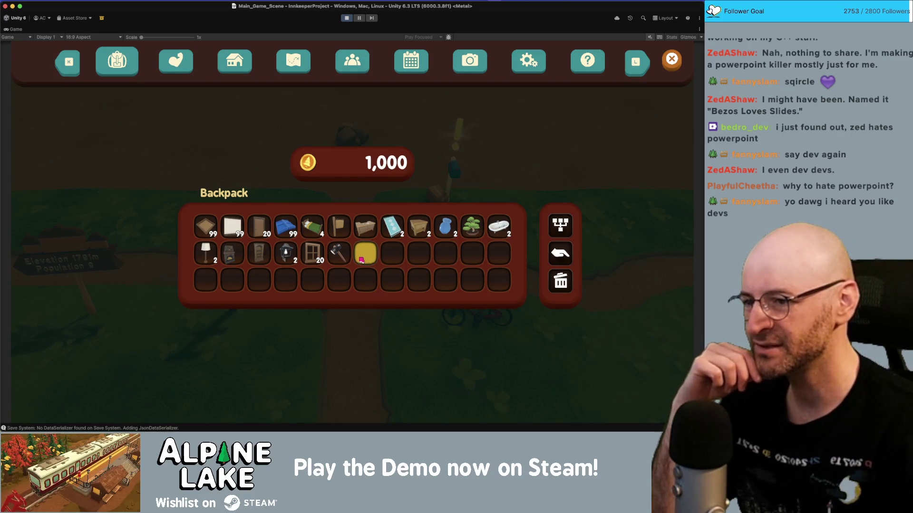
mouse_move(360, 235)
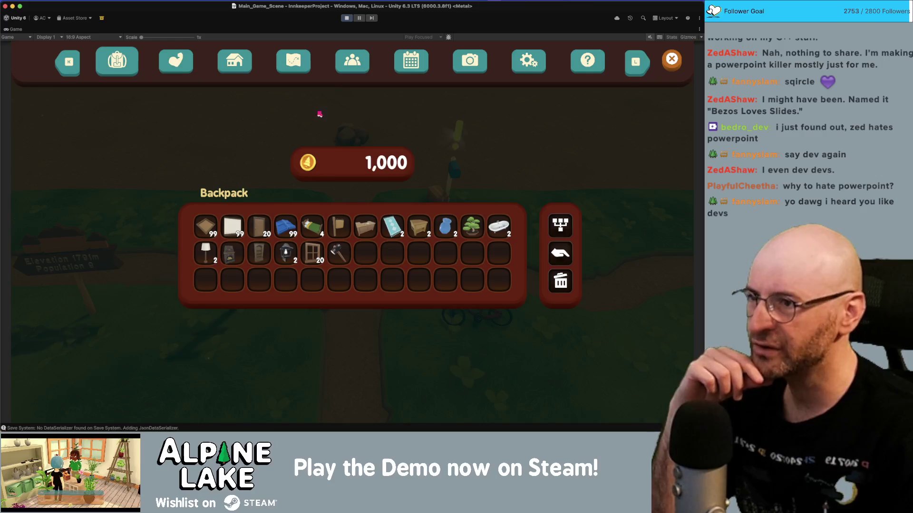
mouse_move(141, 37)
mouse_down()
mouse_move(179, 50)
mouse_move(202, 40)
mouse_up()
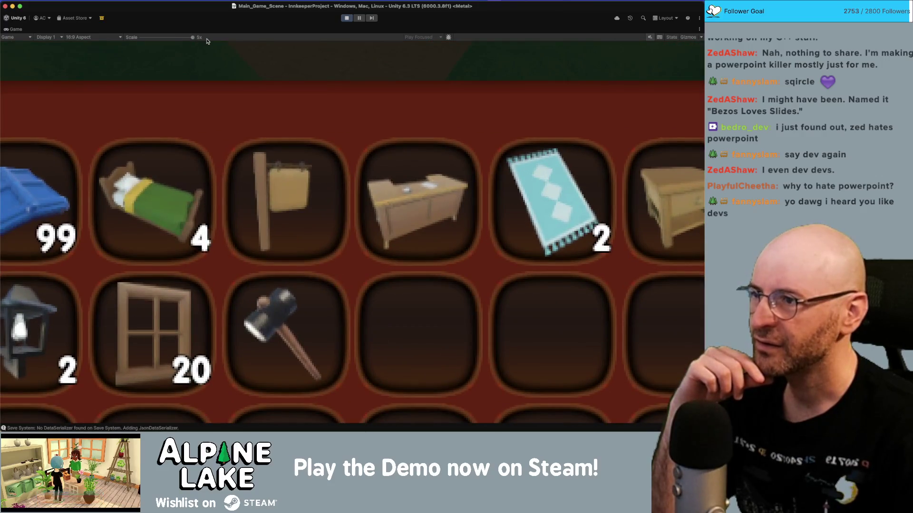
Return the Game view to 1x scale and exit Play mode.
mouse_move(371, 152)
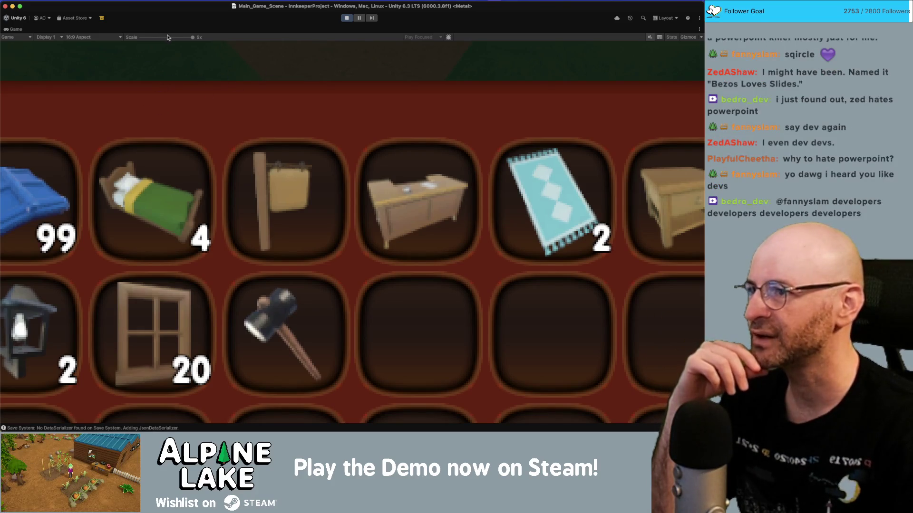
drag(167, 37, 109, 41)
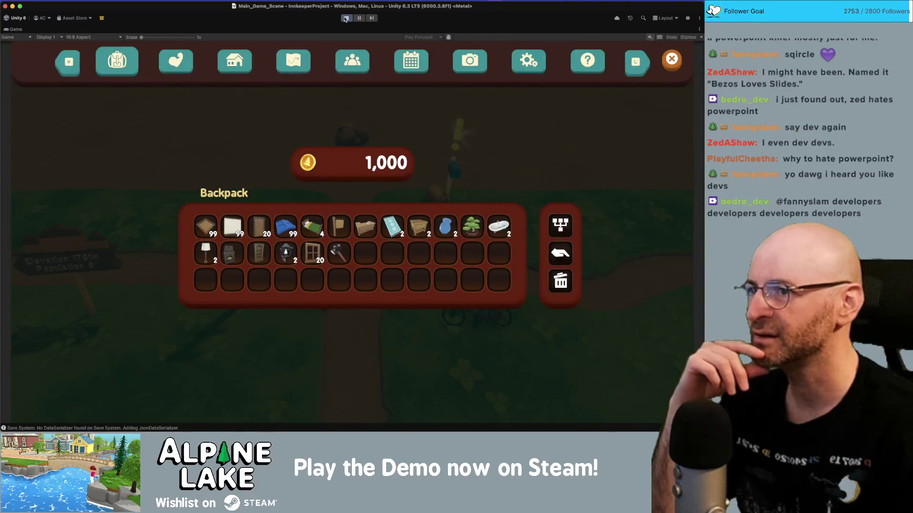
click(345, 19)
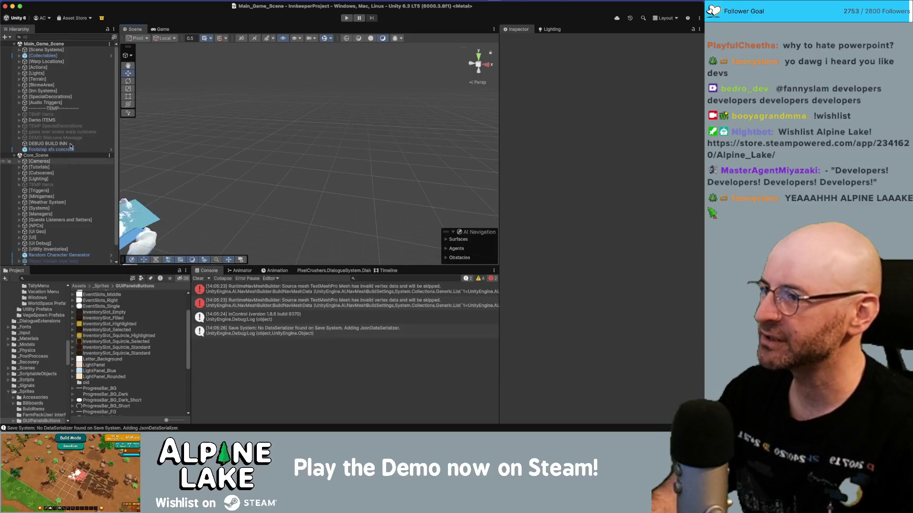
Expand the [UI] group and browse the Pause Menu Canvas and its Contents children.
click(19, 238)
scroll(67, 213, down, 5)
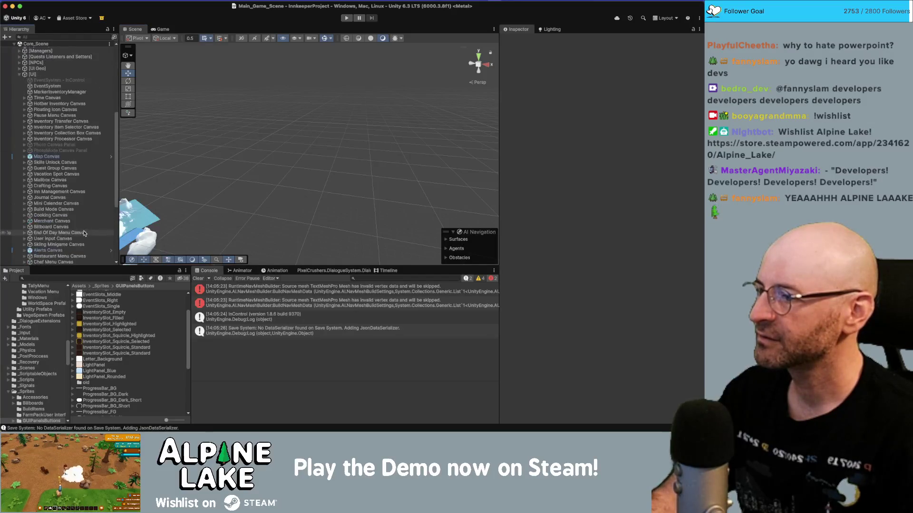
click(81, 116)
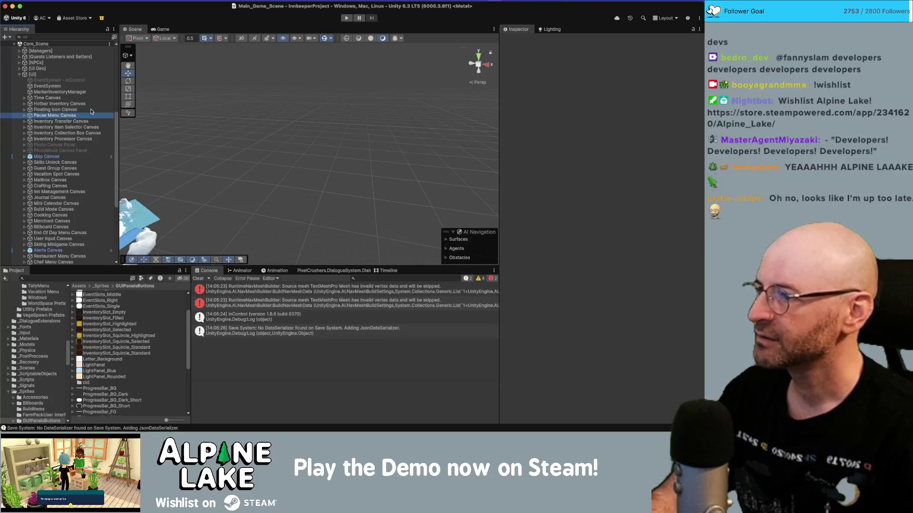
key(Right)
key(Down)
key(Right)
key(Down)
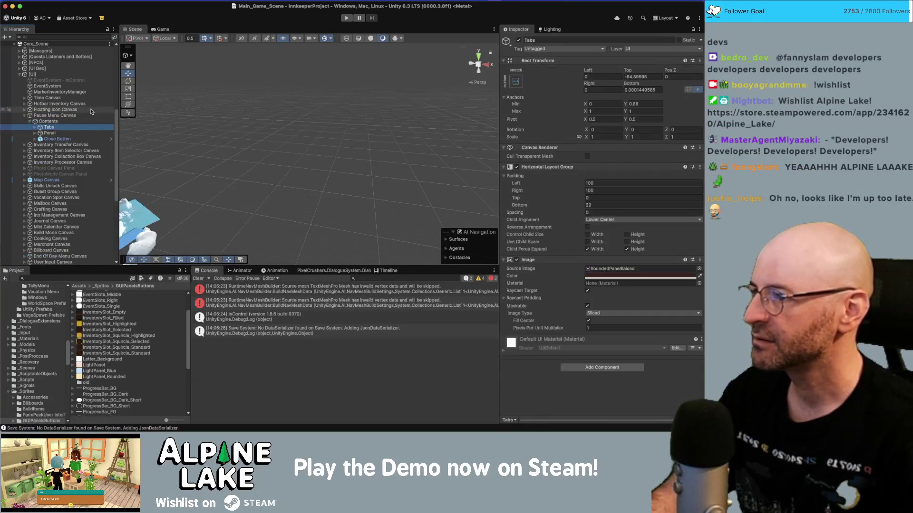
key(Down)
key(Left)
key(Left)
key(Left)
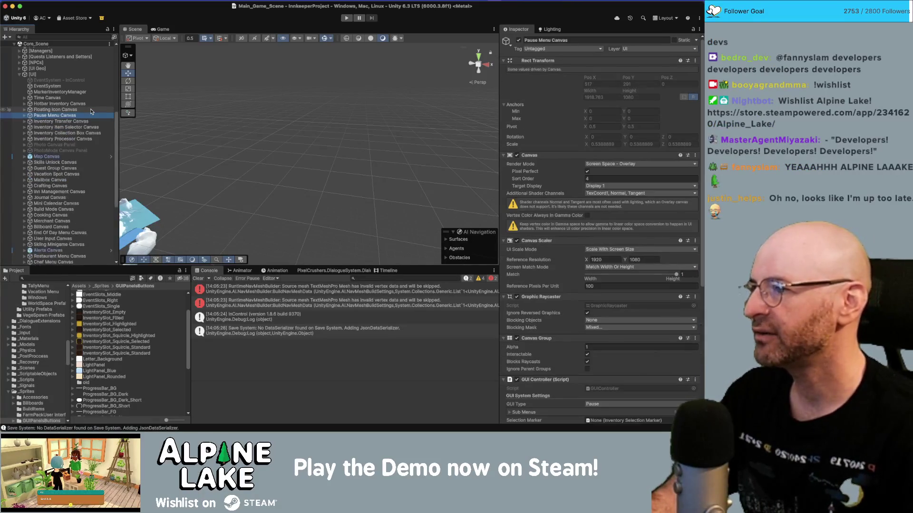
key(Down)
Inspect the Inventory Collection Box Canvas's MainInventoryDisplay, then collapse that canvas.
key(Down)
key(Down)
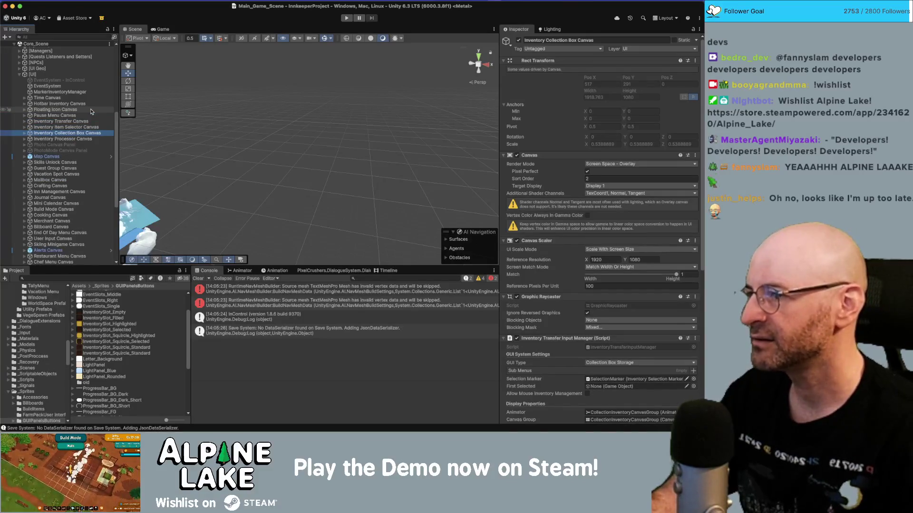
key(Right)
key(Down)
key(Right)
key(Down)
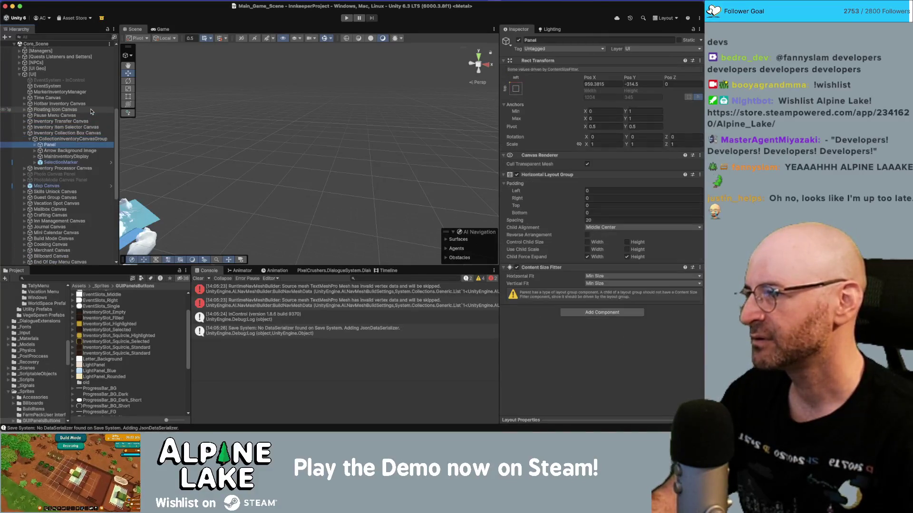
key(Down)
key(Down)
key(Right)
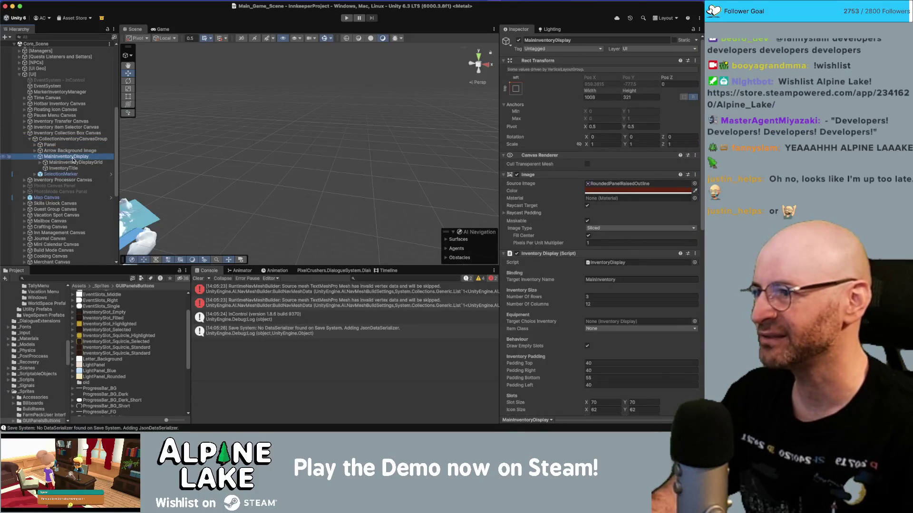
click(26, 134)
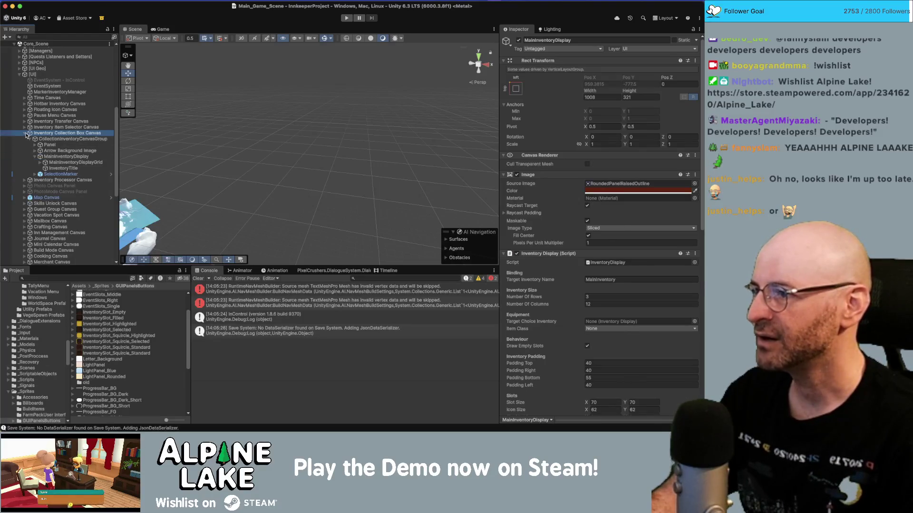
click(25, 133)
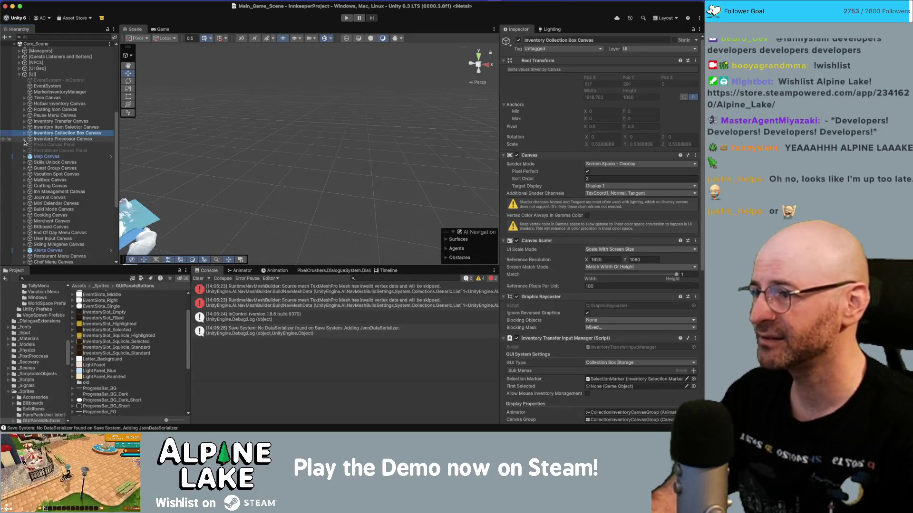
Select MainInventoryDisplay under Inventory Item Selector Canvas > TransferInventoryCanvasGroup, after checking the Processor Canvas.
click(24, 140)
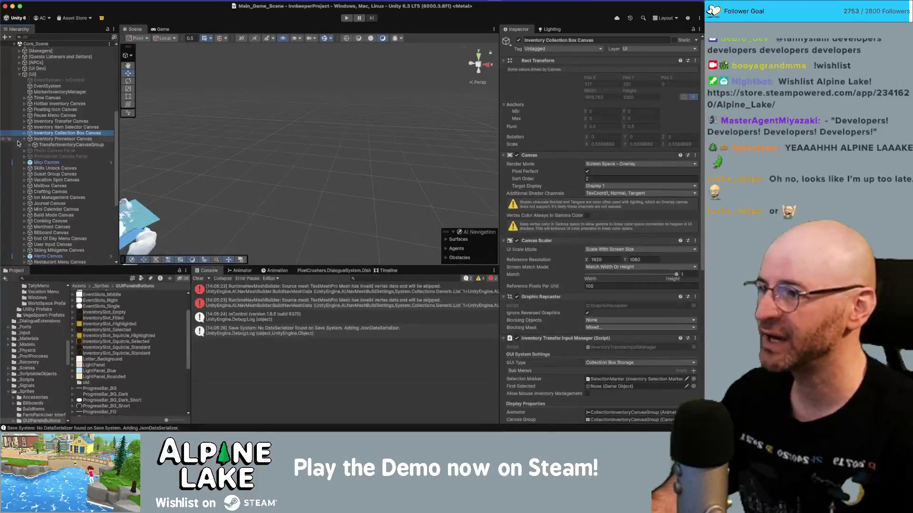
click(30, 145)
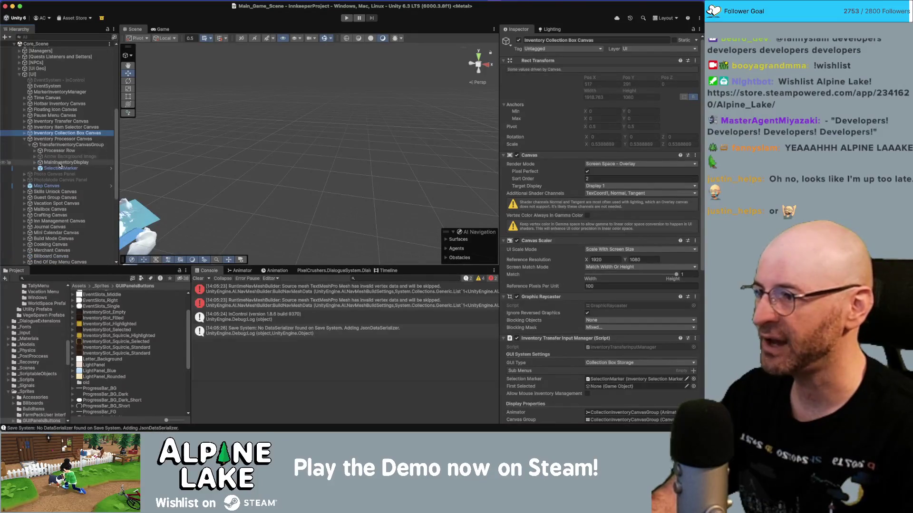
click(25, 139)
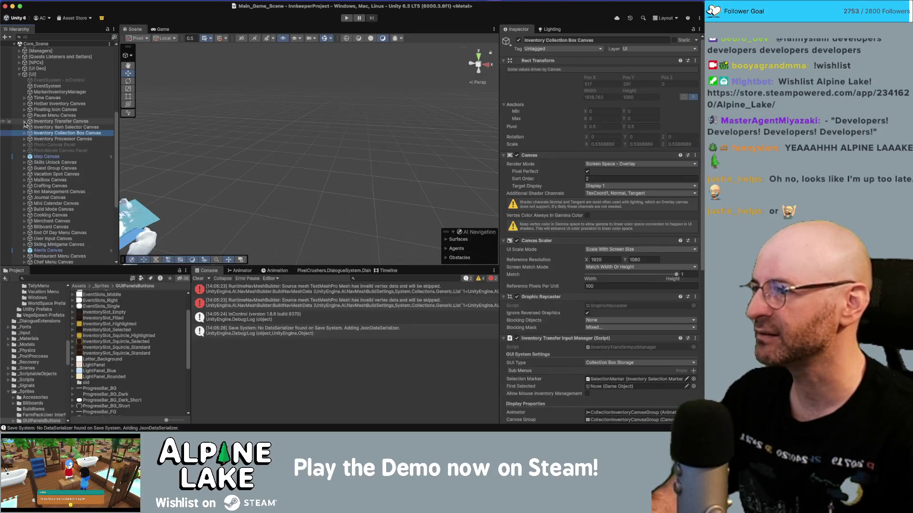
click(24, 127)
click(30, 133)
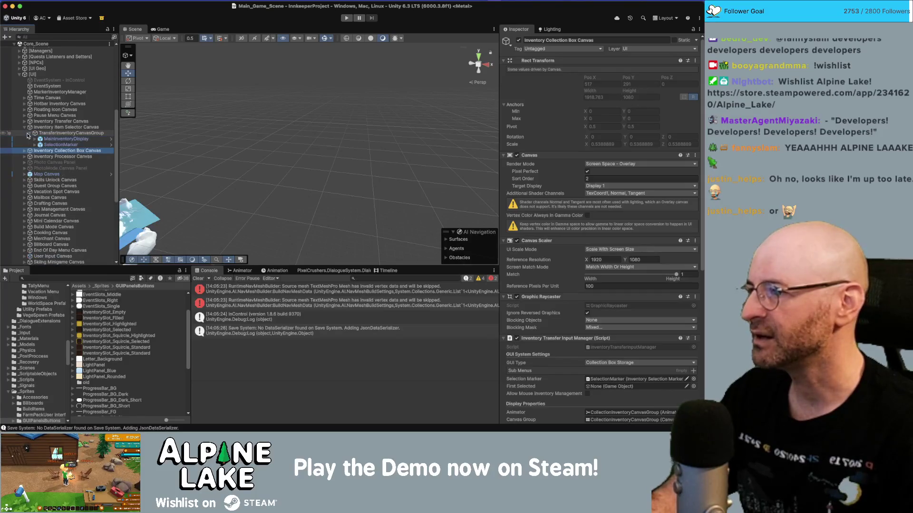
click(66, 139)
Frame MainInventoryDisplay, try InventorySlot_Squircle_Standard for slot images, and revert Filled Slot Image to prefab.
key(f)
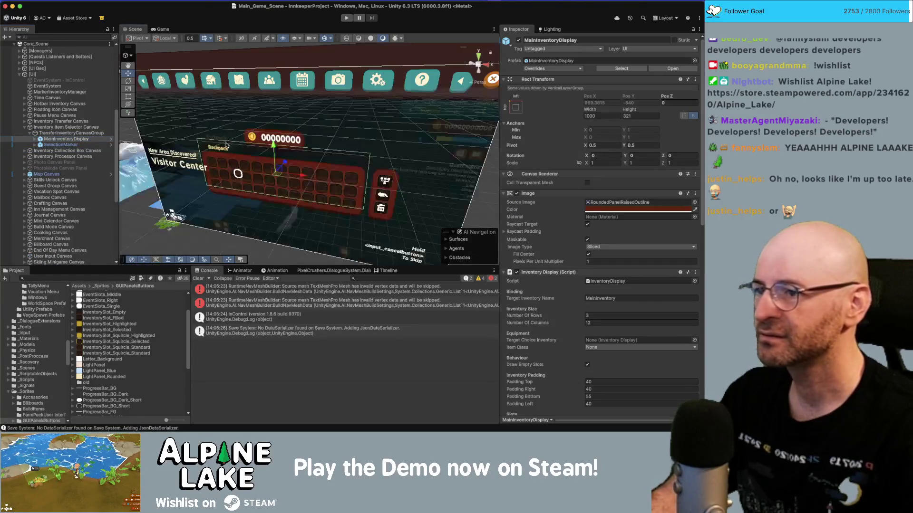
scroll(618, 238, down, 5)
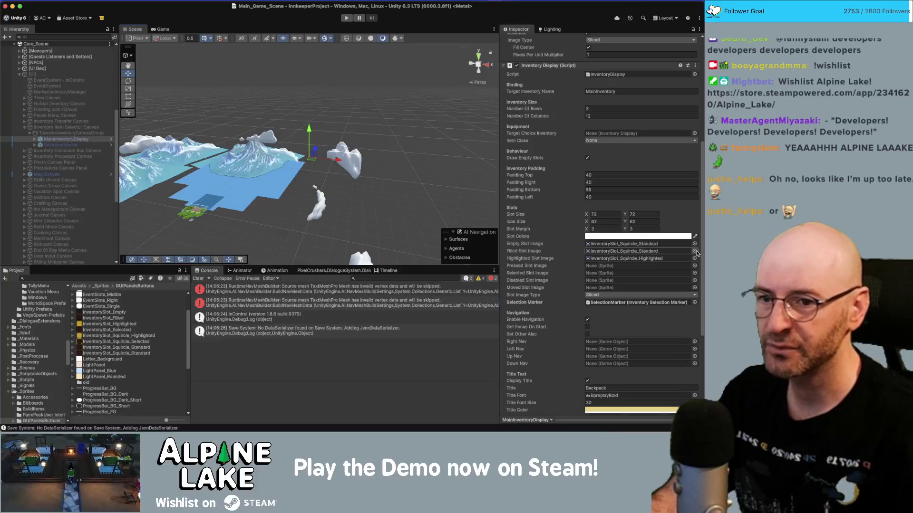
click(695, 251)
double_click(697, 255)
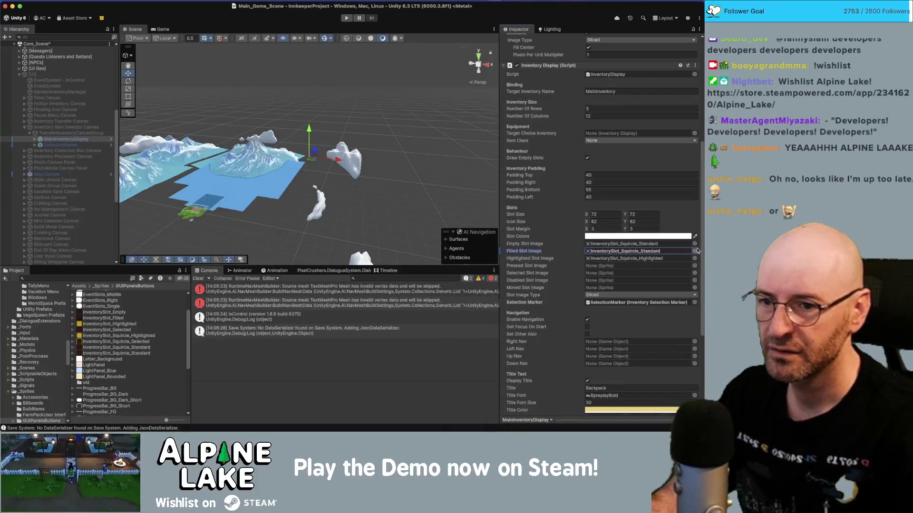
click(694, 244)
double_click(696, 260)
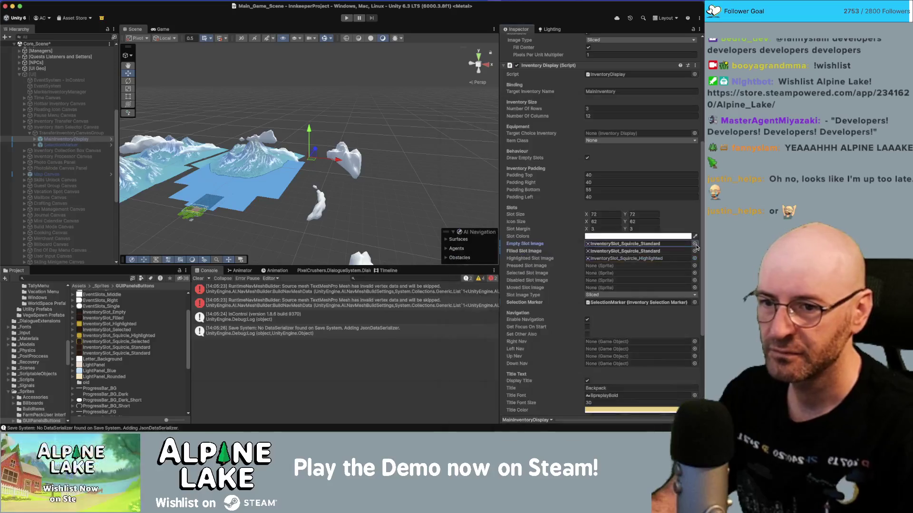
right_click(539, 245)
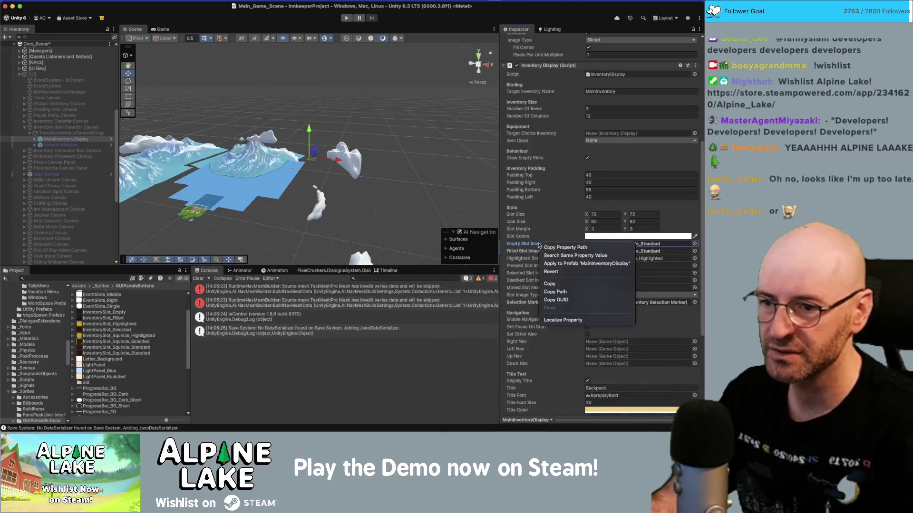
click(551, 271)
right_click(539, 252)
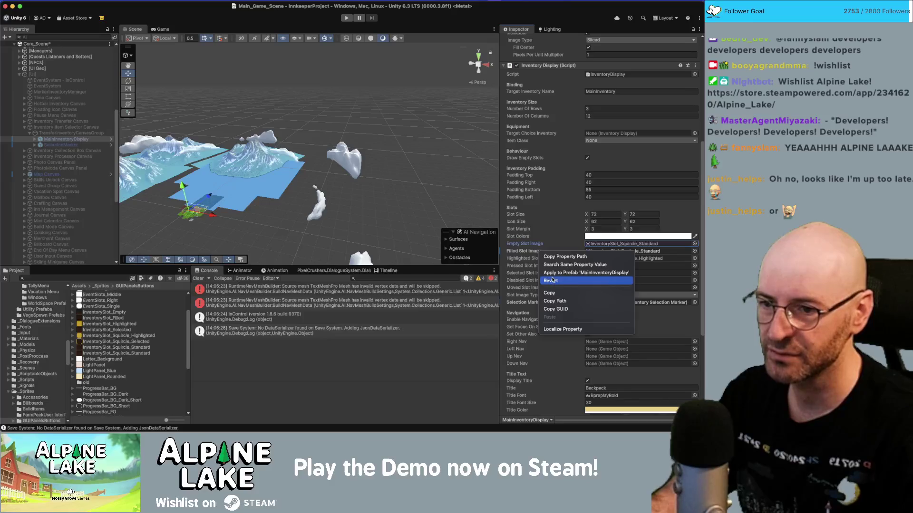
click(551, 280)
Ping the empty and filled slot sprites and select the InventorySlot_Squircle_Standard texture.
click(628, 244)
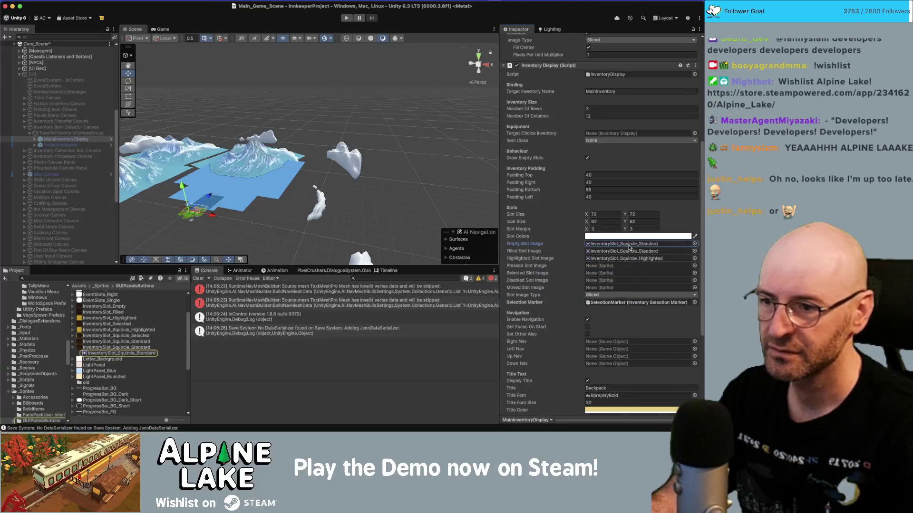
click(617, 251)
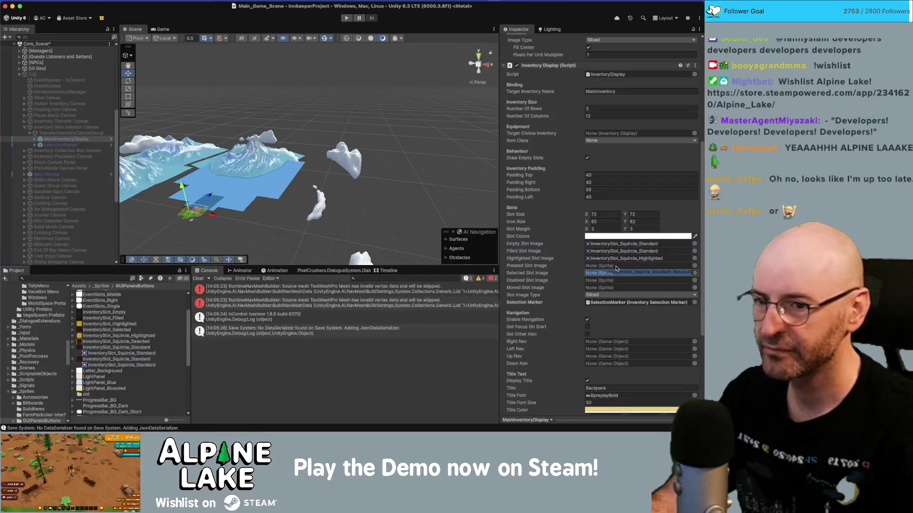
click(618, 236)
click(601, 244)
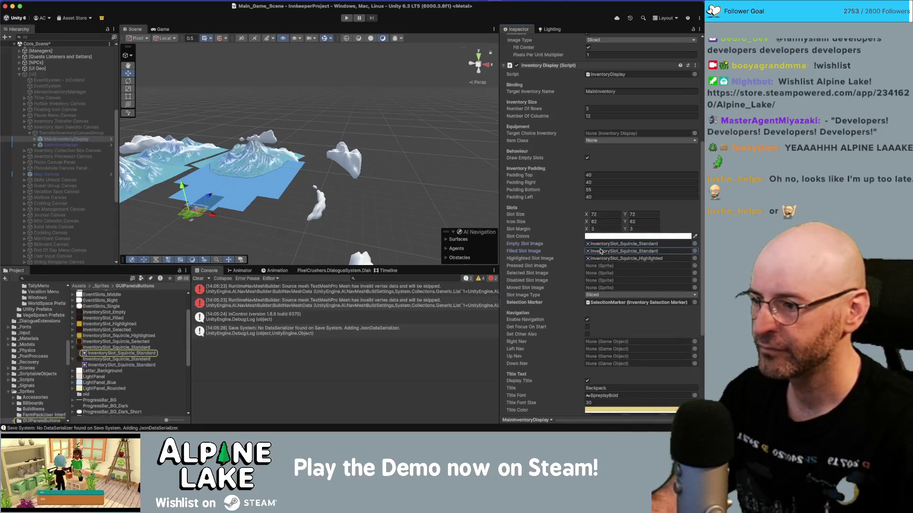
click(600, 244)
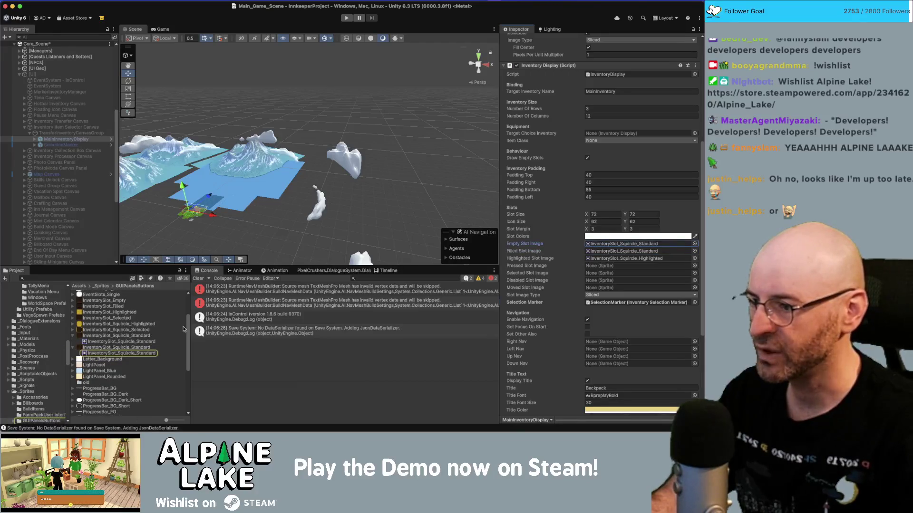
click(658, 251)
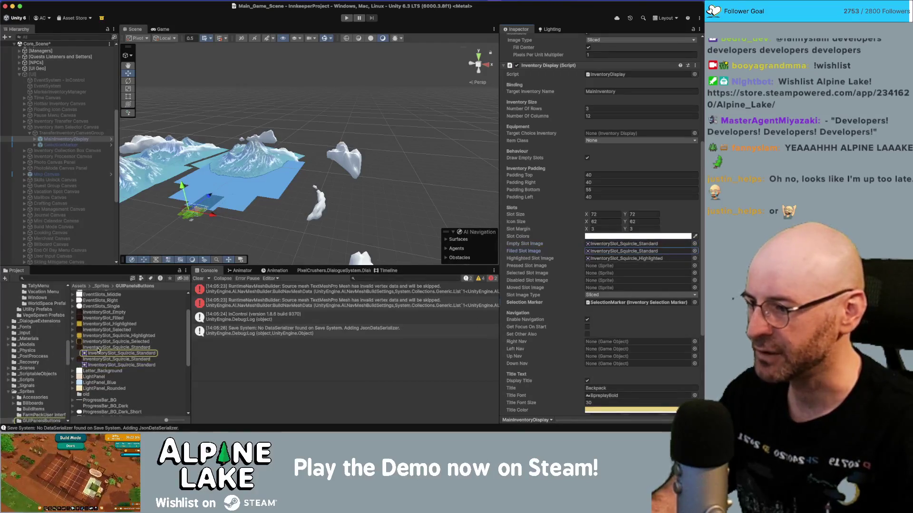
click(106, 348)
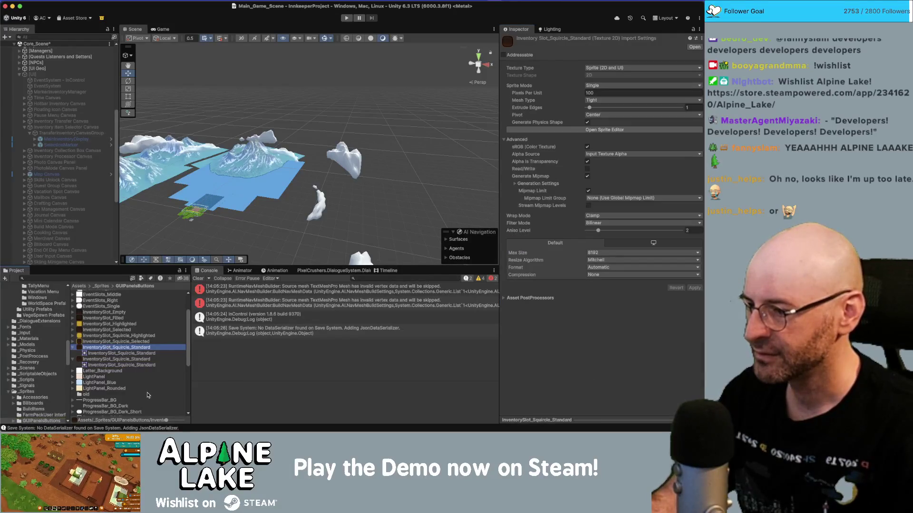
Widen the Project asset list, compare the .psd and .png squircle assets, then select MainInventoryDisplay.
click(133, 360)
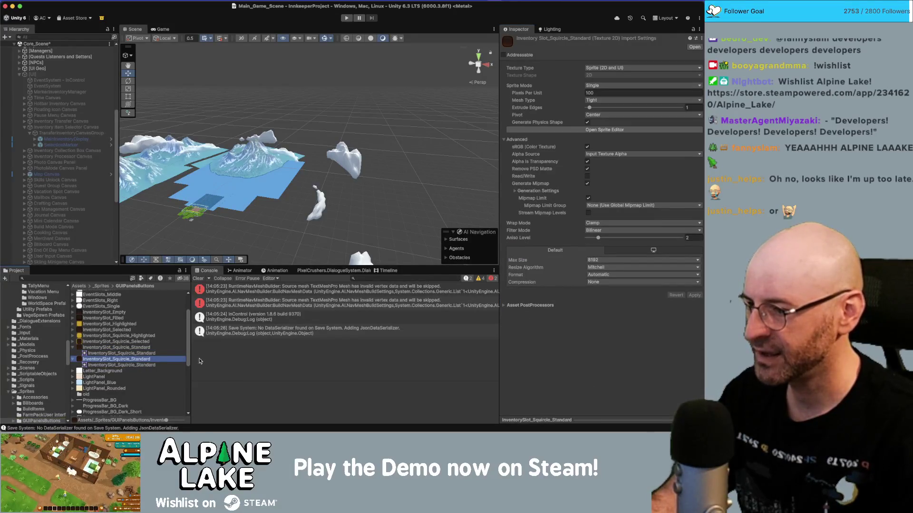
drag(191, 359, 282, 356)
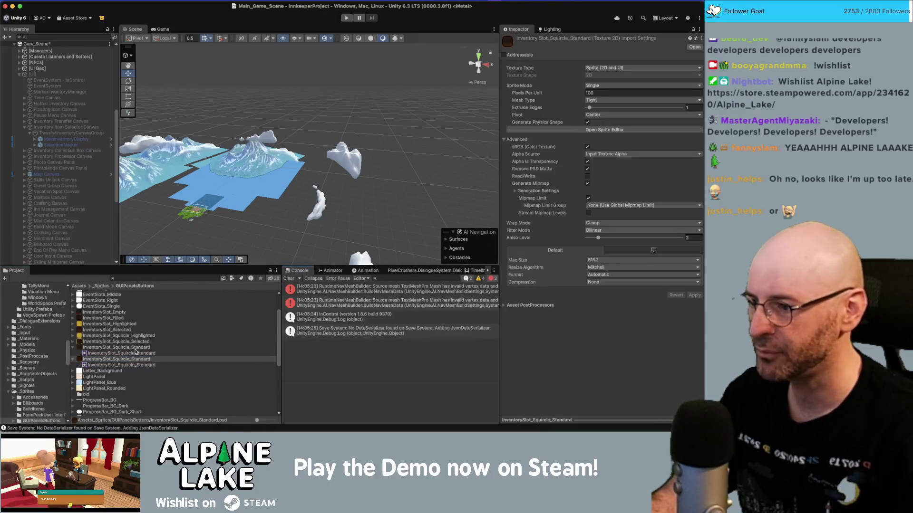
click(139, 349)
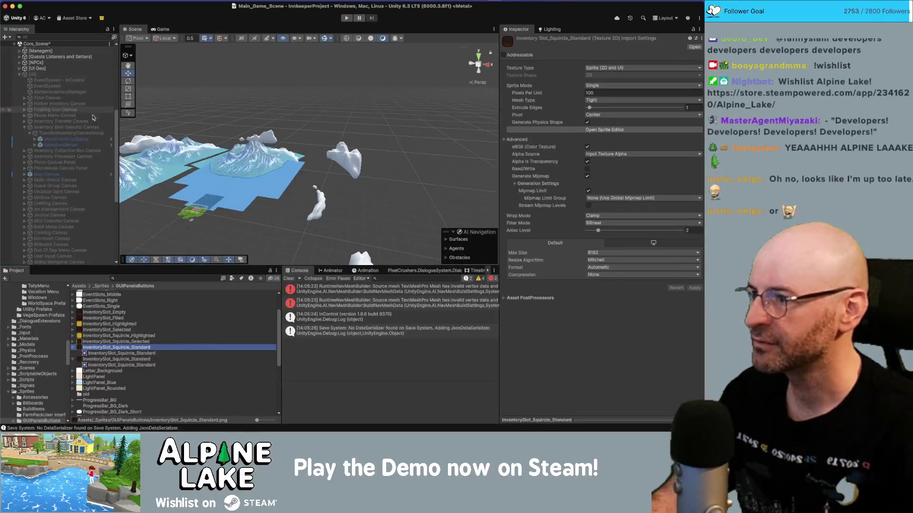
click(106, 139)
Open the MainInventoryDisplay prefab and drag InventorySlot_Squircle_Standard into its Empty Slot Image field.
click(111, 142)
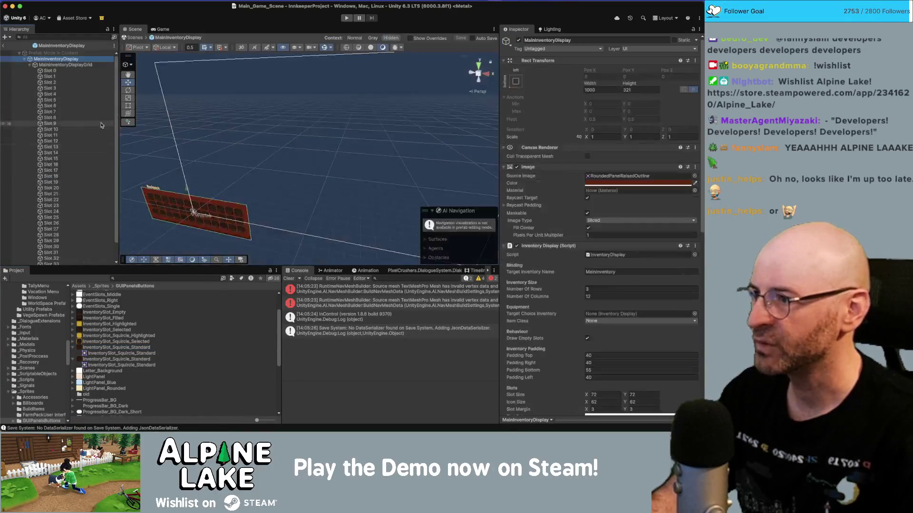
scroll(612, 227, down, 5)
click(632, 203)
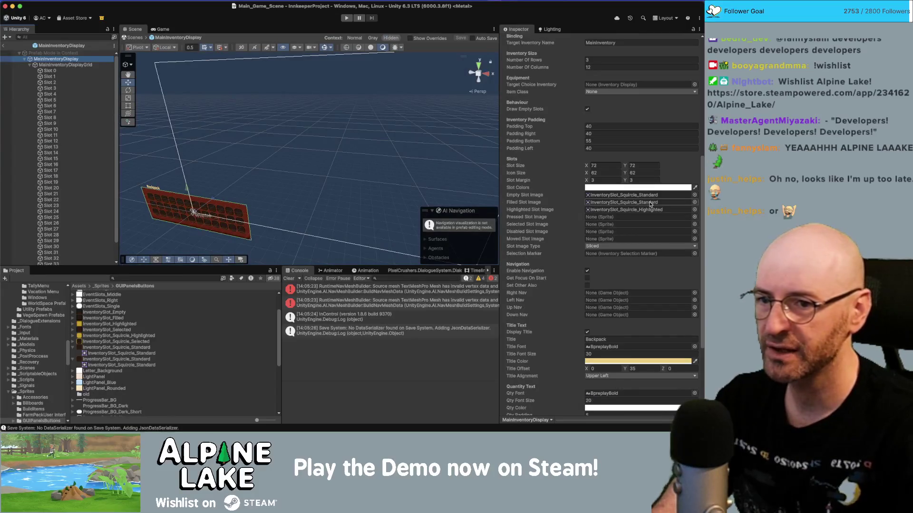
click(626, 195)
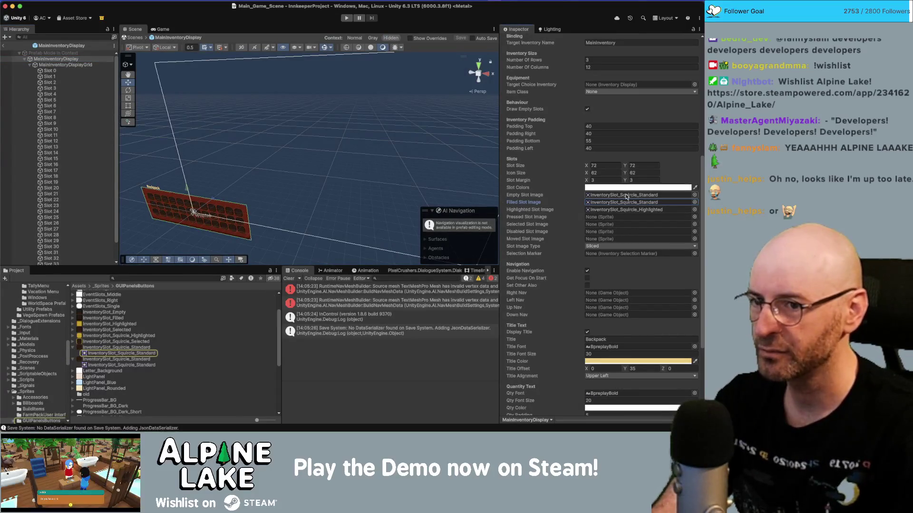
drag(105, 342, 614, 198)
click(611, 202)
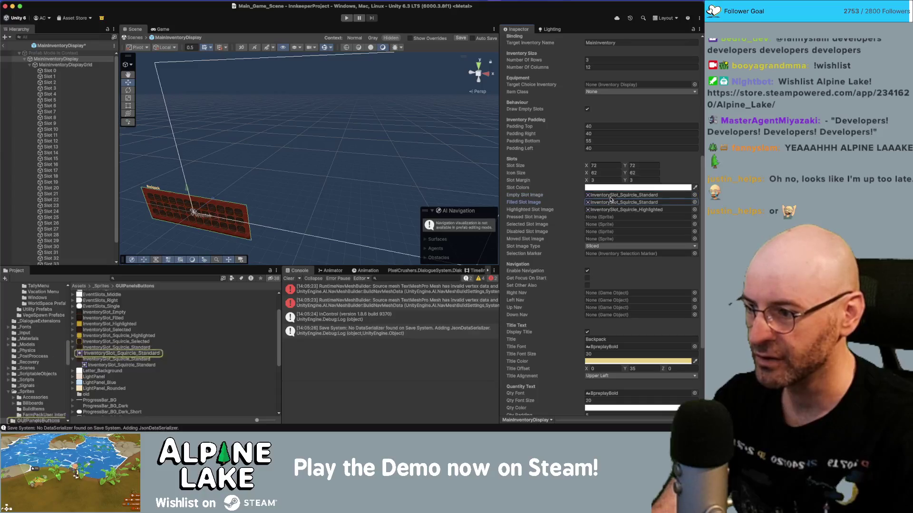
click(610, 209)
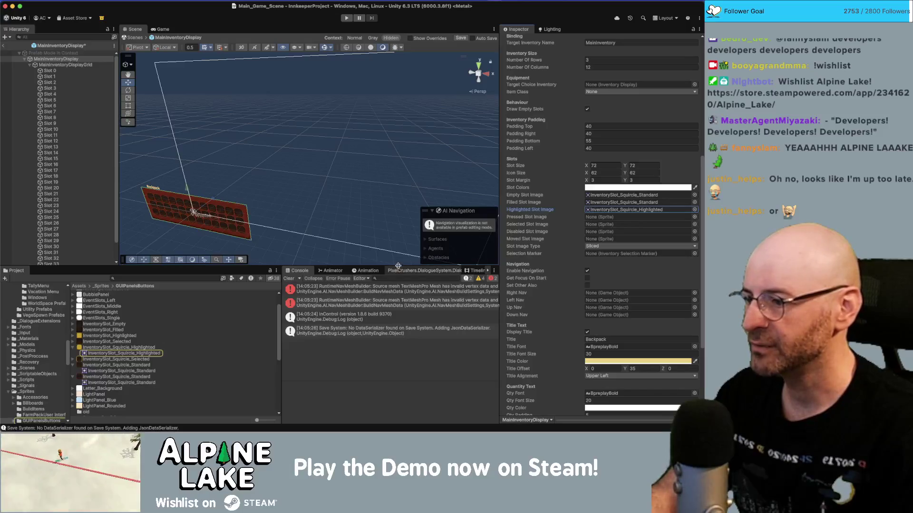
Open both squircle documents in Photoshop and copy the Standard squircle layer's style.
double_click(99, 349)
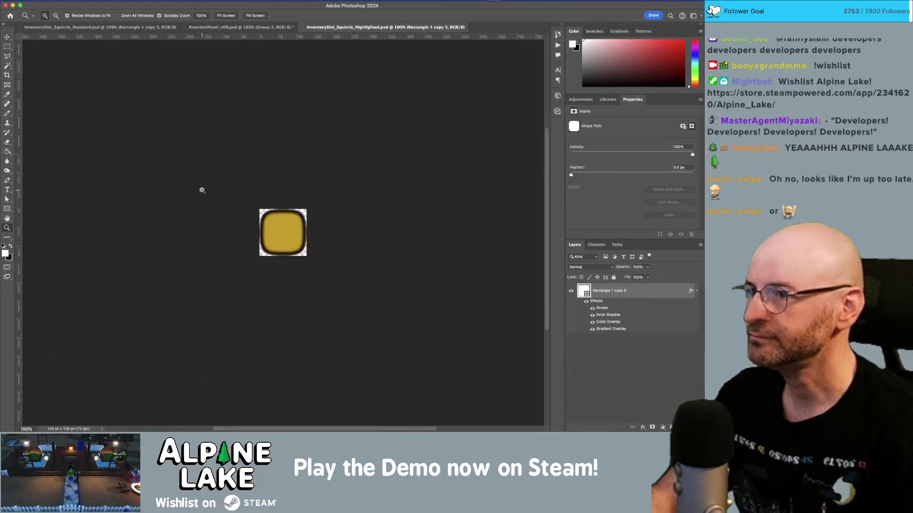
drag(294, 216, 330, 256)
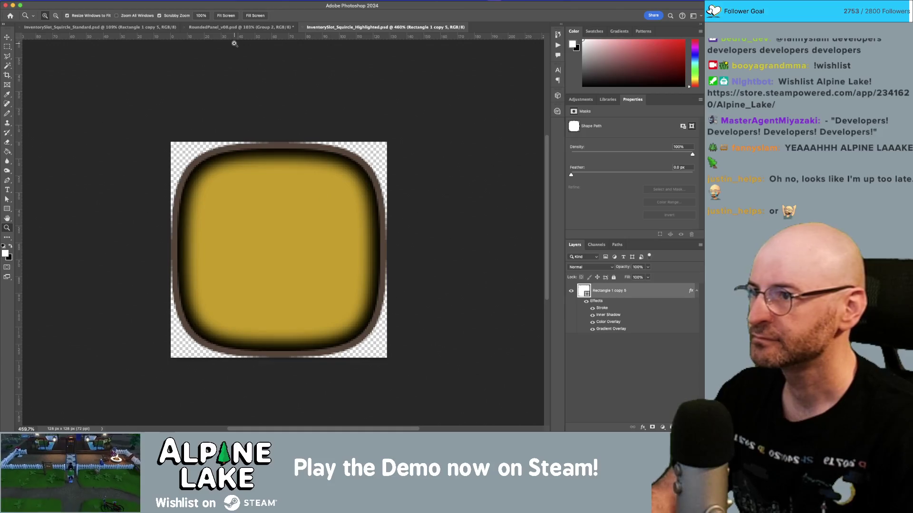
click(140, 27)
drag(285, 209, 328, 257)
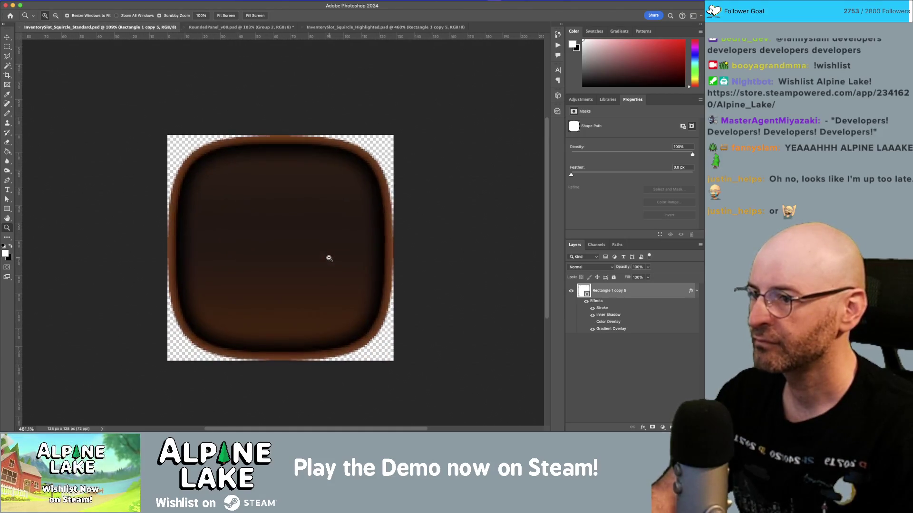
right_click(650, 292)
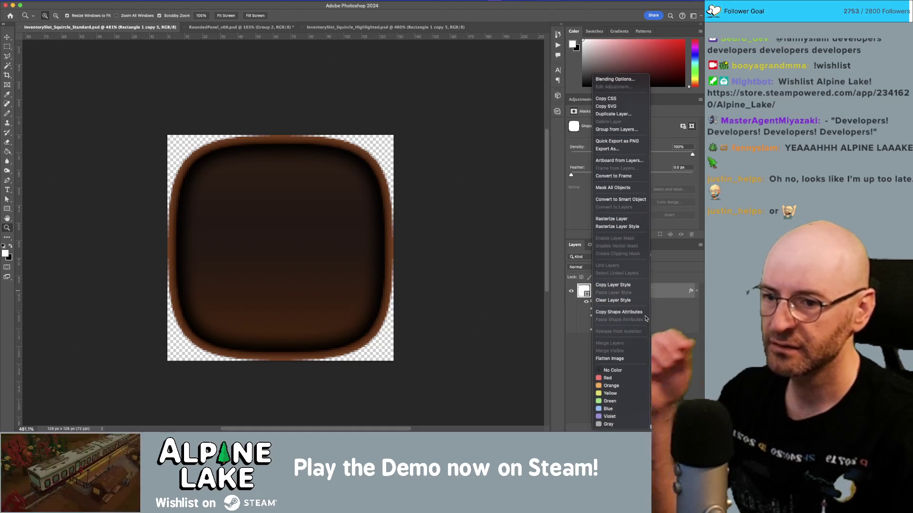
click(613, 285)
Paste the style onto the Highlighted squircle, re-enable its yellow Color Overlay, and begin Save As.
click(380, 27)
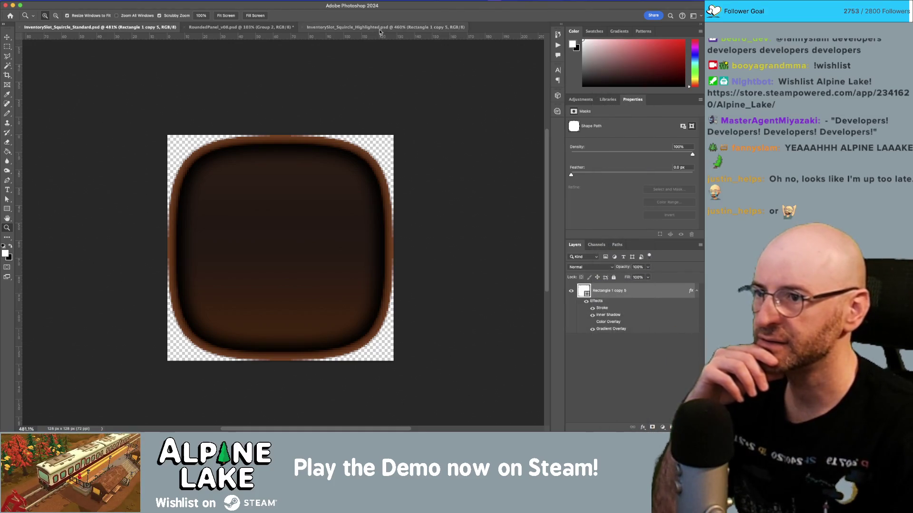
right_click(640, 290)
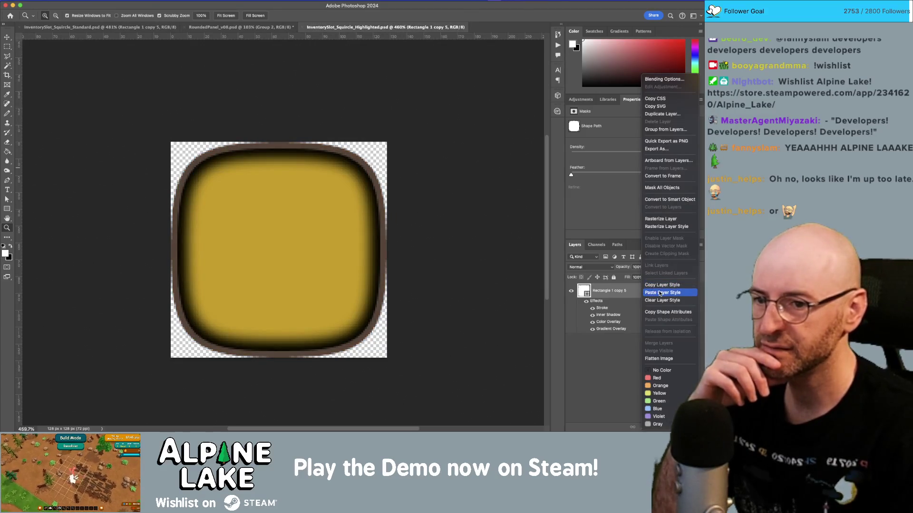
click(659, 293)
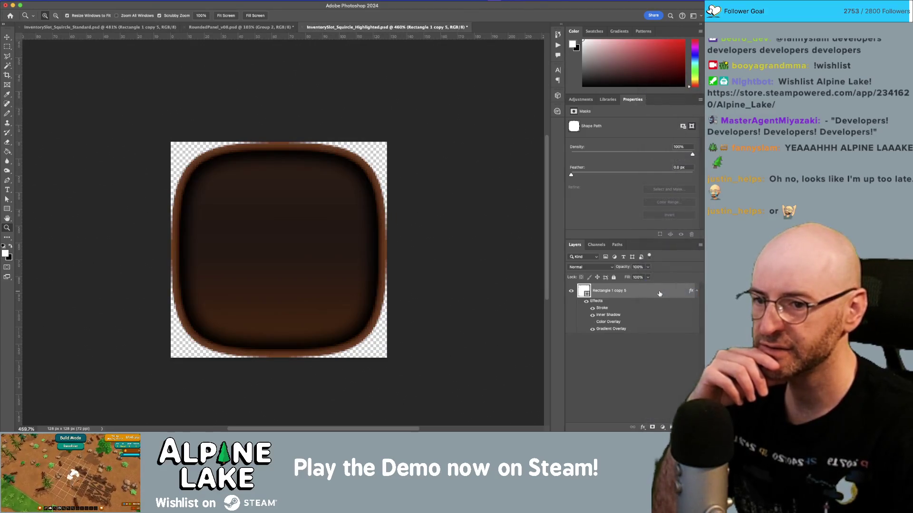
click(592, 322)
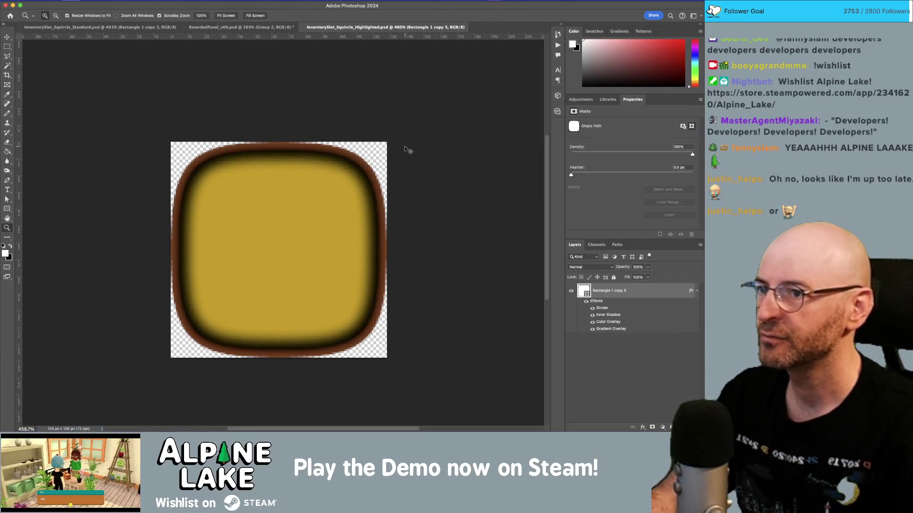
key(super+shift+s)
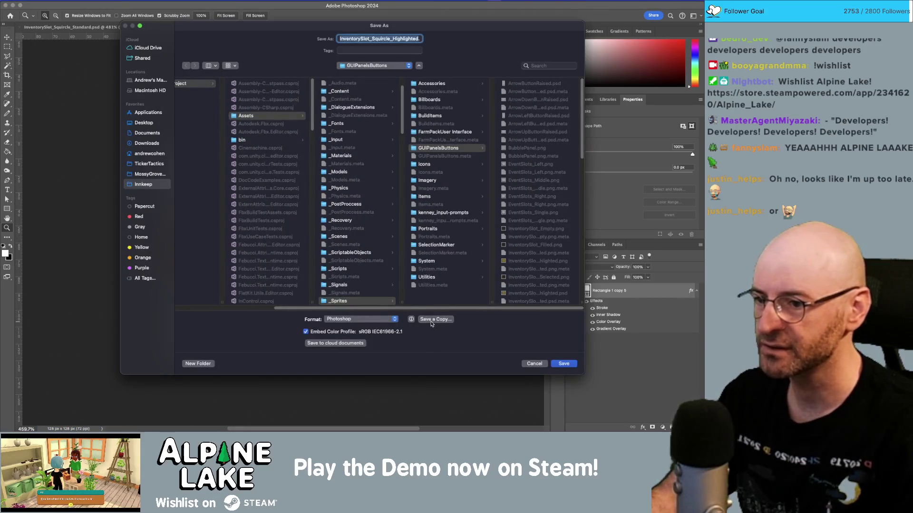
Save a PNG copy named InventorySlot_Squircle_Highlighted.png, accepting the default PNG Format Options.
click(432, 321)
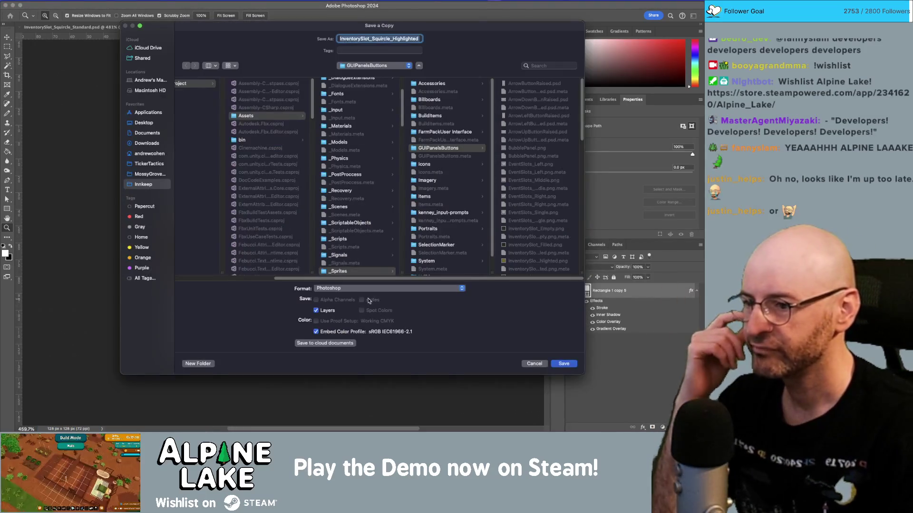
click(368, 289)
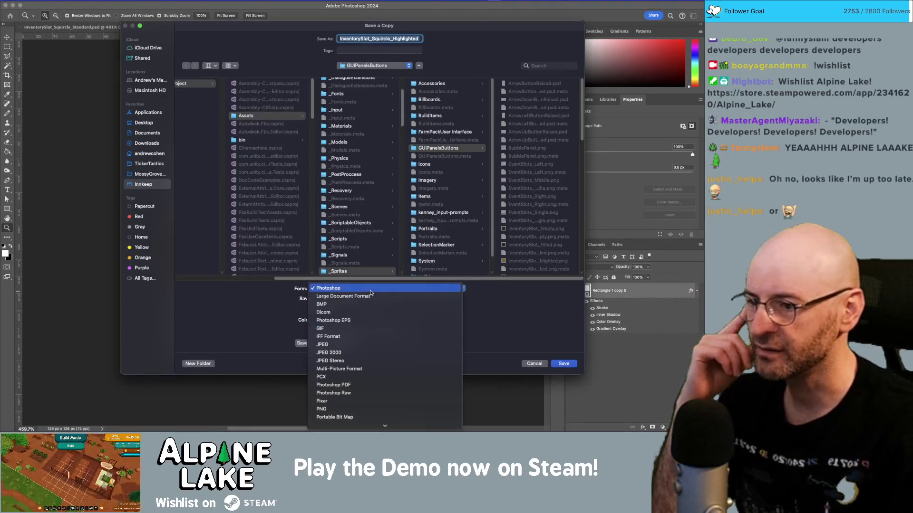
click(358, 409)
key(Right)
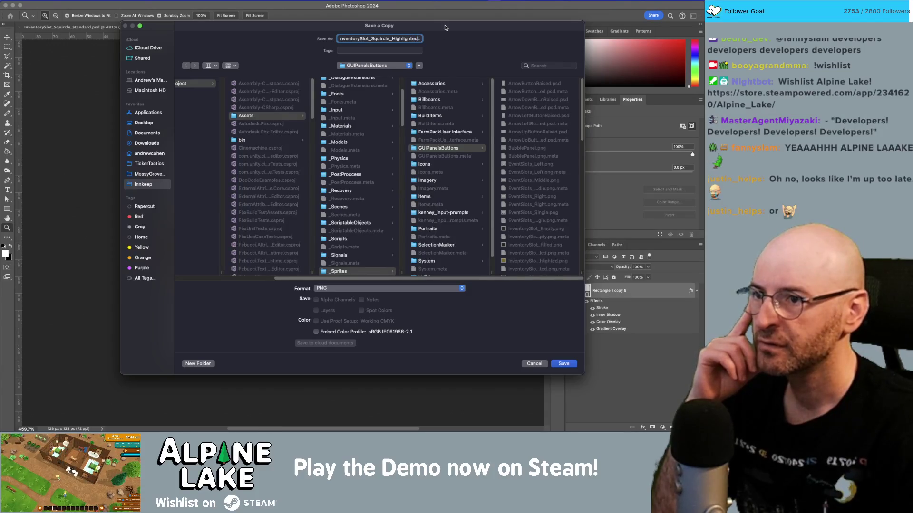
key(Right)
key(Right)
key(Right)
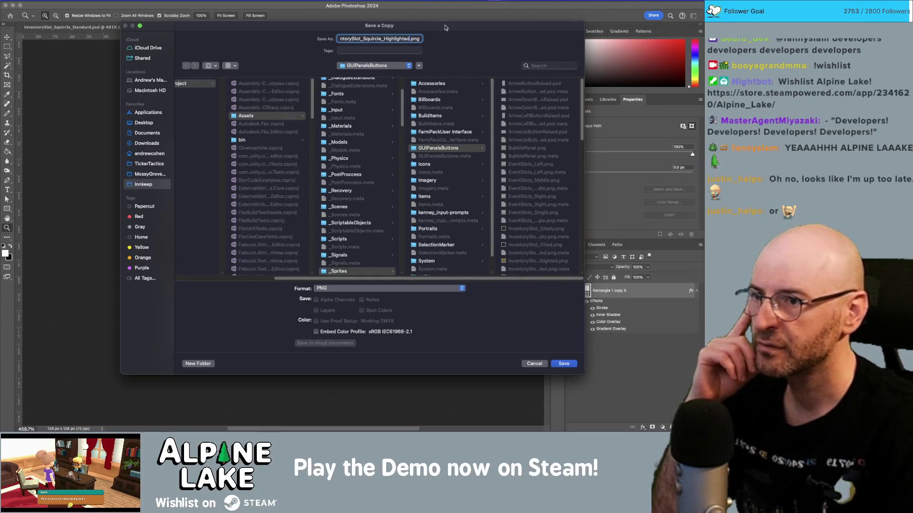
key(Return)
click(394, 156)
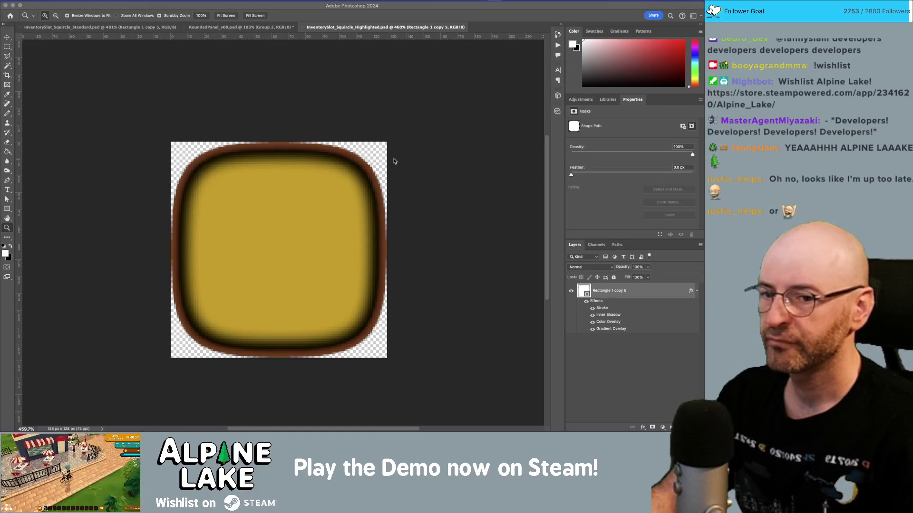
Set InventorySlot_Squircle_Highlighted.png to a Single Sprite (2D and UI) with Compression None.
key(super+Tab)
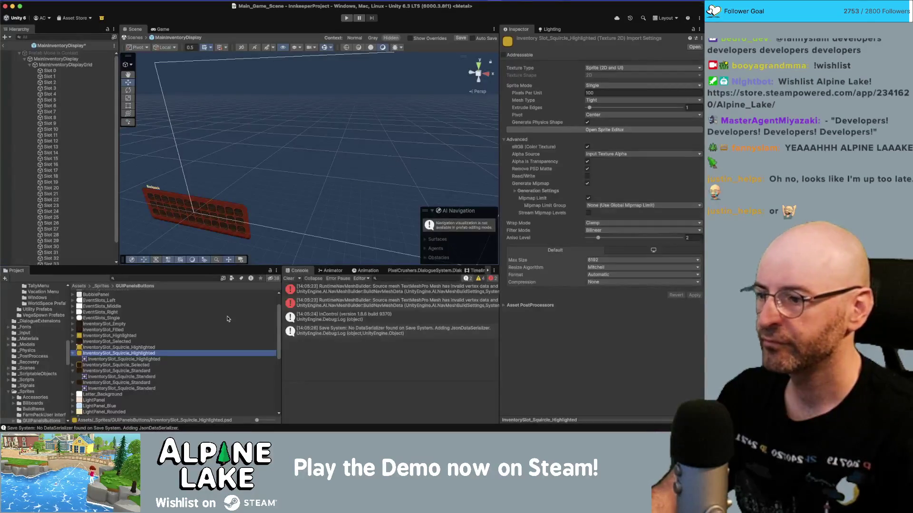
click(121, 350)
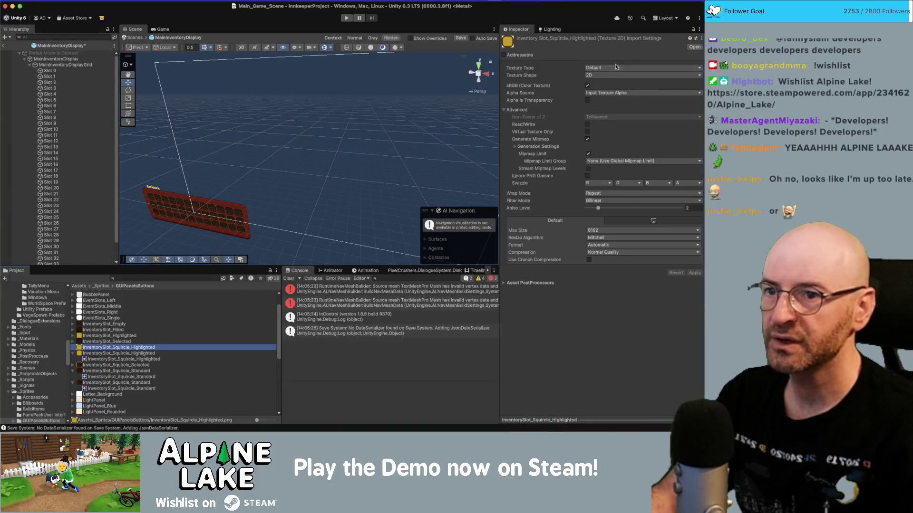
click(616, 67)
click(606, 104)
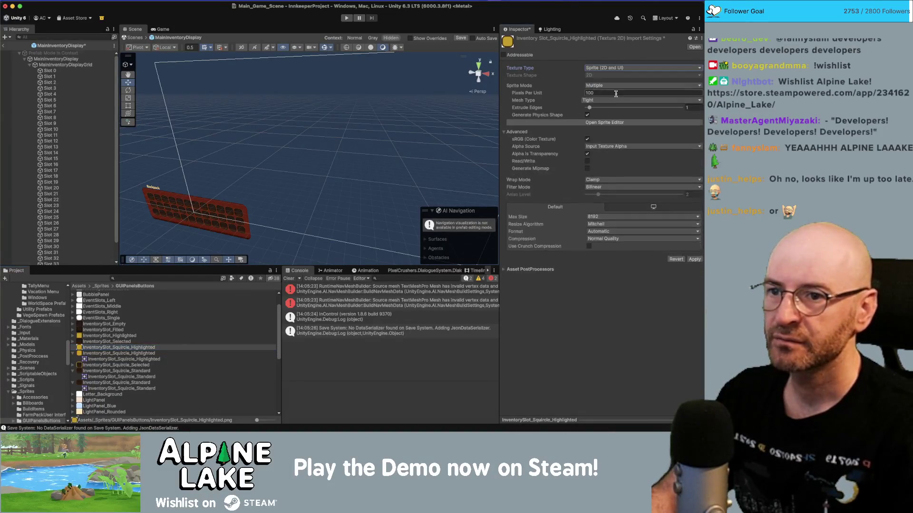
click(610, 85)
click(611, 98)
click(588, 176)
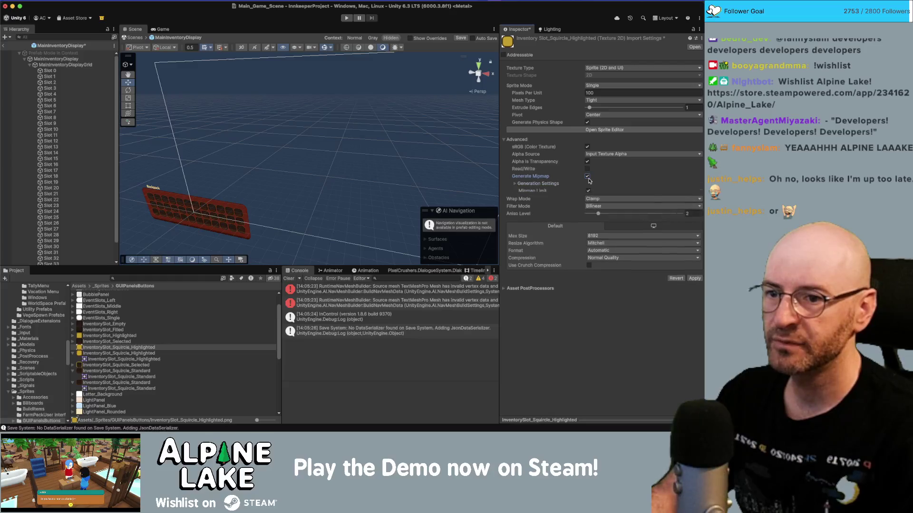
click(621, 276)
click(620, 286)
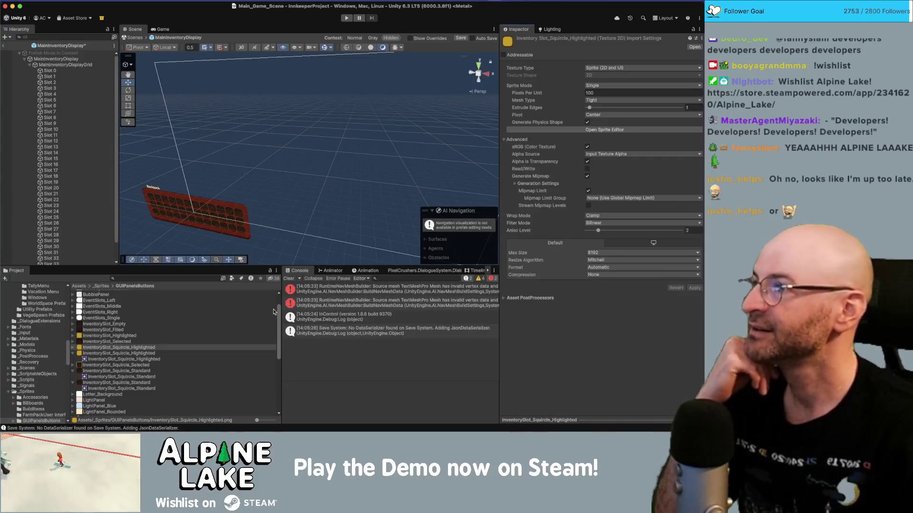
Expand and collapse the squircle sprite entries, comparing the highlighted PSD and PNG versions.
click(73, 348)
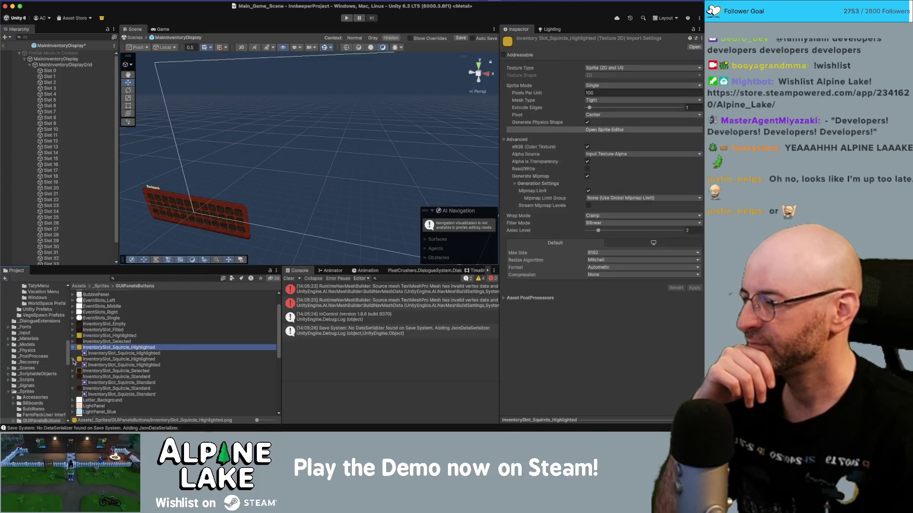
click(73, 359)
click(74, 348)
click(73, 365)
click(73, 371)
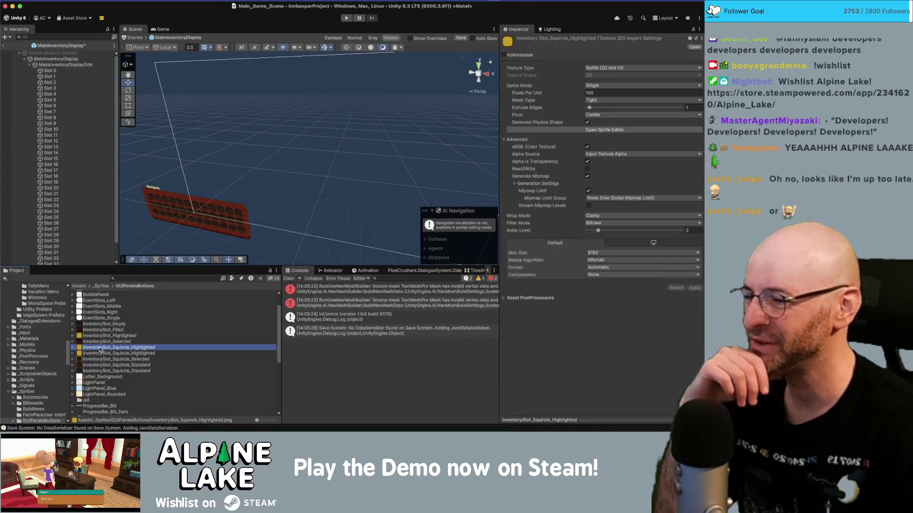
click(103, 354)
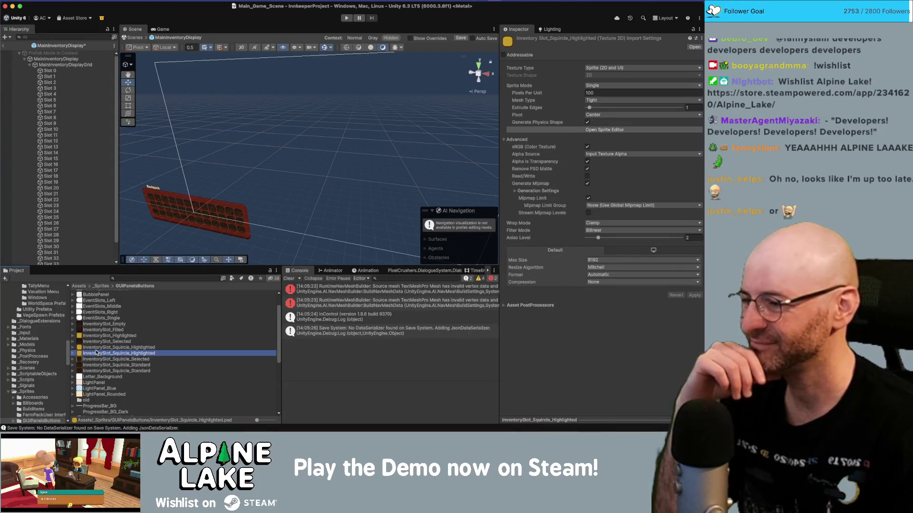
click(97, 349)
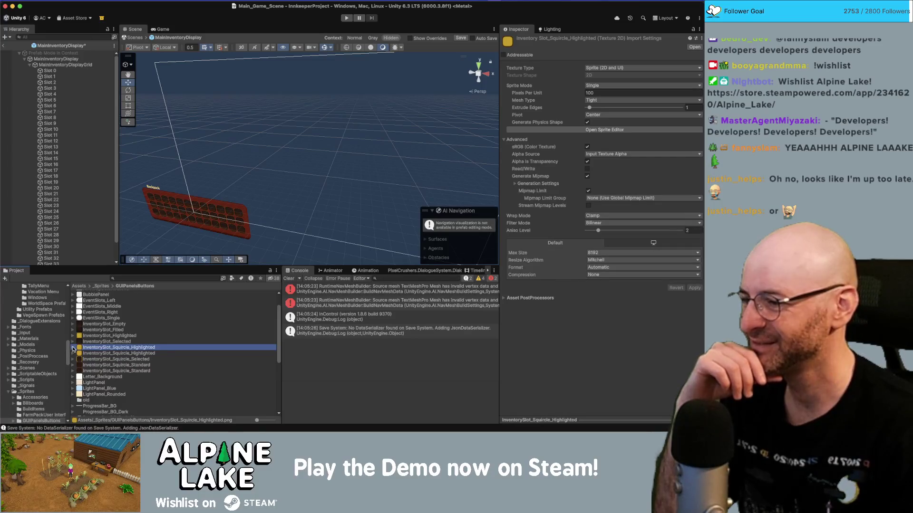
click(73, 348)
click(74, 360)
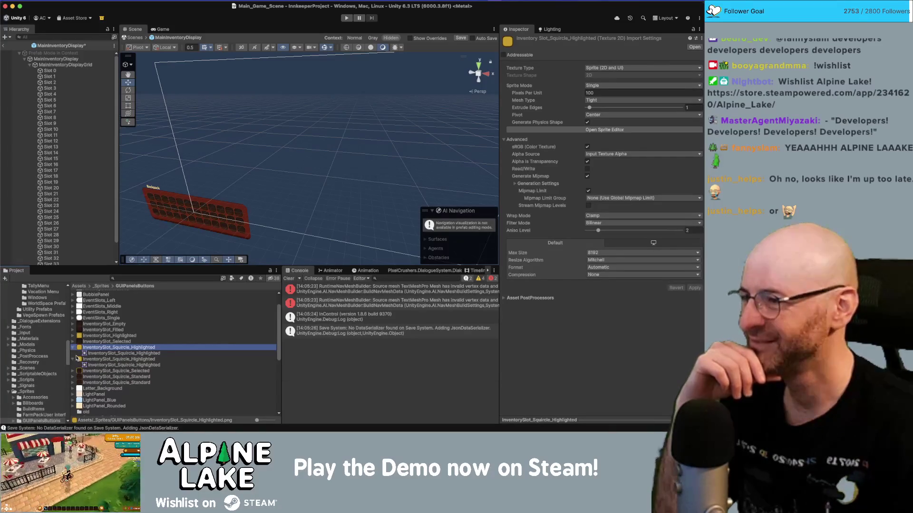
Select MainInventoryDisplay, ping its highlighted slot sprite, and save the prefab.
click(67, 60)
scroll(602, 270, down, 15)
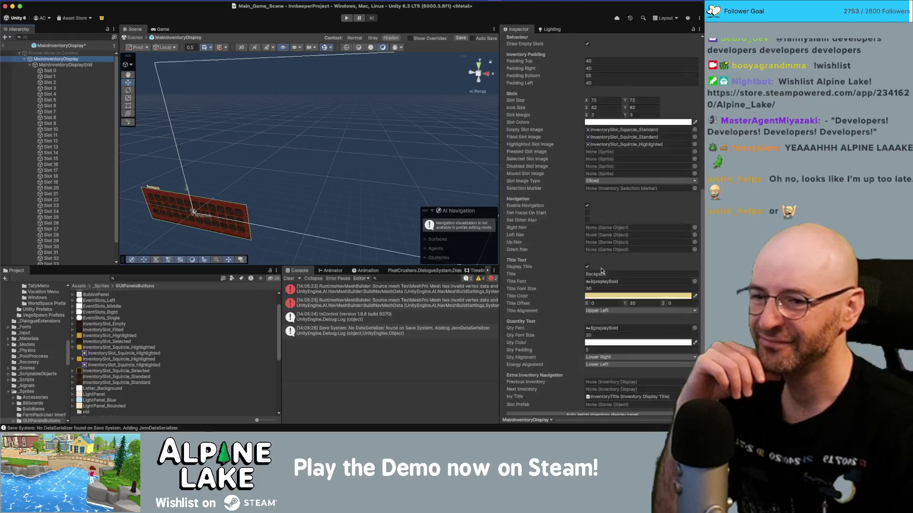
scroll(601, 270, up, 3)
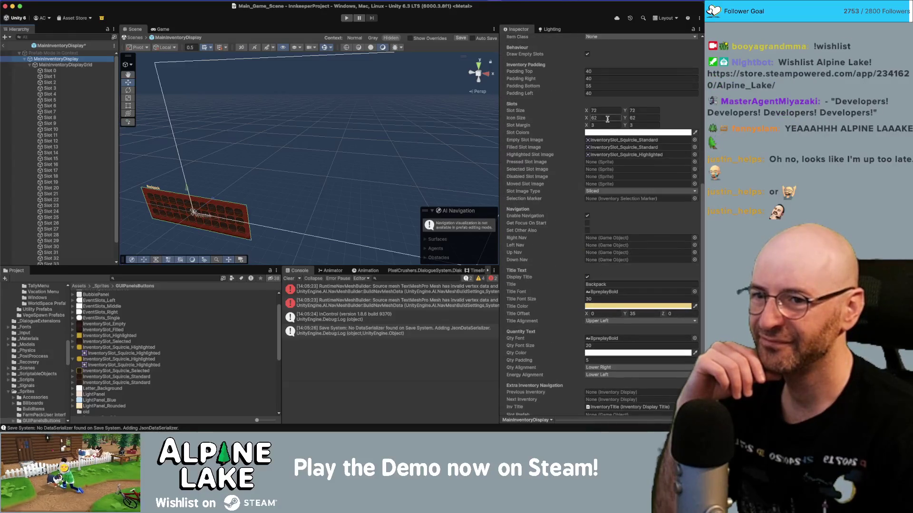
click(615, 154)
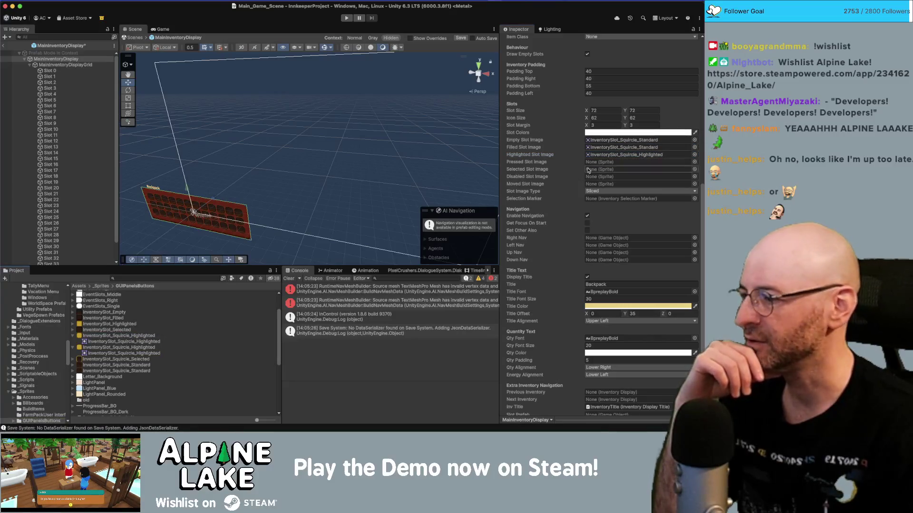
key(super+s)
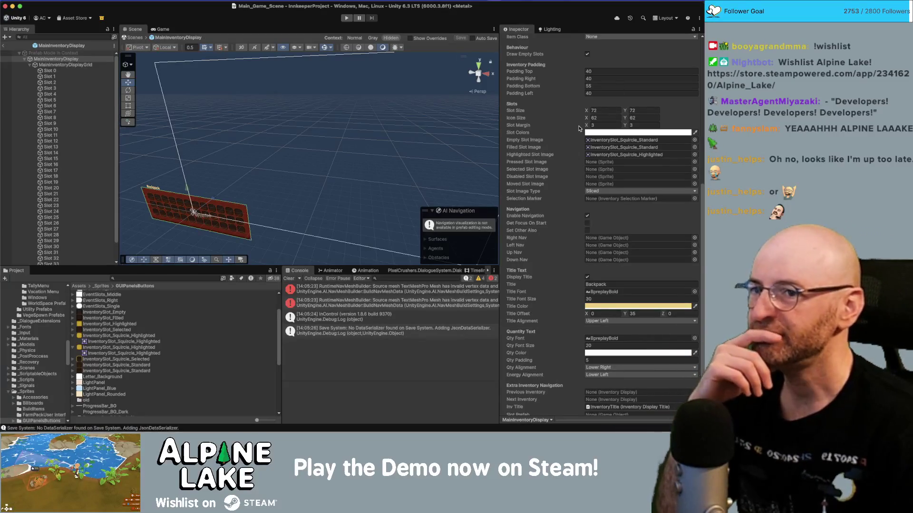
Set Inventory Padding to Top 20, Right 20, Bottom 25 and Left 20.
scroll(572, 130, up, 3)
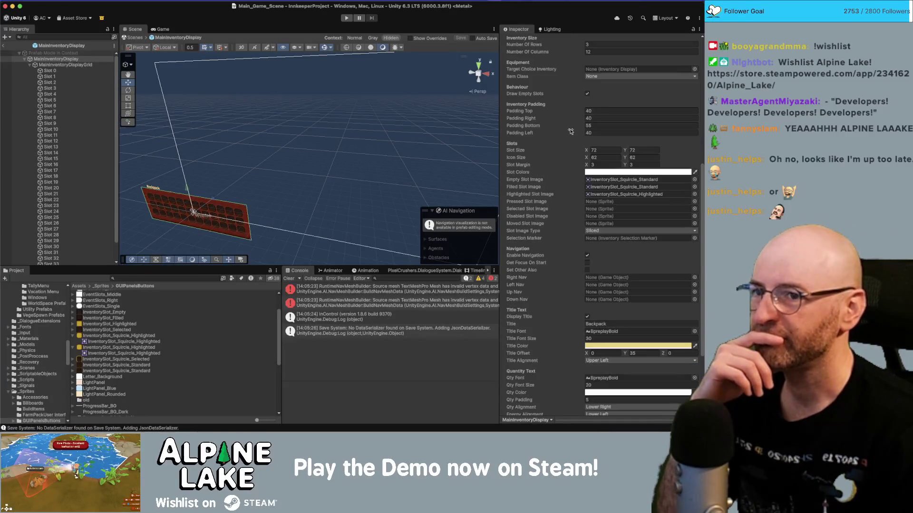
click(607, 110)
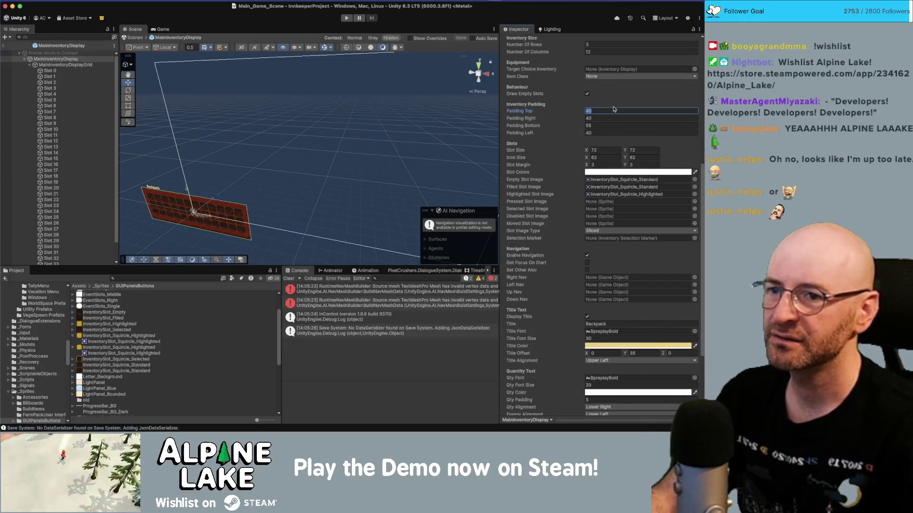
text(20)
key(Tab)
key(Tab)
text(25)
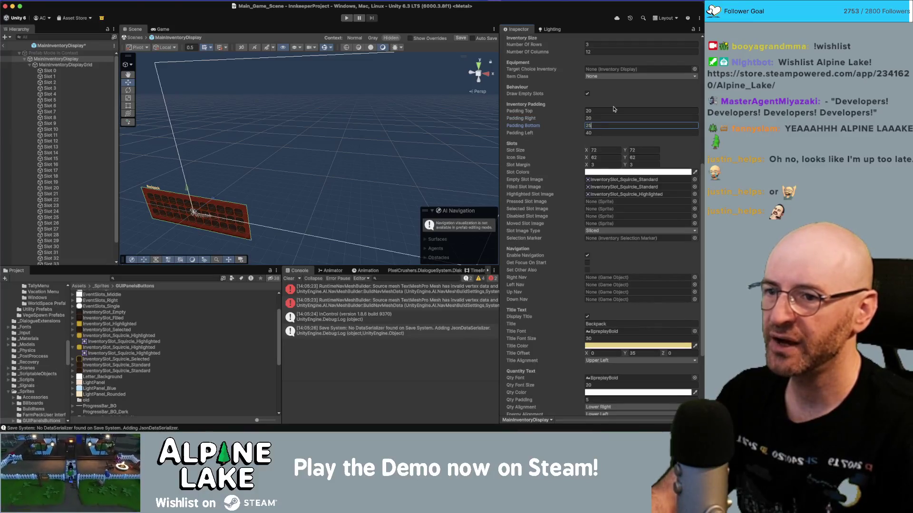
key(Tab)
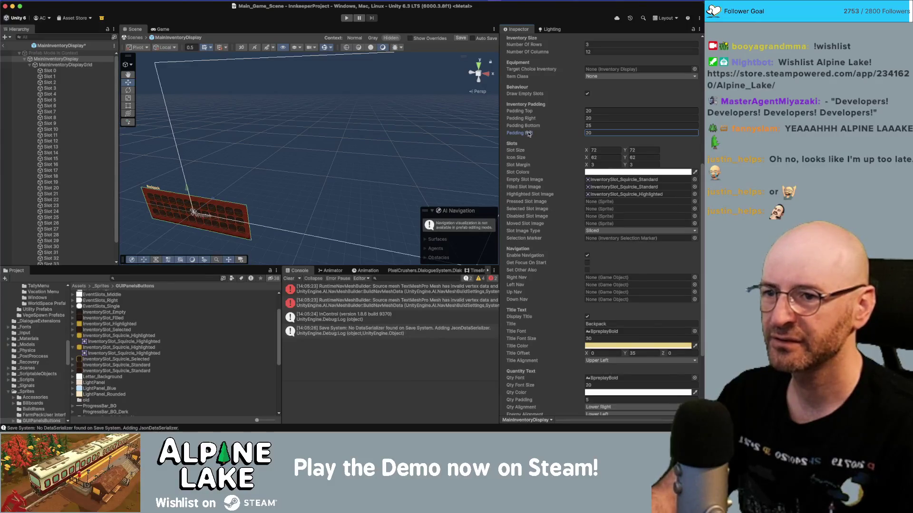
scroll(537, 138, up, 3)
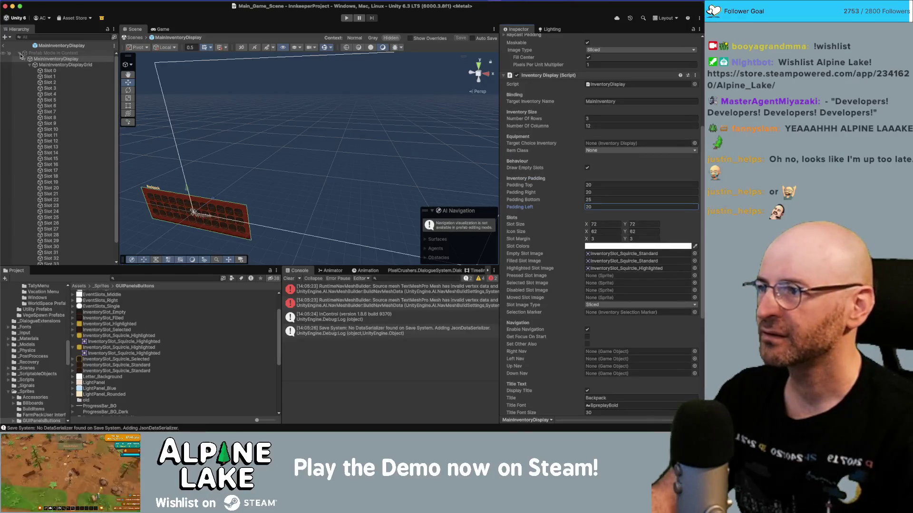
Exit Prefab Mode, save the scene, and inspect grid slots 0, 1, 2 and 8.
click(4, 46)
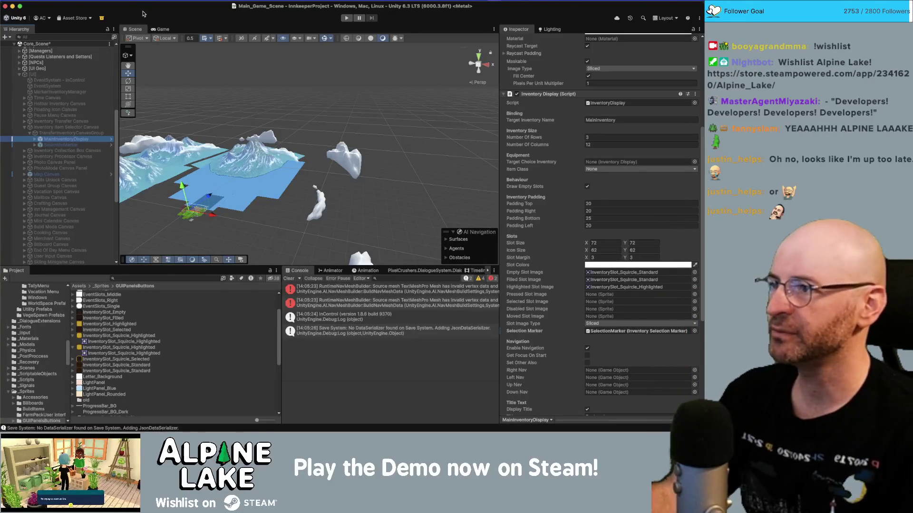
key(super+s)
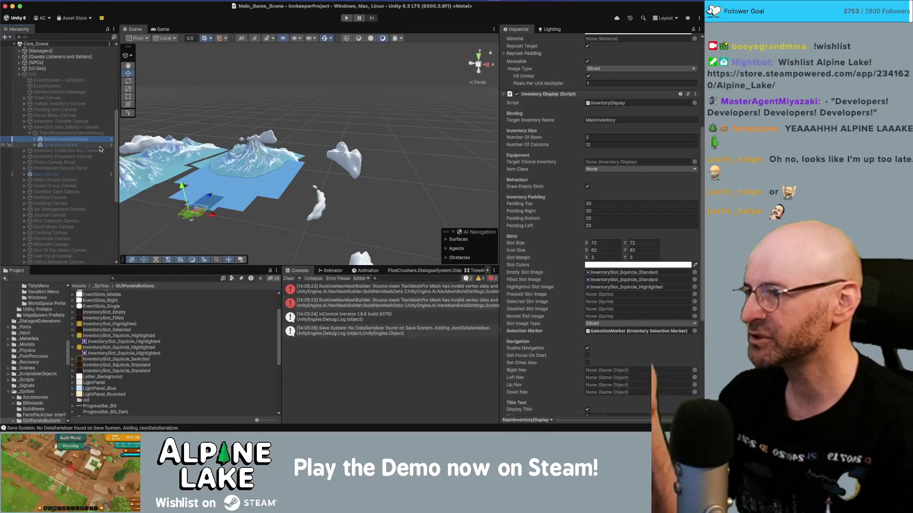
click(35, 139)
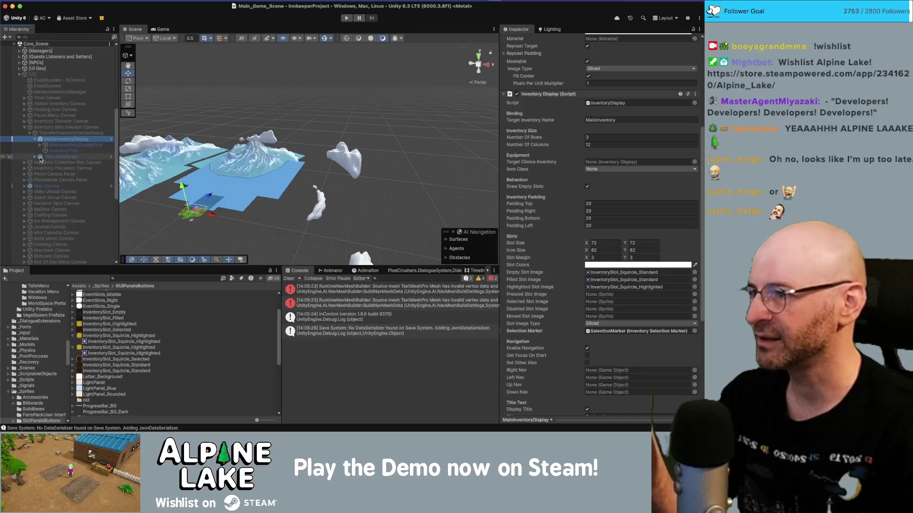
click(41, 145)
click(60, 157)
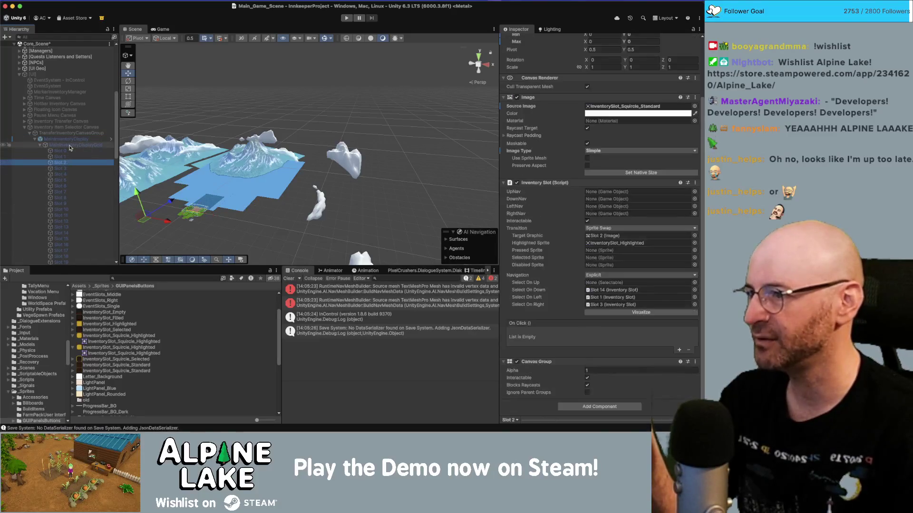
click(62, 198)
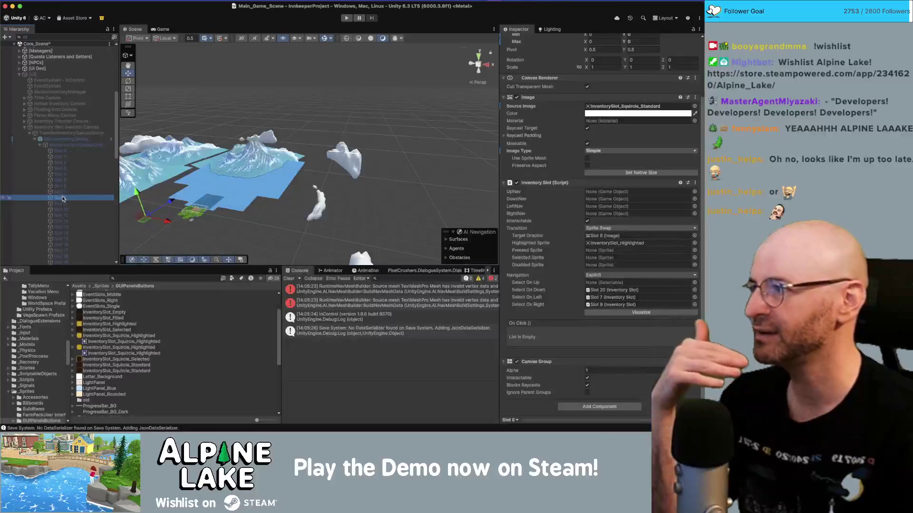
click(69, 152)
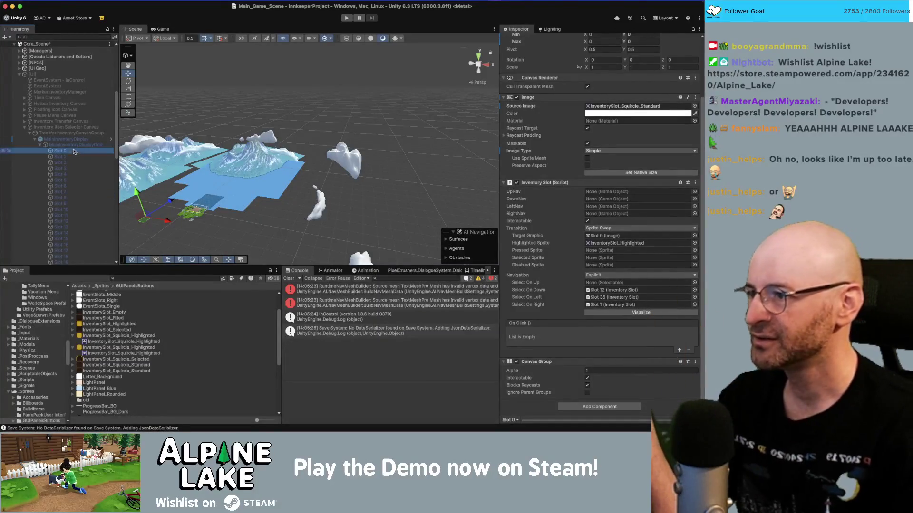
key(Down)
key(Down)
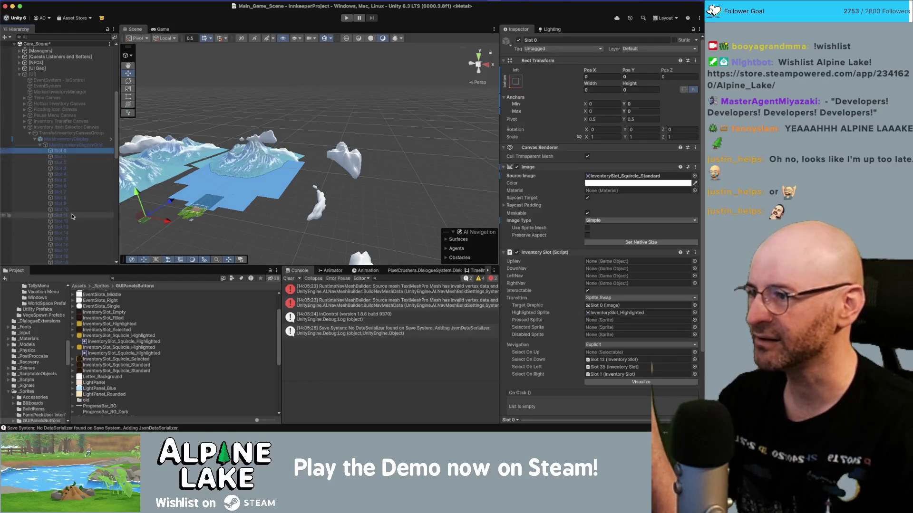
Inspect MainInventoryDisplay, Slot 3, Slot 0 and the grid's layout settings.
click(67, 139)
scroll(596, 72, down, 10)
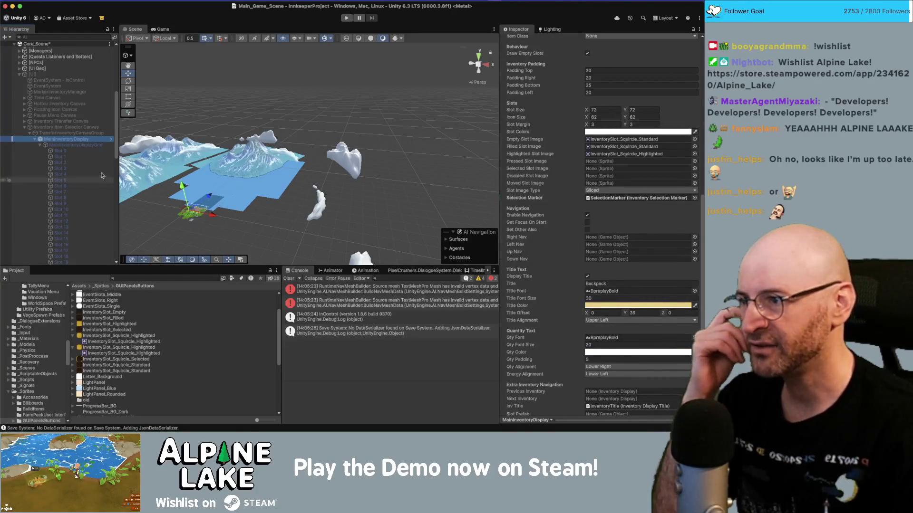
click(59, 168)
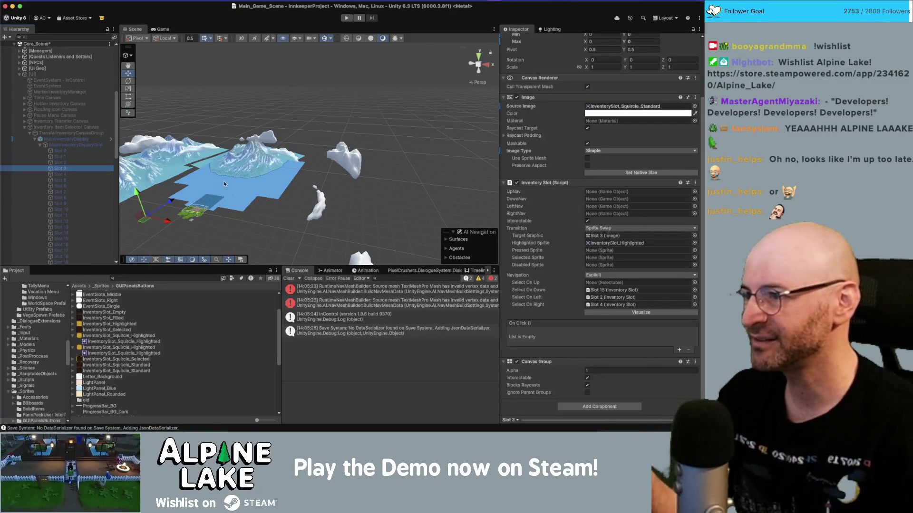
click(61, 151)
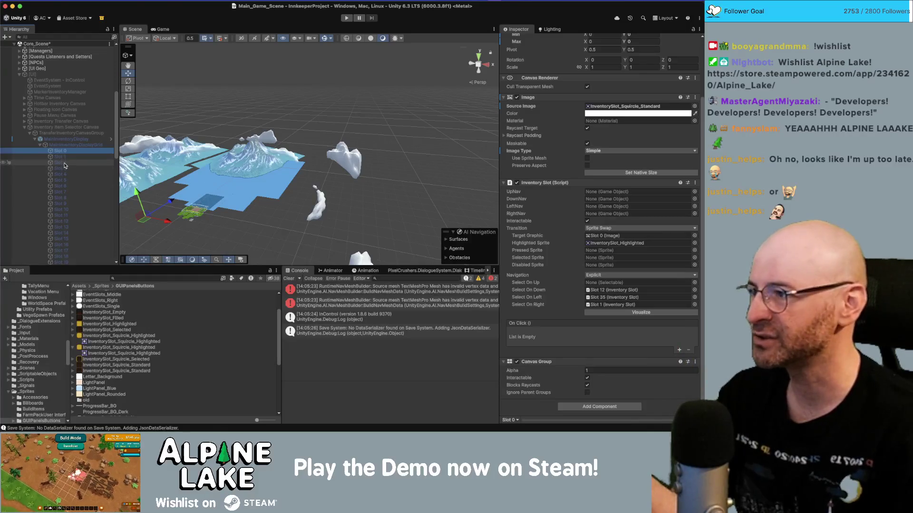
click(57, 144)
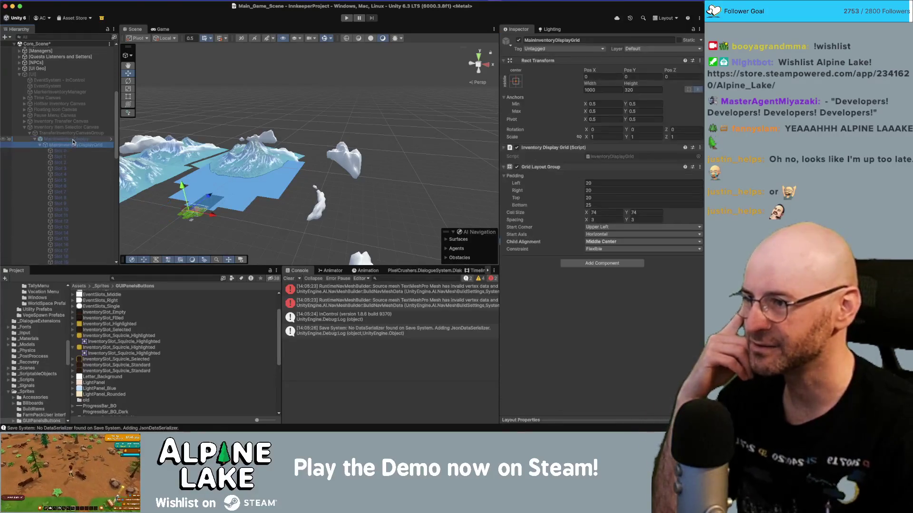
click(48, 150)
Collapse the slot list and compare MainInventoryDisplay with MainInventoryDisplayGrid's layout padding.
click(41, 145)
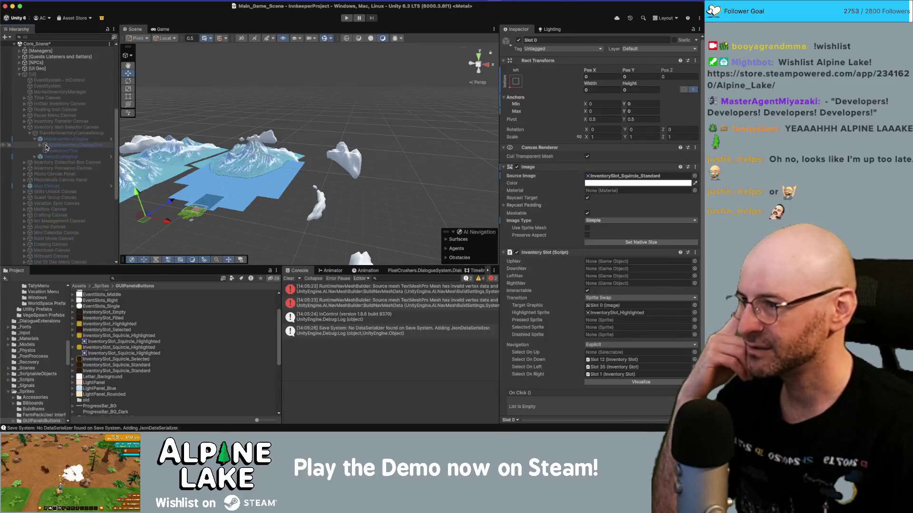
click(61, 140)
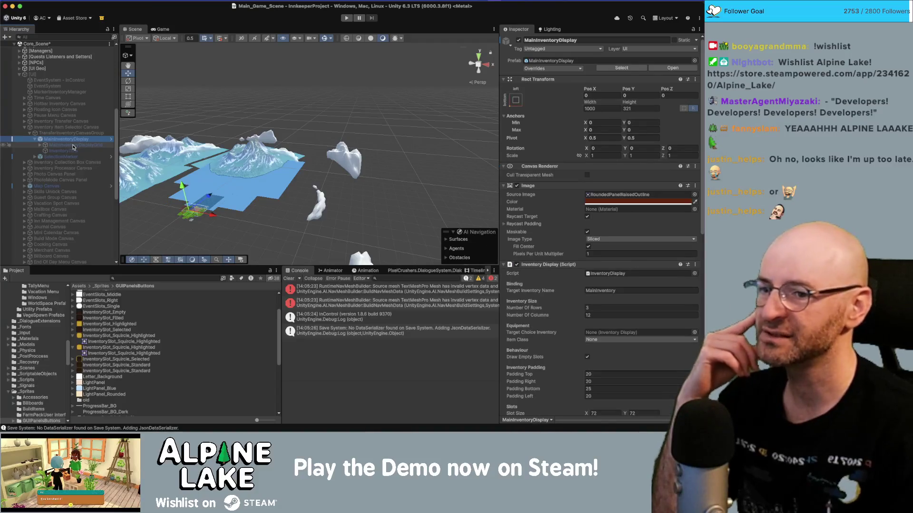
click(74, 146)
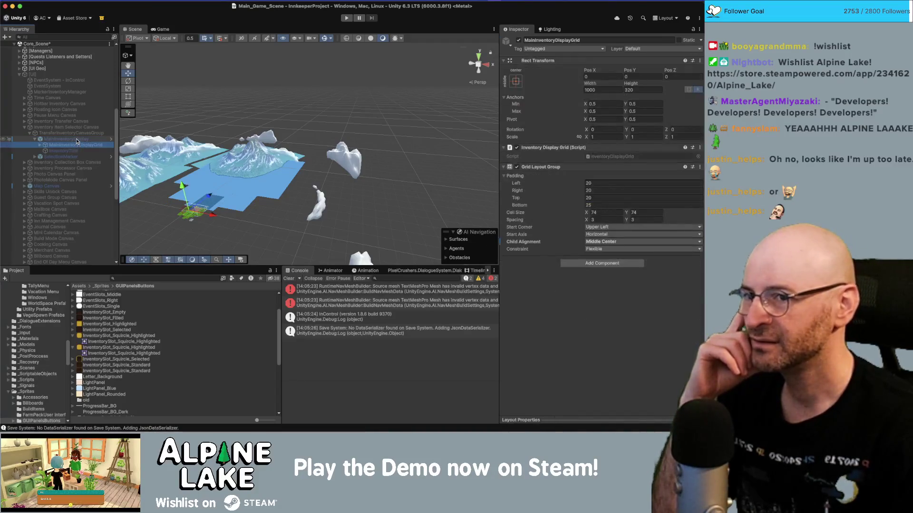
click(76, 139)
key(Down)
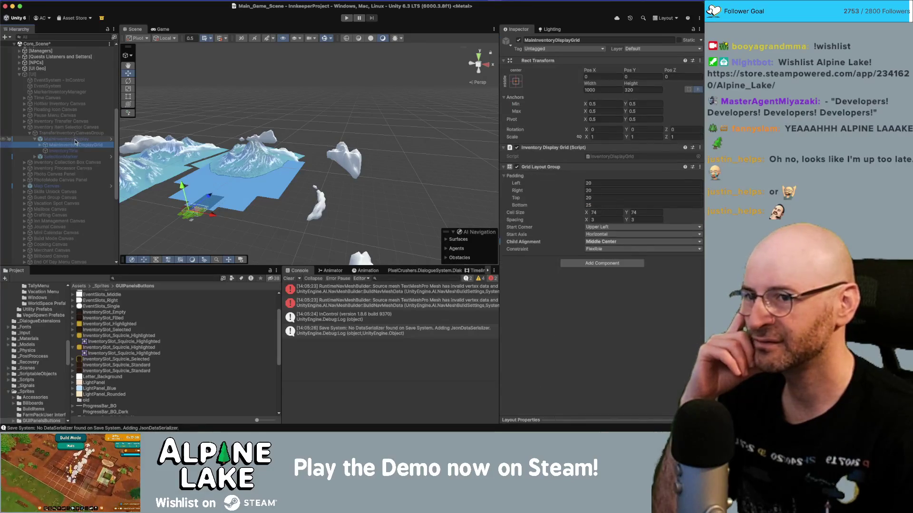
key(Up)
key(Down)
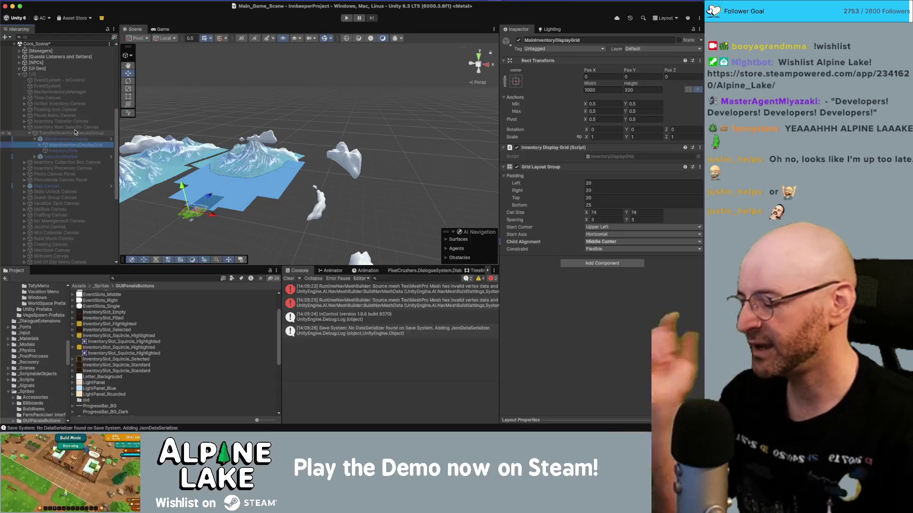
Turn the [UI] root back on and expand the Inventory Transfer Canvas to inspect MainInventoryDisplay.
click(55, 75)
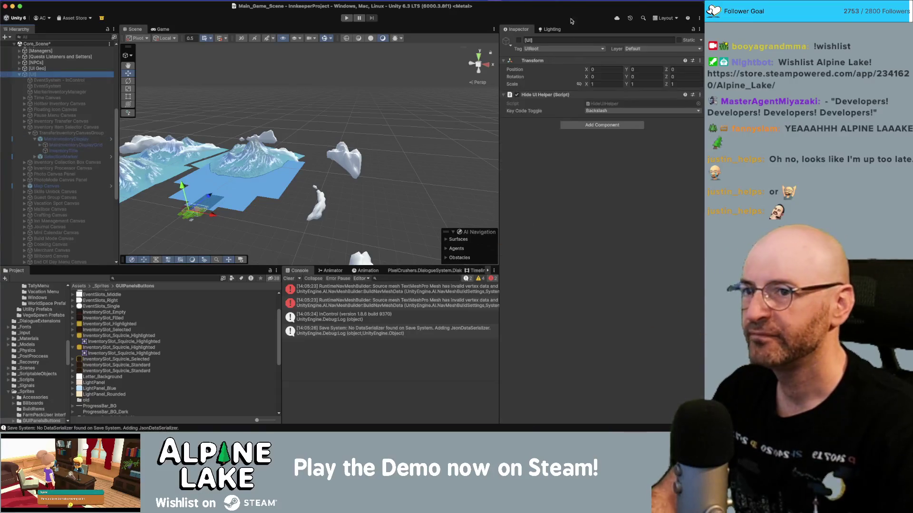
key(alt+shift+a)
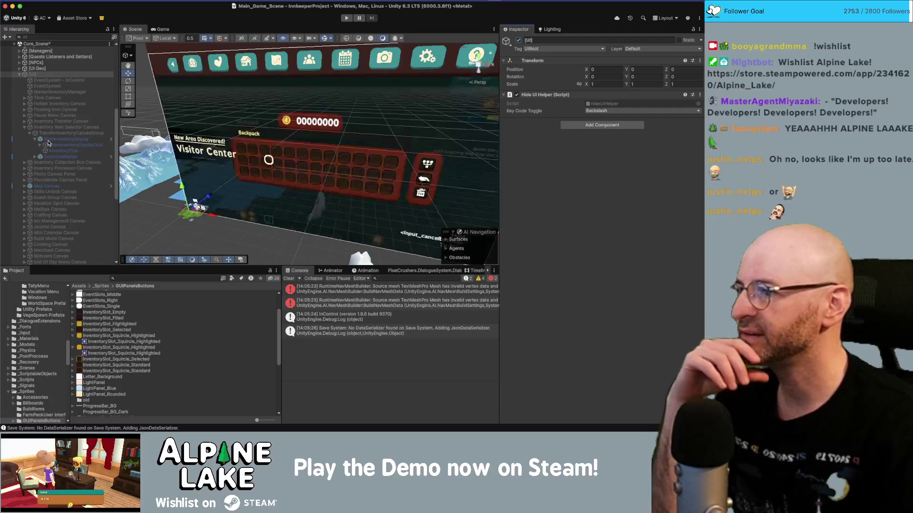
click(25, 122)
click(30, 128)
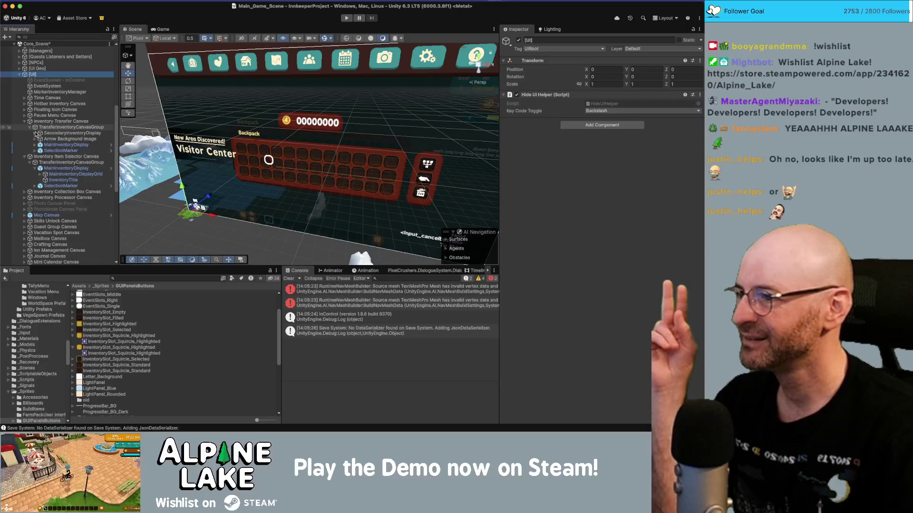
click(55, 145)
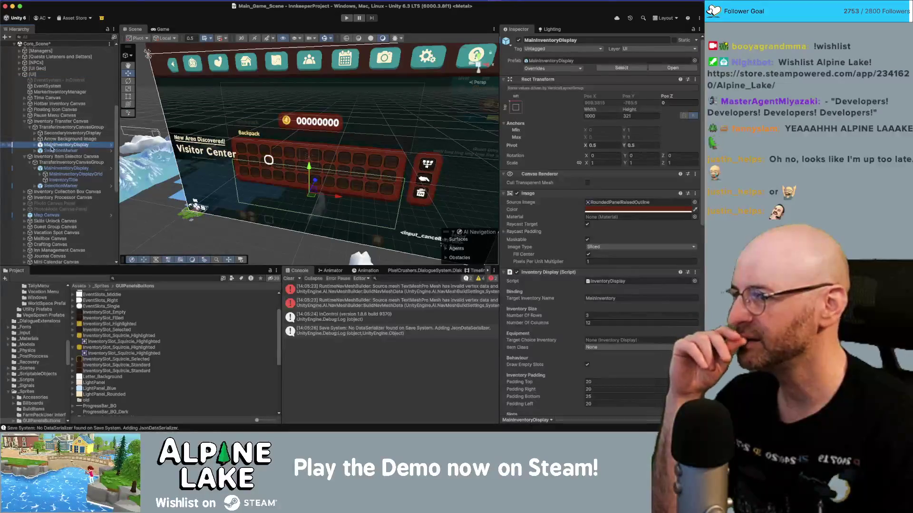
click(35, 169)
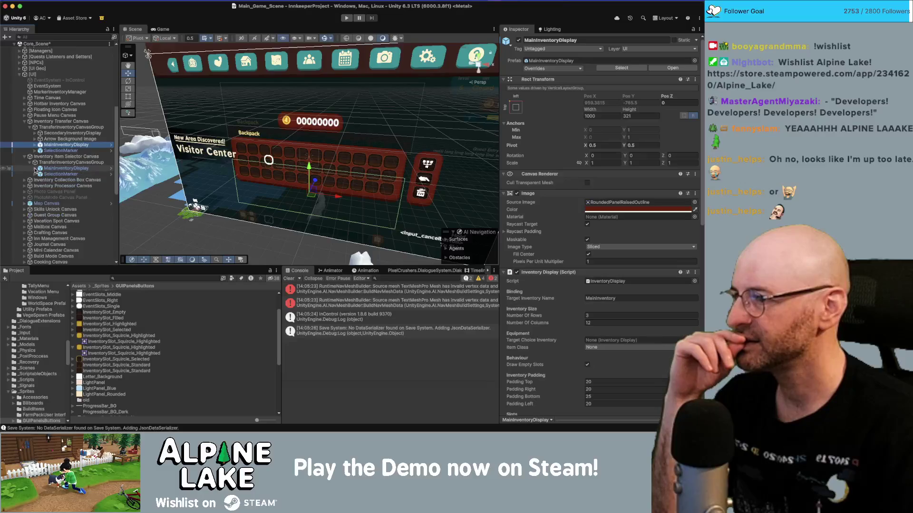
Paste a copy of MainInventoryDisplay under the Inventory Collection Box canvas as MainInventoryDisplay_01.
click(25, 186)
click(25, 180)
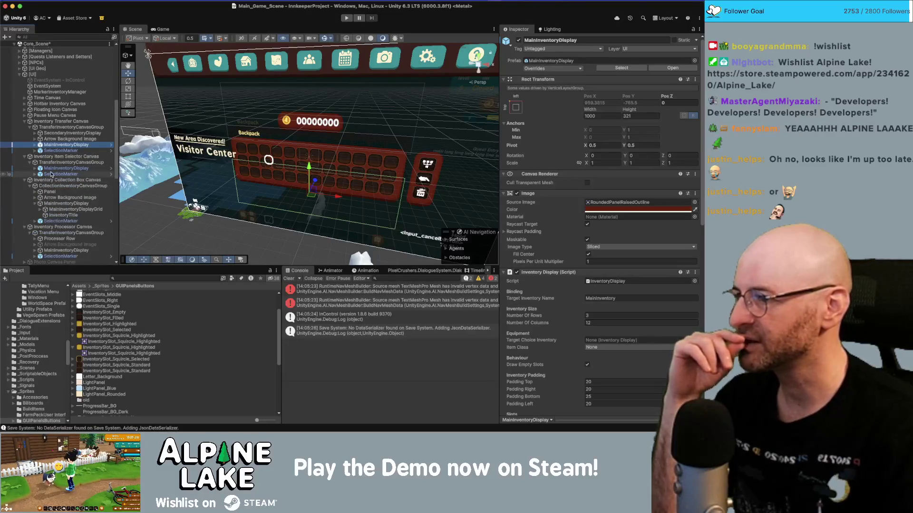
click(62, 168)
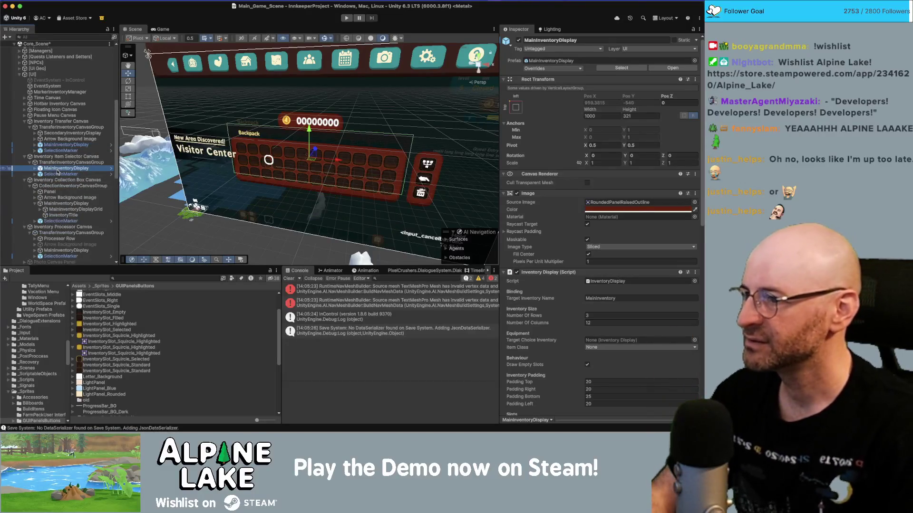
click(57, 203)
key(super+v)
Compare MainInventoryDisplay_01's Inspector values against the original MainInventoryDisplay.
click(55, 210)
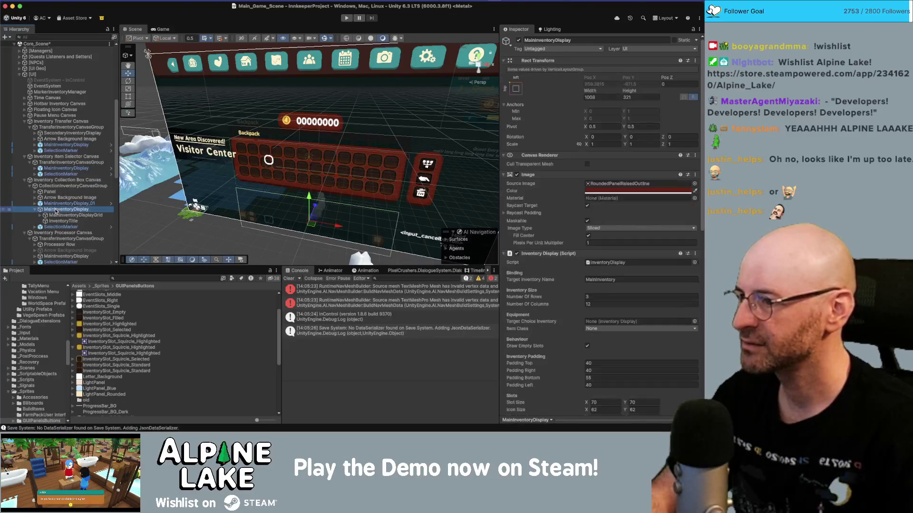
click(64, 204)
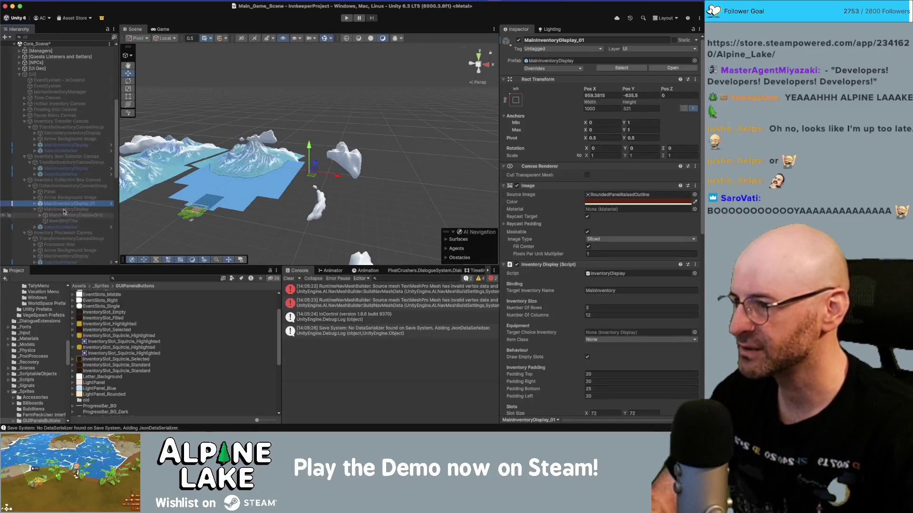
scroll(618, 229, down, 10)
scroll(618, 228, down, 5)
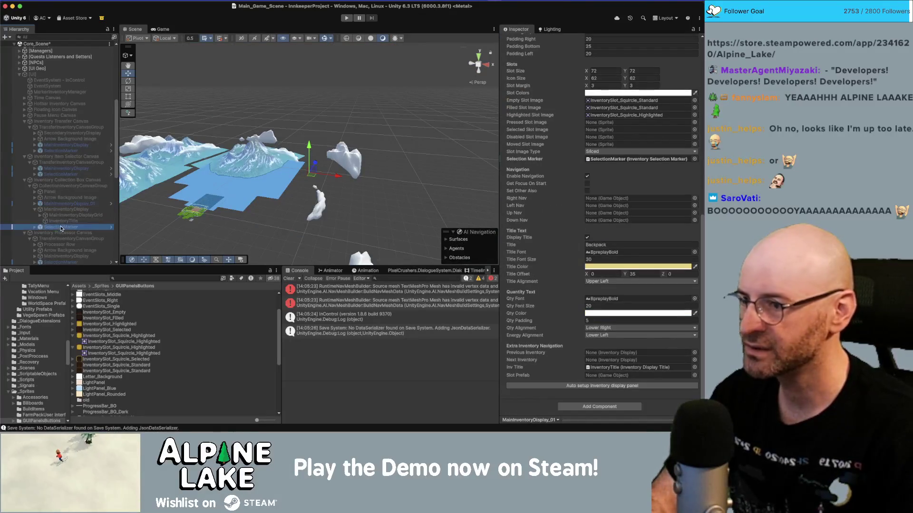
drag(601, 176, 637, 159)
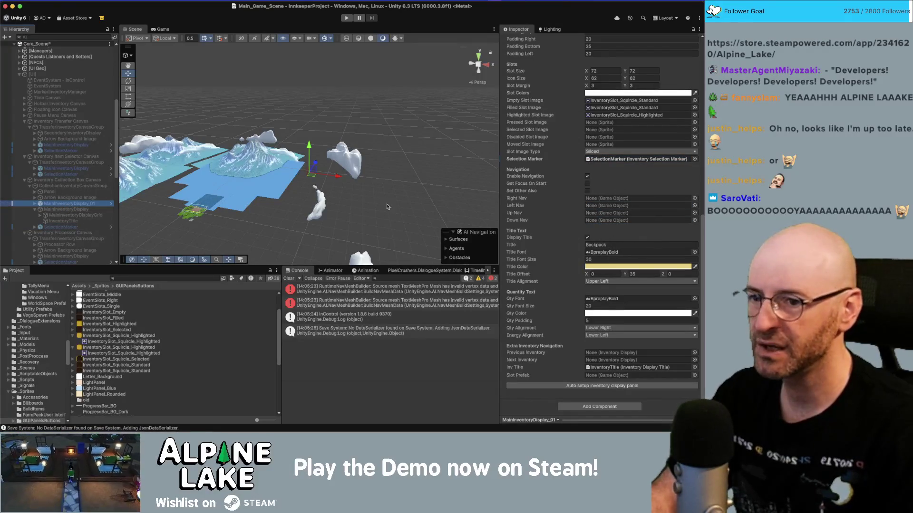
scroll(546, 209, up, 5)
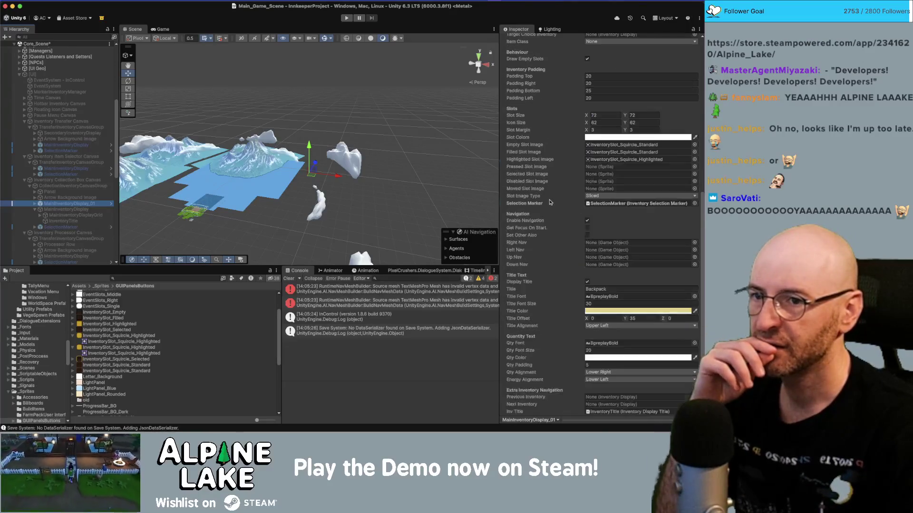
key(Down)
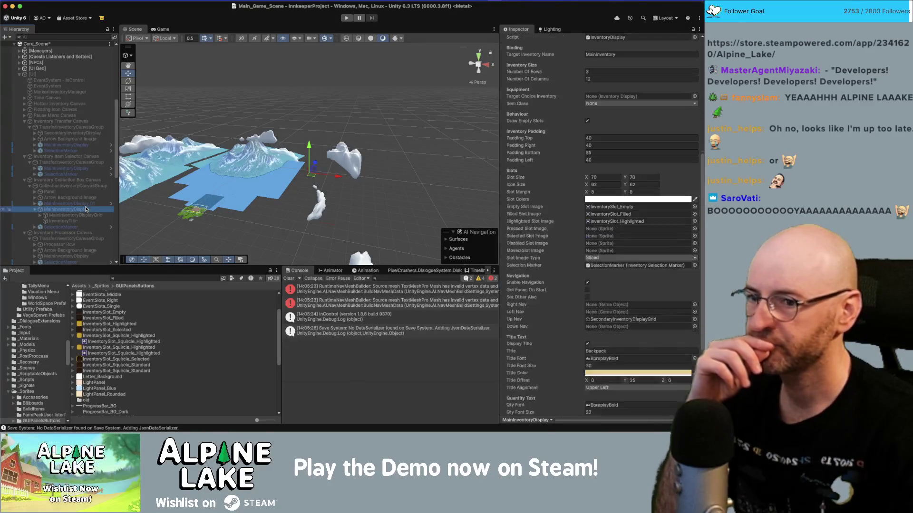
scroll(580, 247, down, 2)
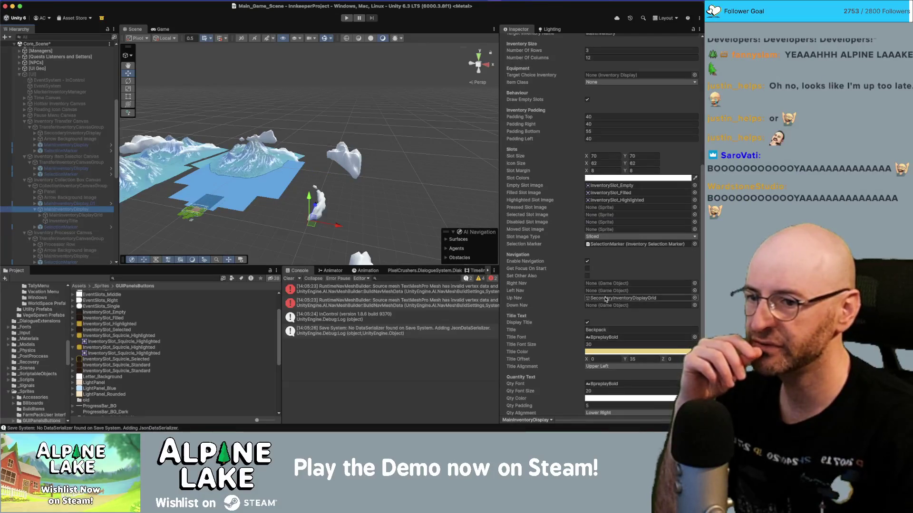
click(68, 203)
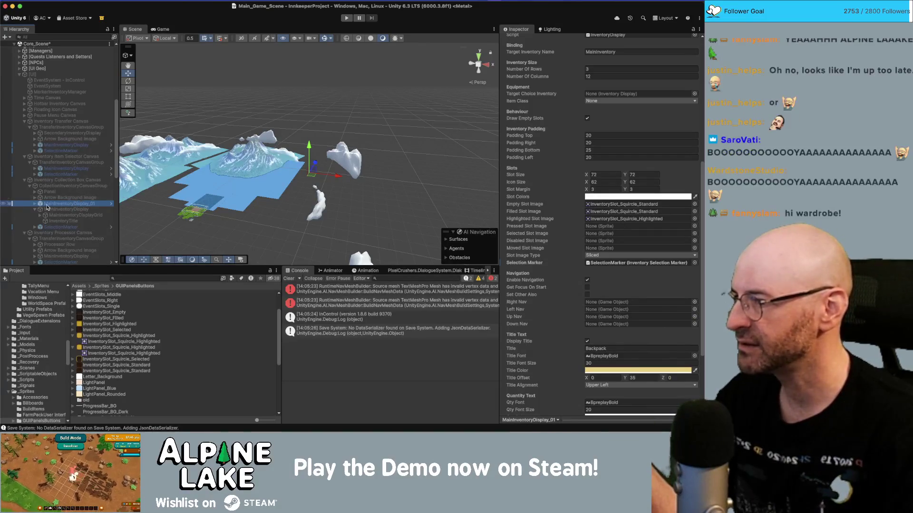
click(42, 209)
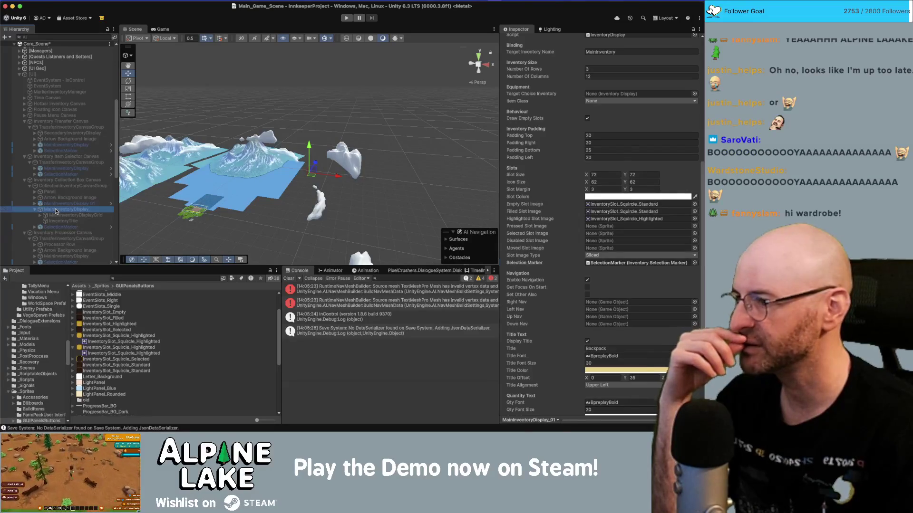
Expand the Panel and assign SecondaryInventoryDisplayGrid as the copy's Up navigation target.
click(35, 192)
click(67, 215)
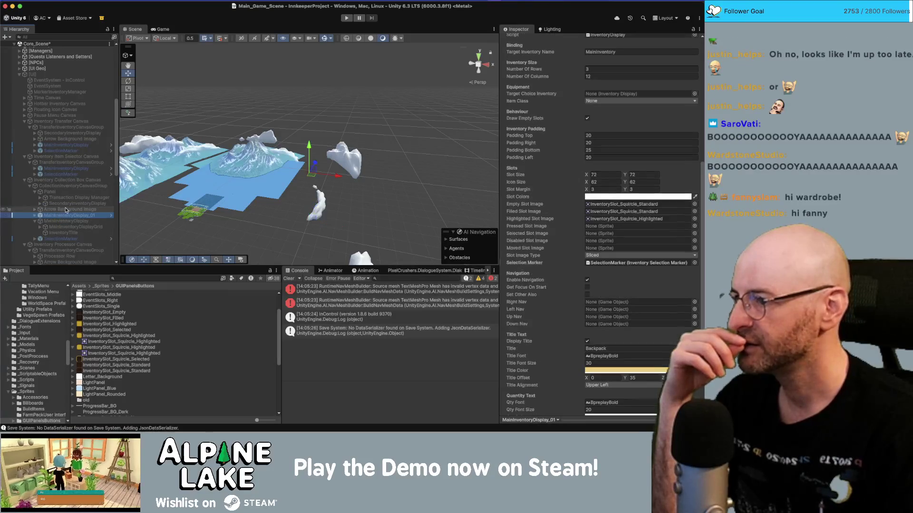
click(40, 204)
mouse_move(61, 216)
mouse_down()
mouse_move(490, 223)
mouse_move(595, 317)
mouse_up()
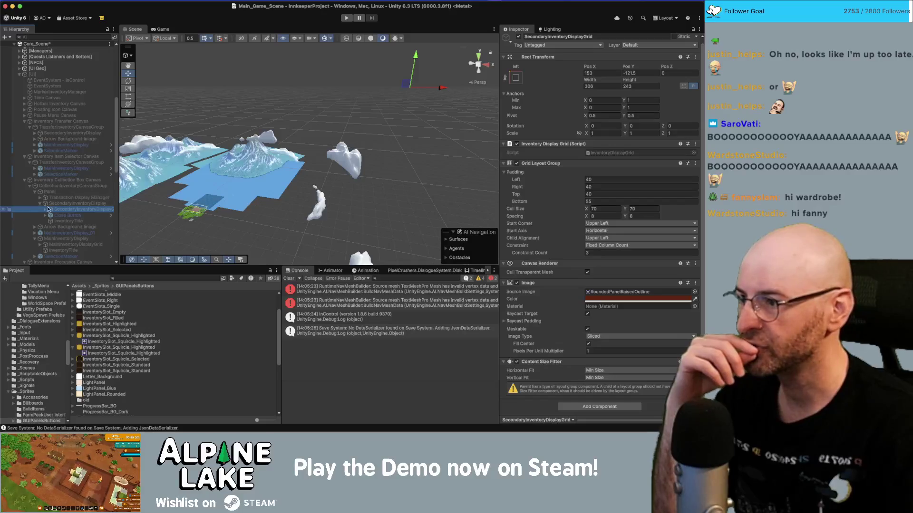
Set SecondaryInventoryDisplay's Down Nav to the copy's MainInventoryDisplayGrid.
click(63, 203)
scroll(612, 214, down, 5)
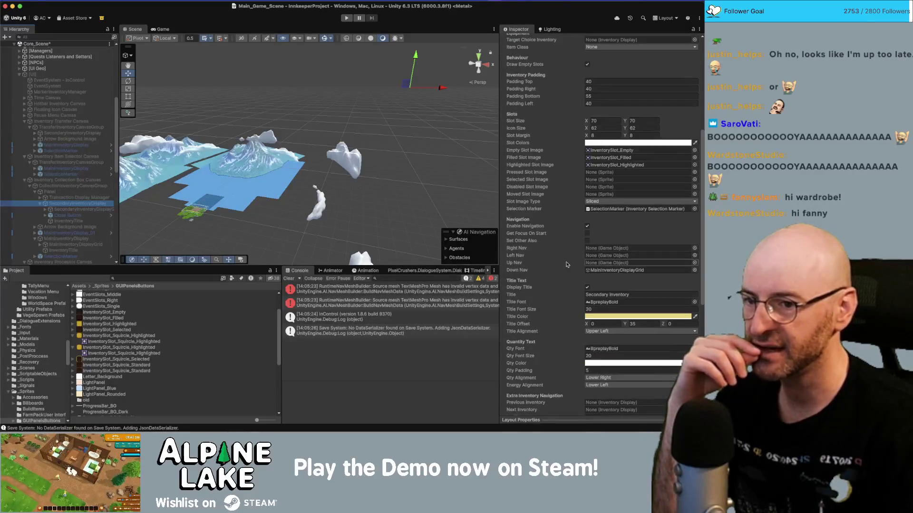
click(35, 233)
click(73, 239)
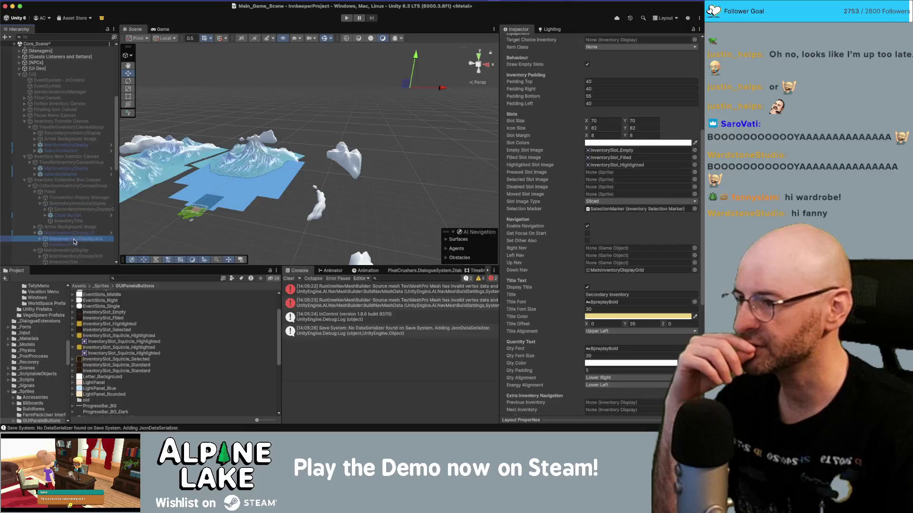
drag(74, 241, 616, 270)
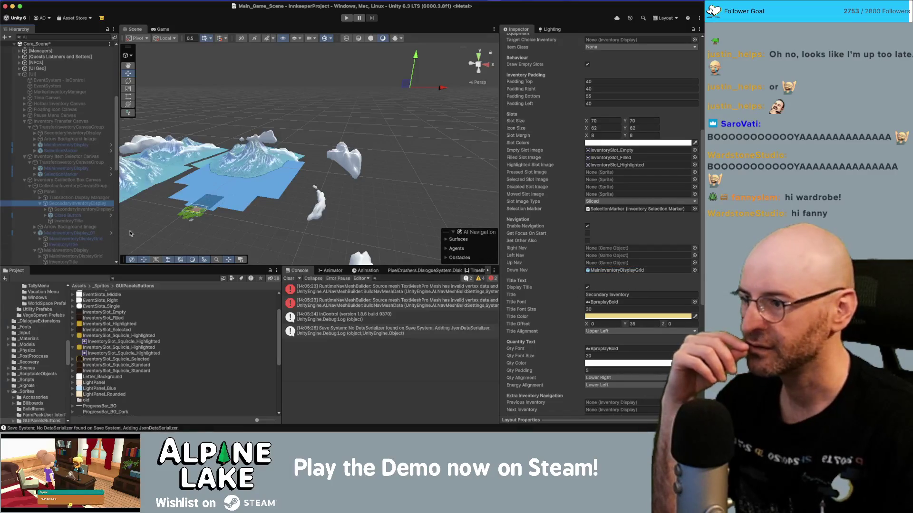
Delete the original inventory display, then undo the deletion to restore it.
click(102, 233)
click(66, 251)
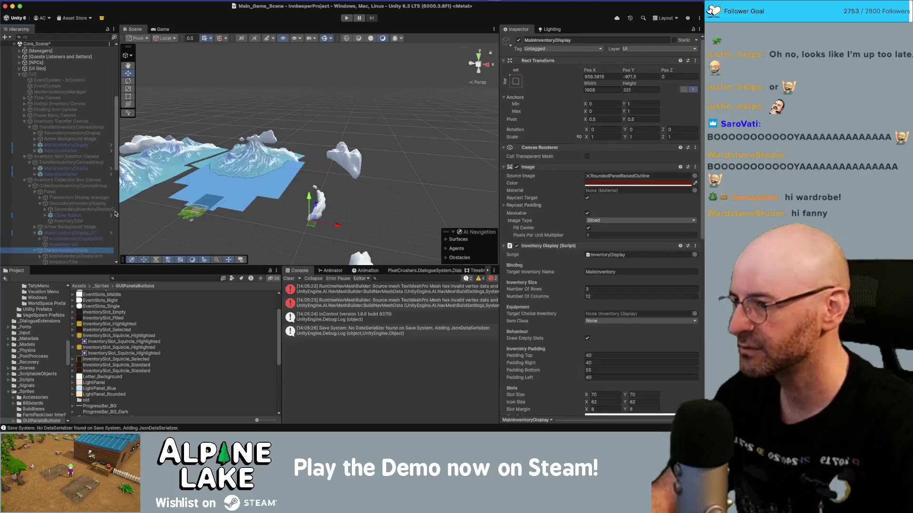
key(Delete)
click(61, 232)
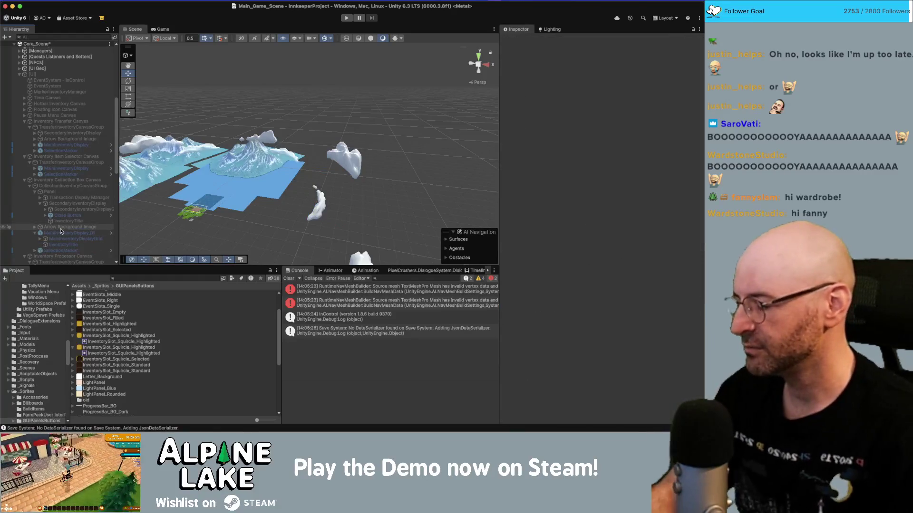
key(ctrl+z)
click(66, 251)
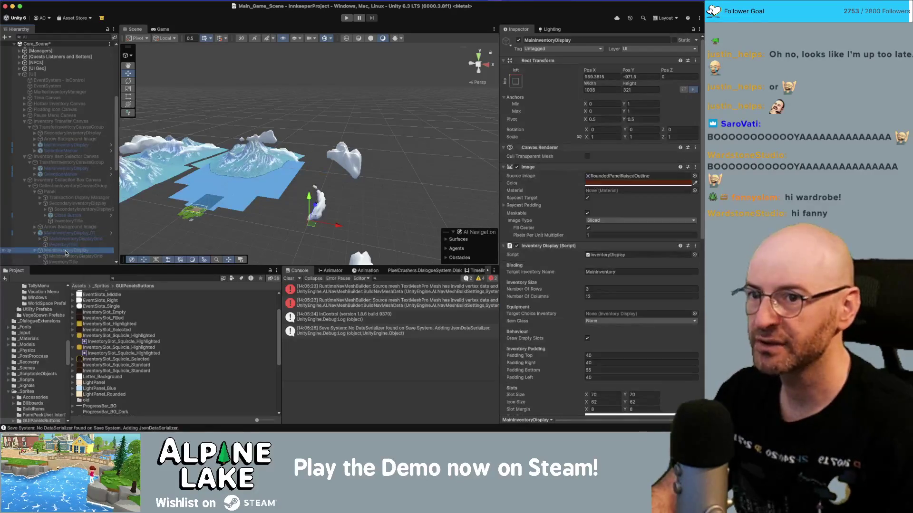
click(68, 233)
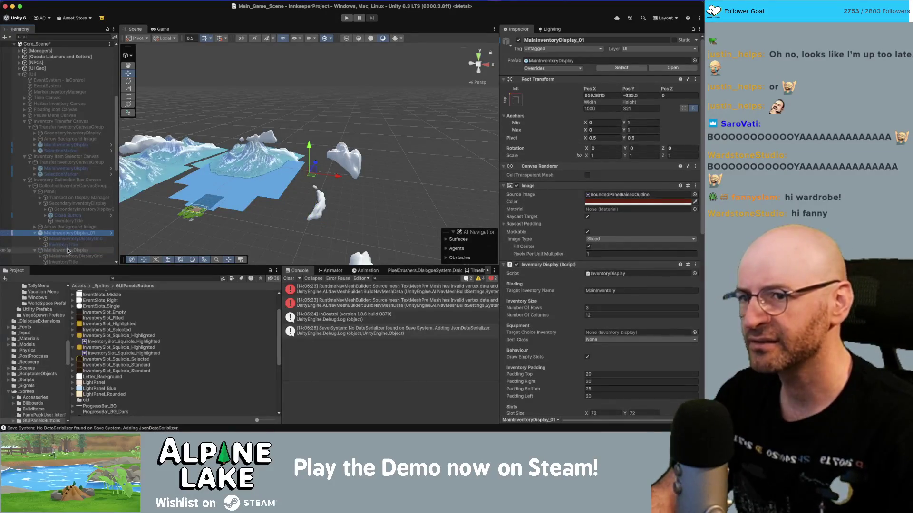
Copy the original's Pos Y -971.5 into MainInventoryDisplay_01's Rect Transform.
click(68, 251)
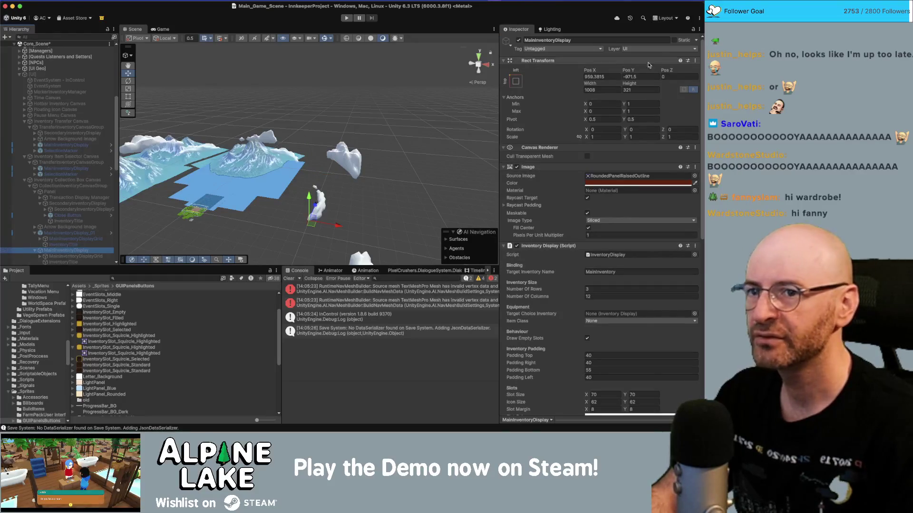
click(644, 77)
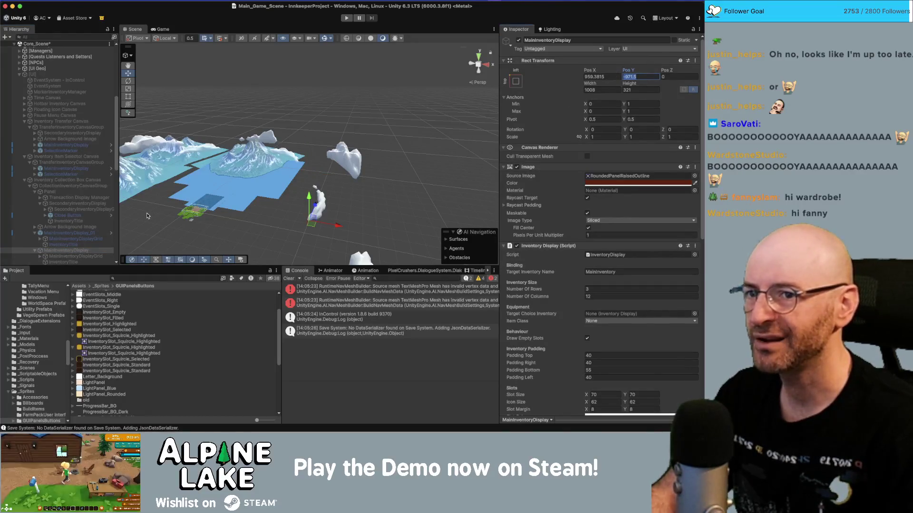
click(69, 233)
click(643, 95)
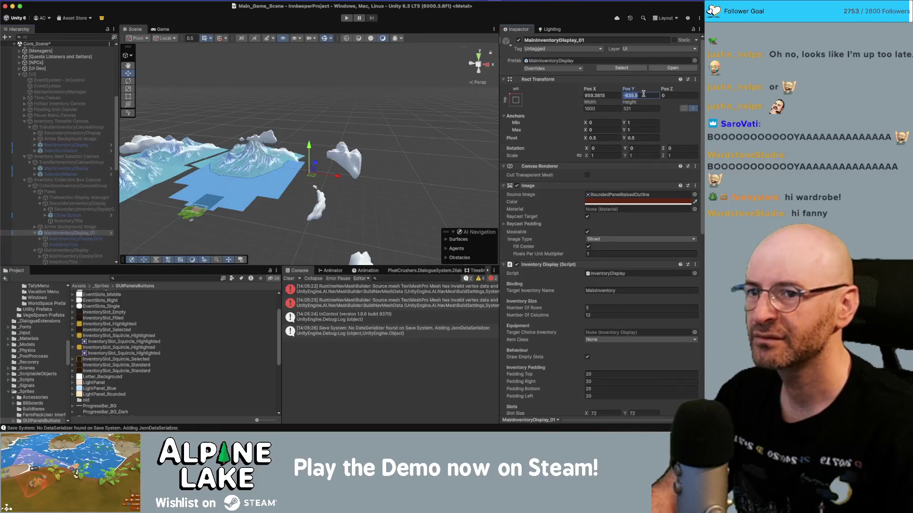
click(60, 121)
click(60, 75)
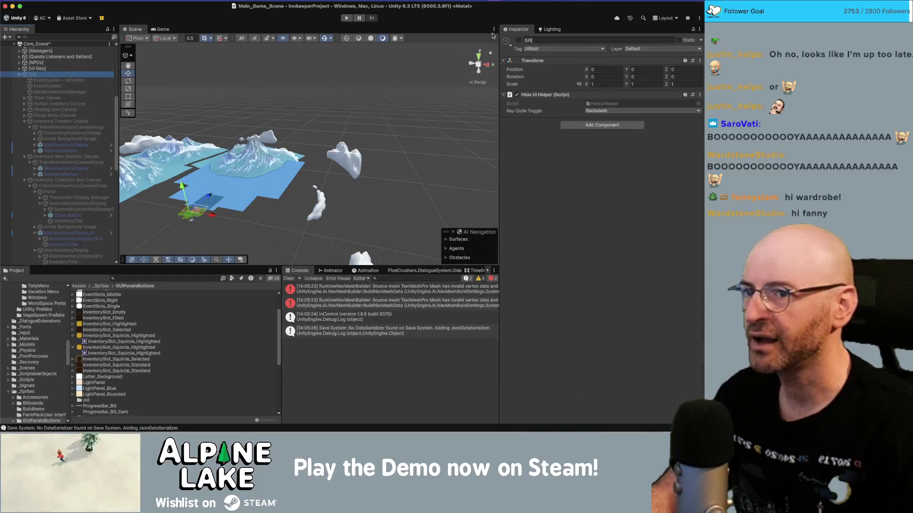
Enable the [UI] object and set the Pause Menu Canvas Group Alpha to 0.
click(522, 41)
key(alt+shift+a)
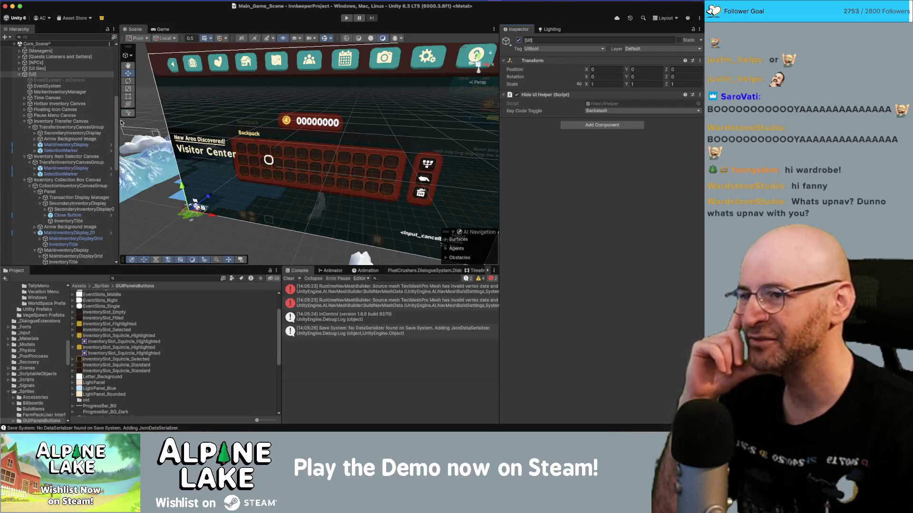
click(72, 115)
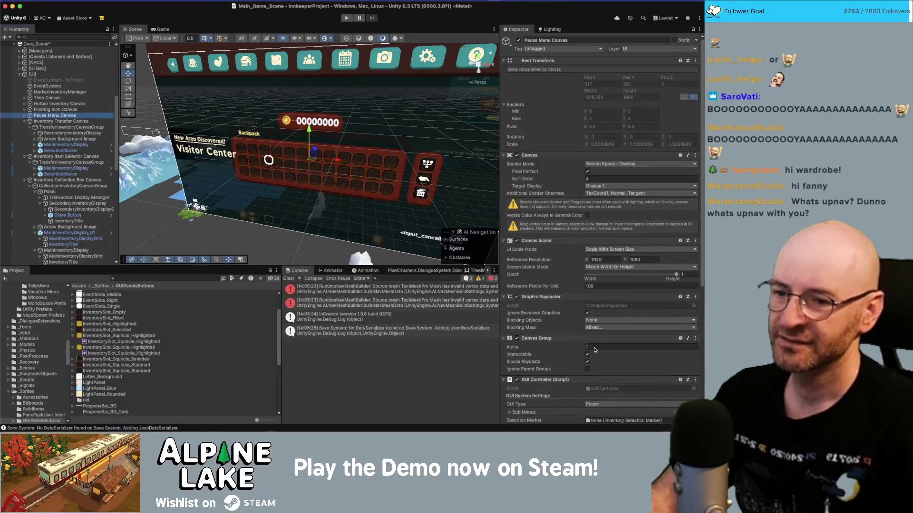
click(589, 346)
text(0)
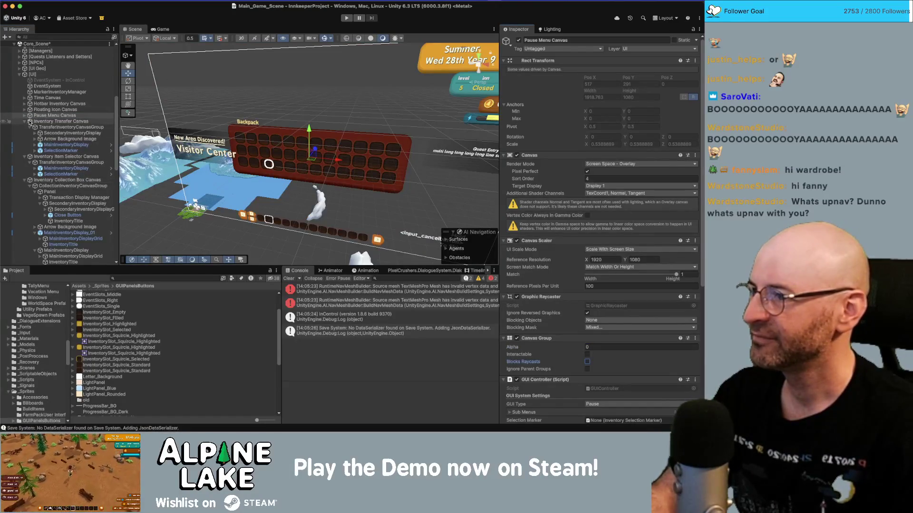
Collapse the Inventory Transfer Canvas and inspect the TransferInventoryCanvasGroup.
click(24, 122)
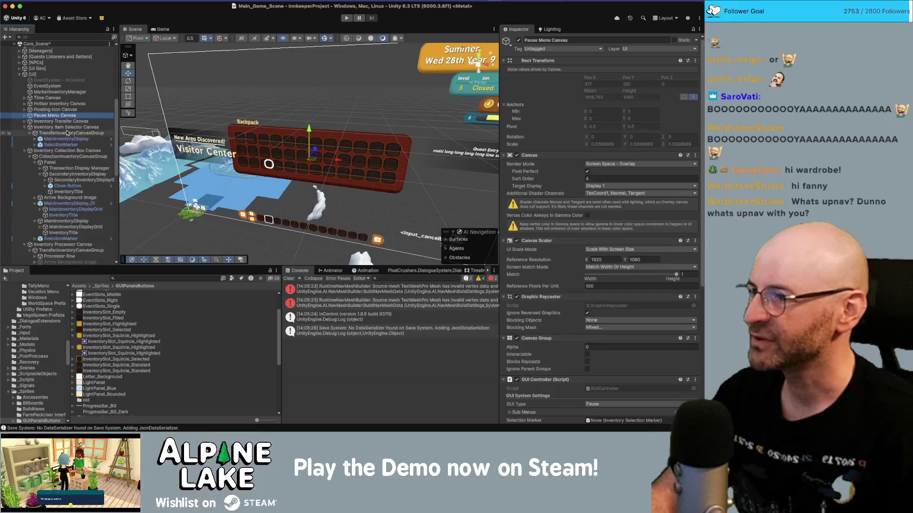
click(17, 127)
scroll(611, 276, down, 5)
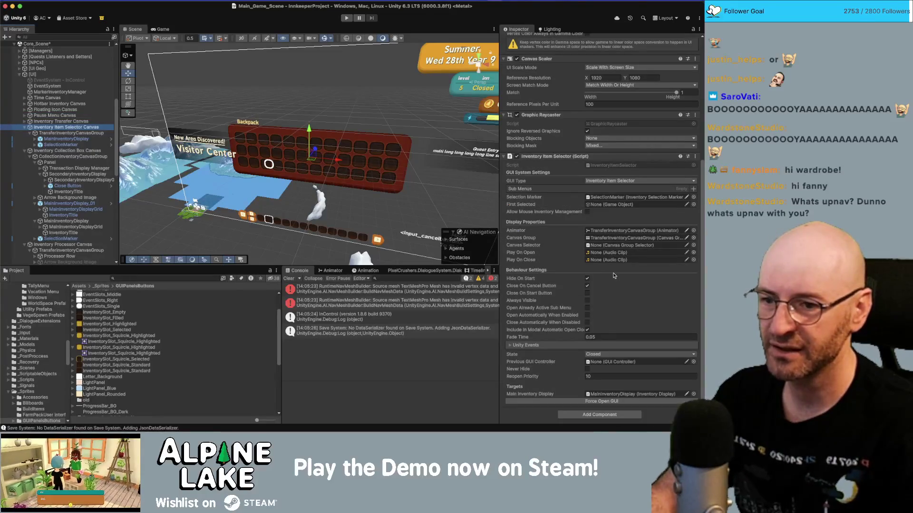
key(Down)
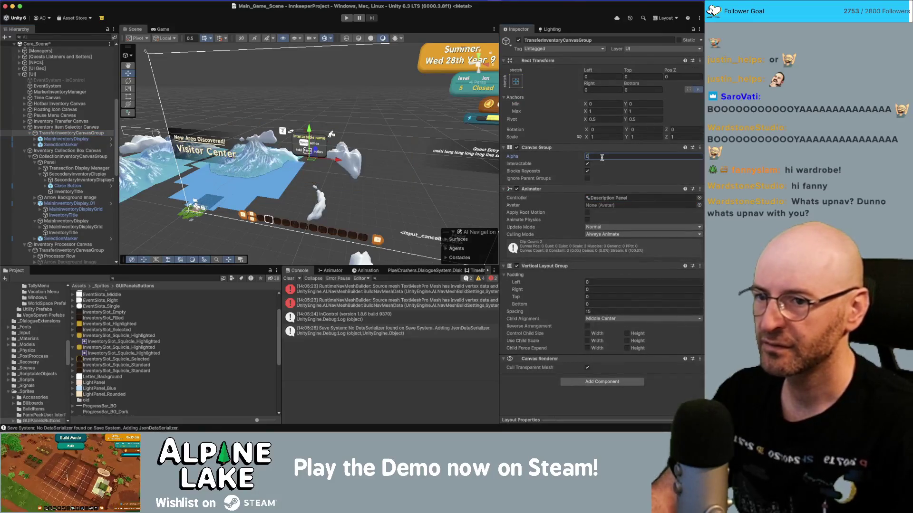
Set the CollectionInventoryCanvasGroup's Canvas Group Alpha to 1.
click(71, 151)
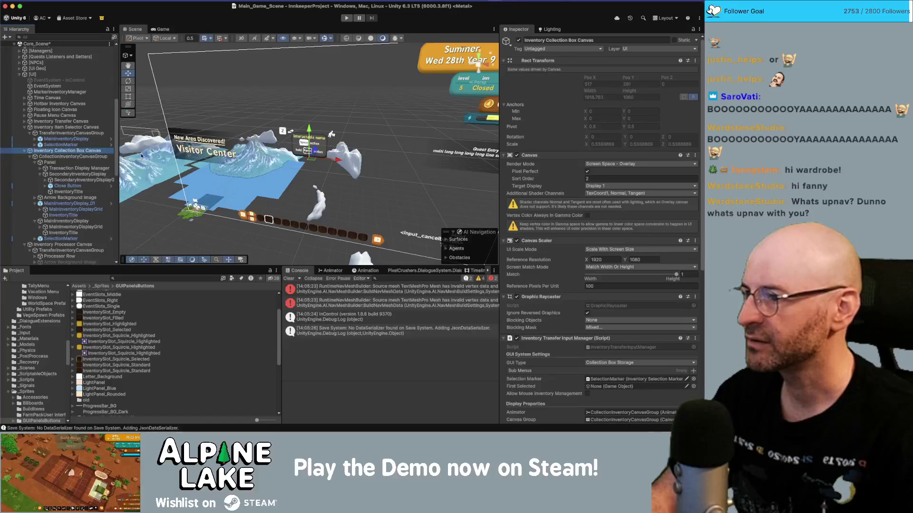
scroll(589, 284, down, 3)
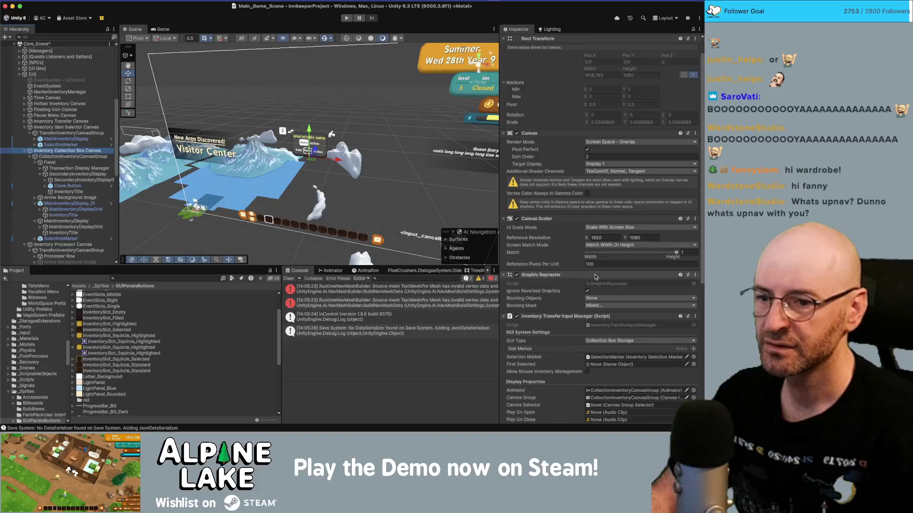
scroll(598, 266, down, 3)
scroll(598, 267, up, 3)
key(Down)
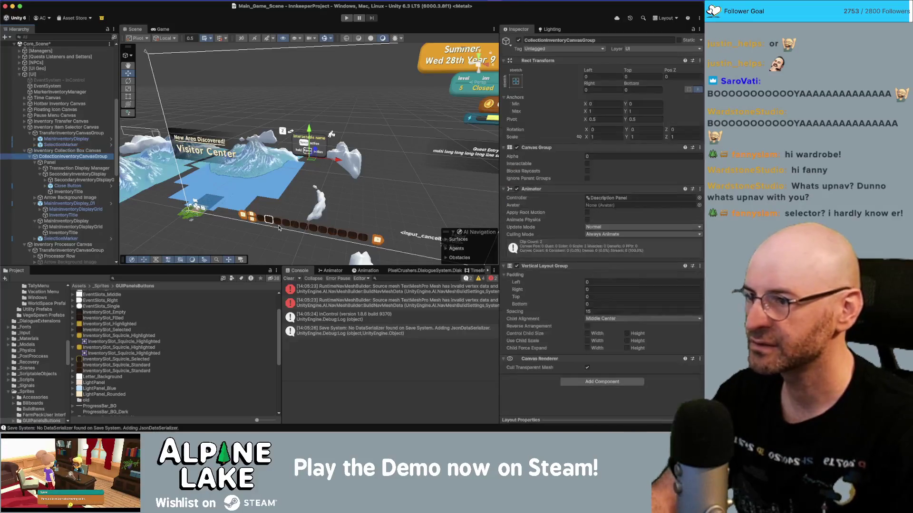
click(599, 157)
text(1)
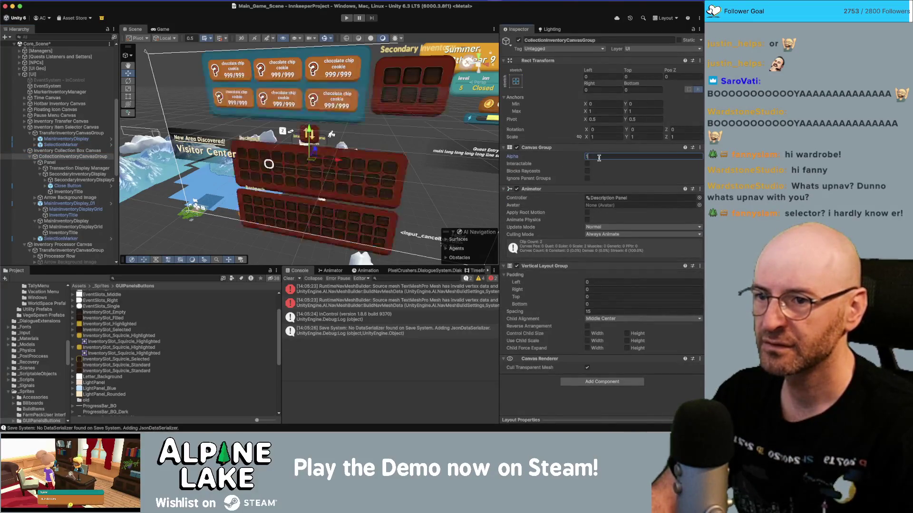
key(Return)
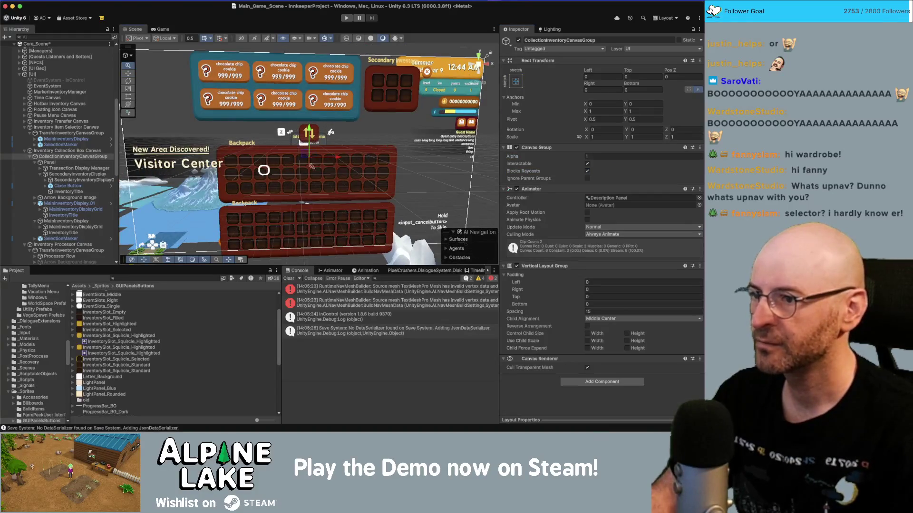
Delete the original MainInventoryDisplay, leaving only MainInventoryDisplay_01.
scroll(312, 166, down, 3)
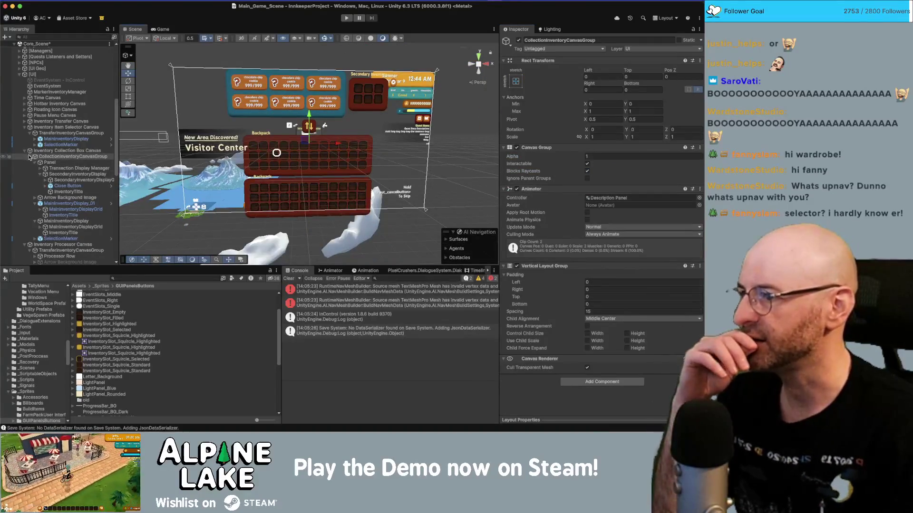
click(58, 222)
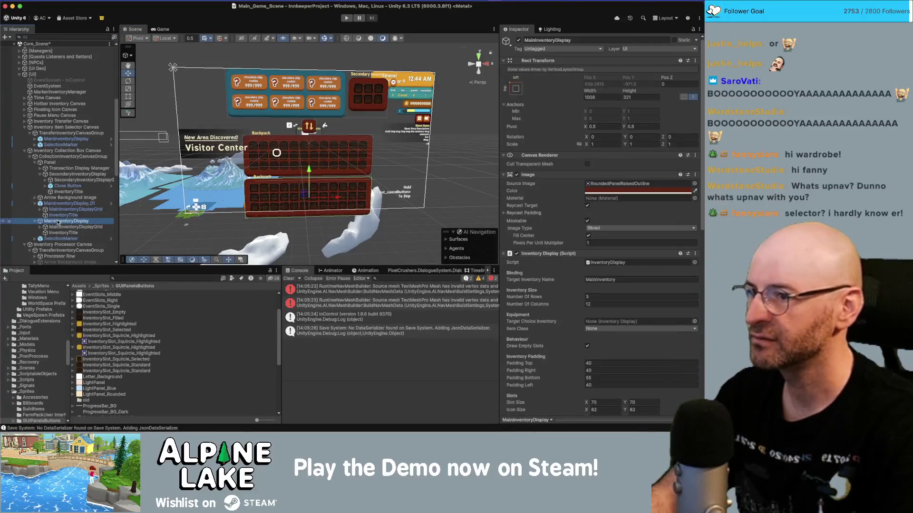
key(super+BackSpace)
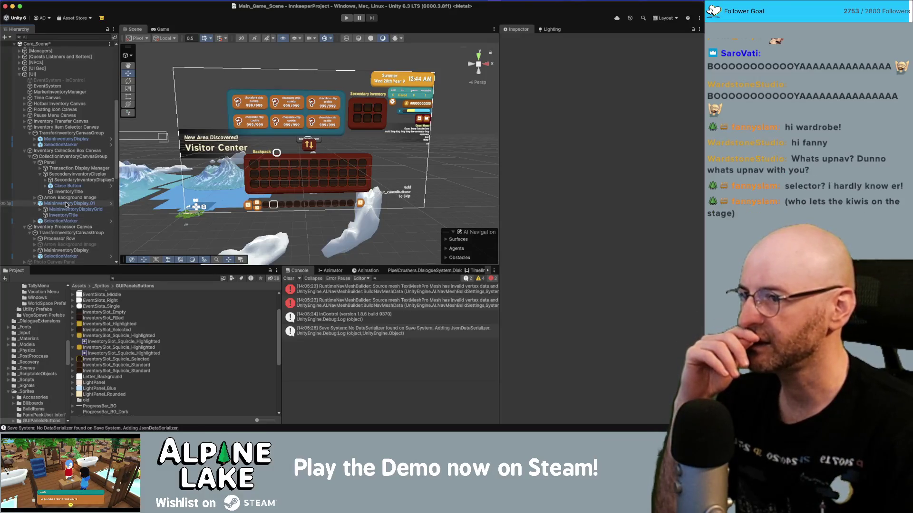
Assign MainInventoryDisplay_01 to the Inventory Collection Box Canvas's Main Inventory Display field.
click(66, 204)
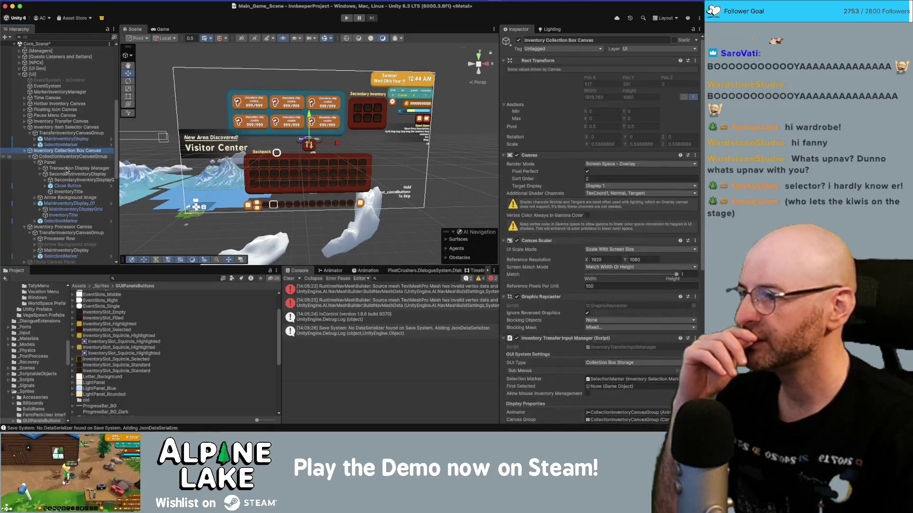
click(60, 151)
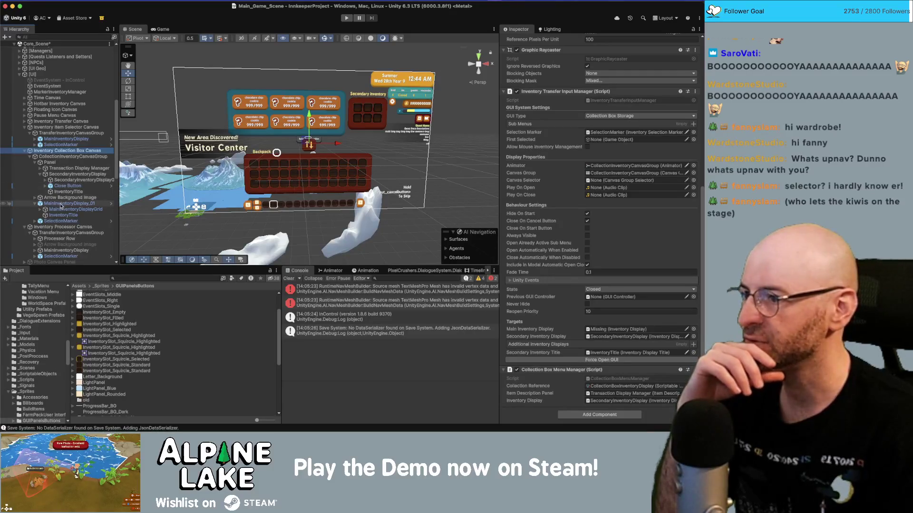
drag(66, 204, 606, 330)
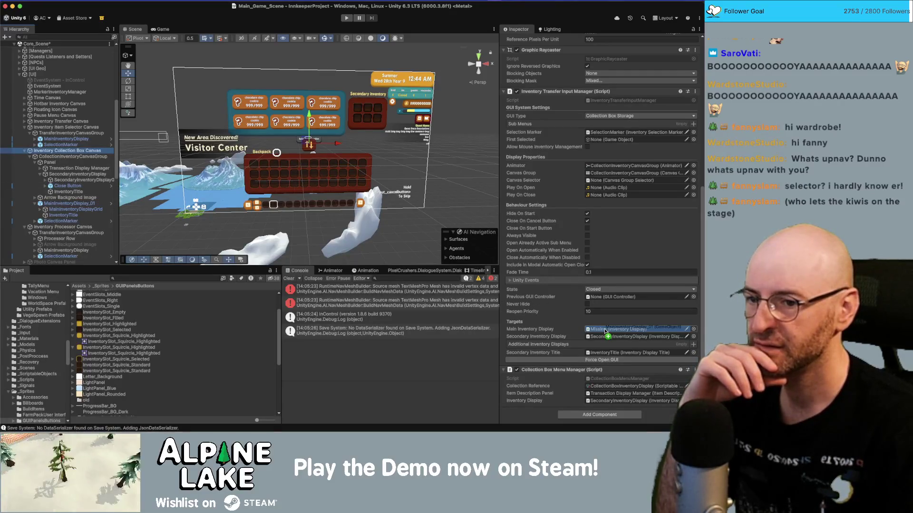
Rename MainInventoryDisplay_01 to MainInventoryDisplay and select the CollectionInventoryCanvasGroup.
click(114, 203)
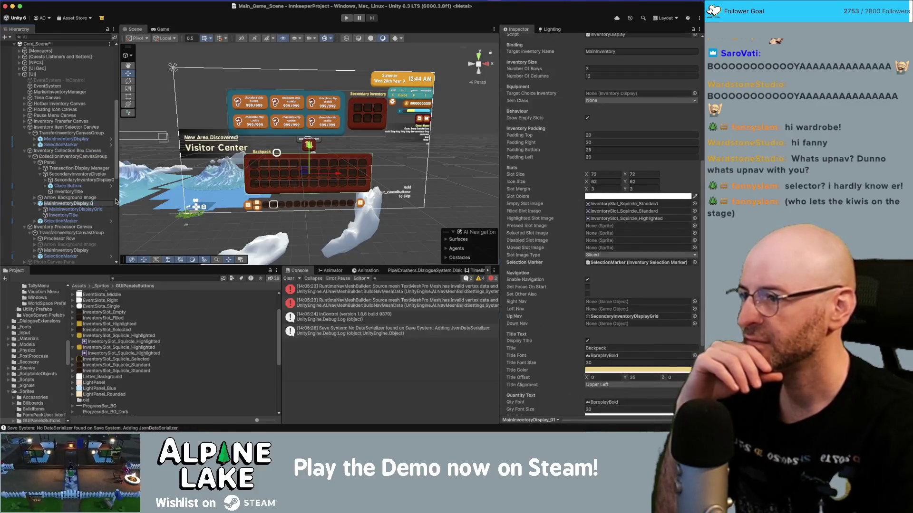
key(Return)
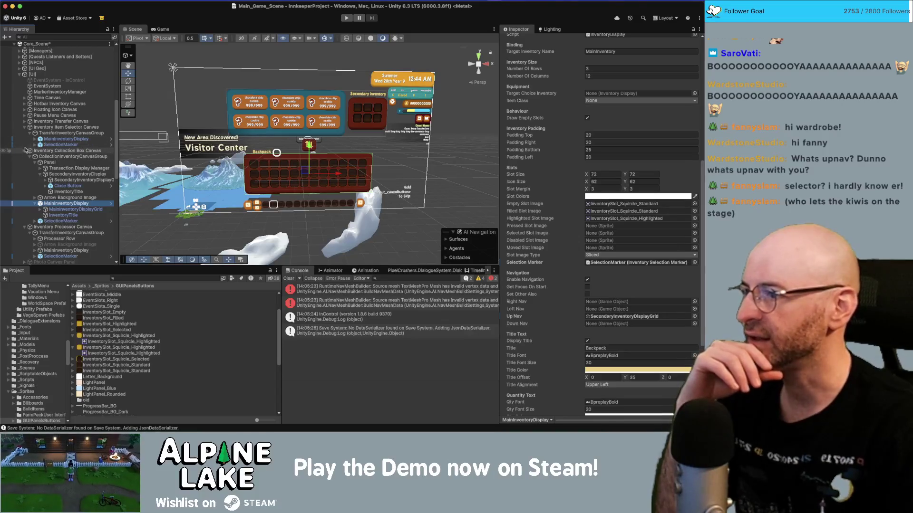
click(24, 150)
click(24, 127)
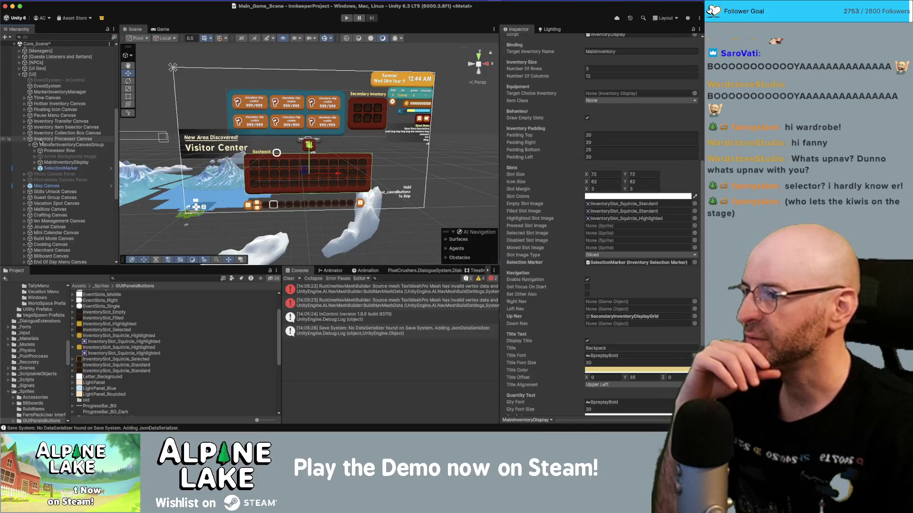
click(63, 133)
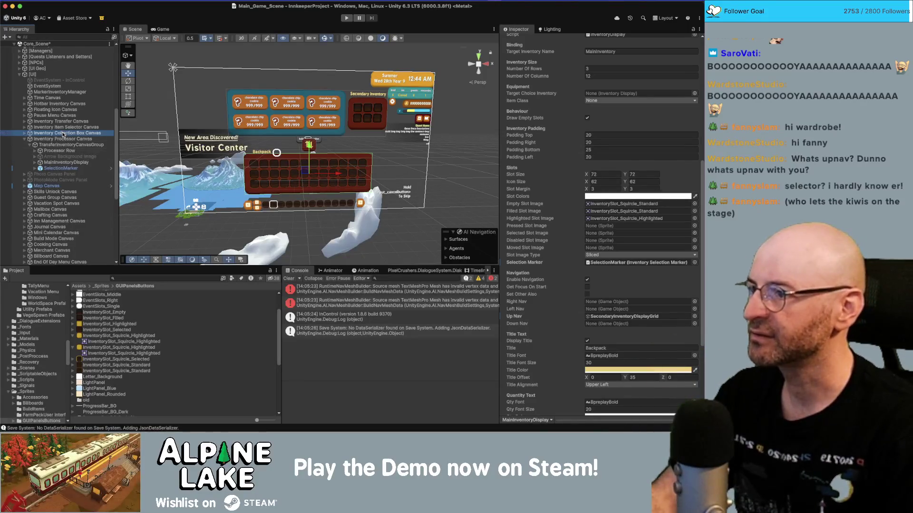
click(369, 178)
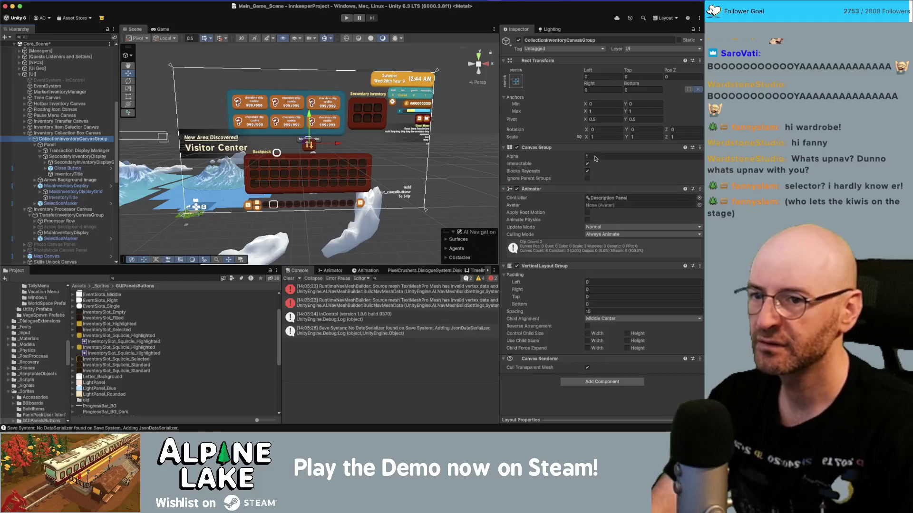
Set the CollectionInventoryCanvasGroup's alpha to 0 to hide its panels.
click(618, 156)
text(0)
click(587, 164)
click(587, 171)
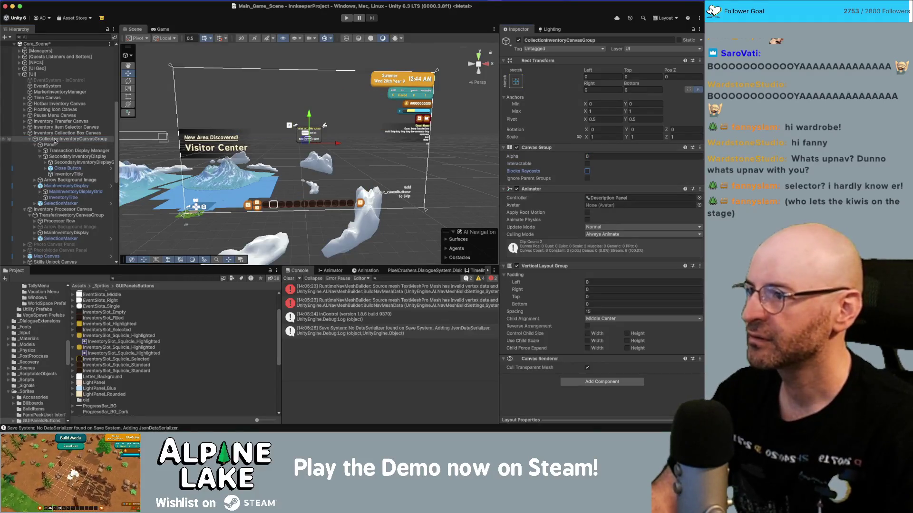
Duplicate the MainInventoryDisplay under TransferInventoryCanvasGroup, creating MainInventoryDisplay_01.
click(25, 134)
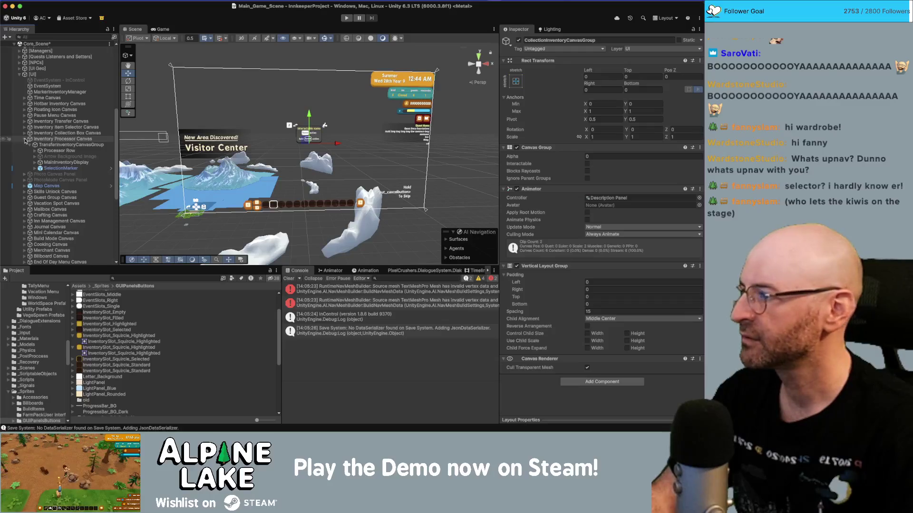
click(48, 145)
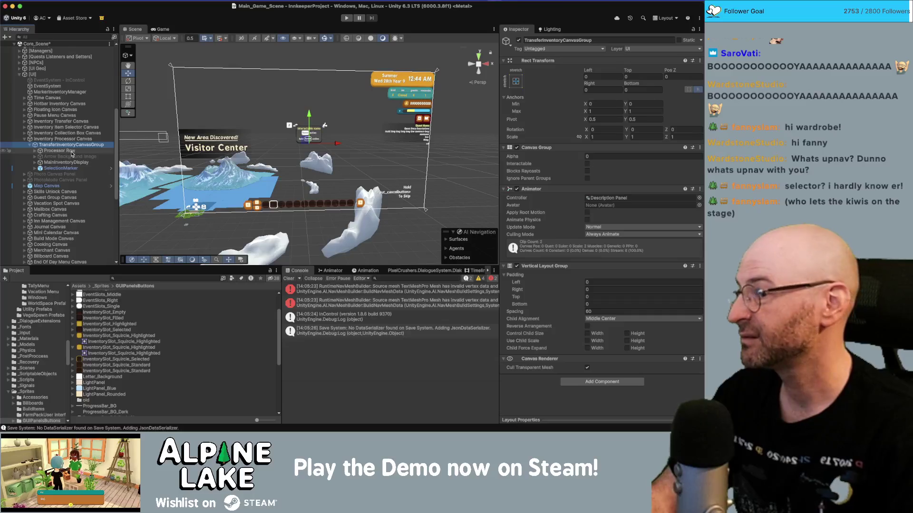
click(71, 156)
click(25, 134)
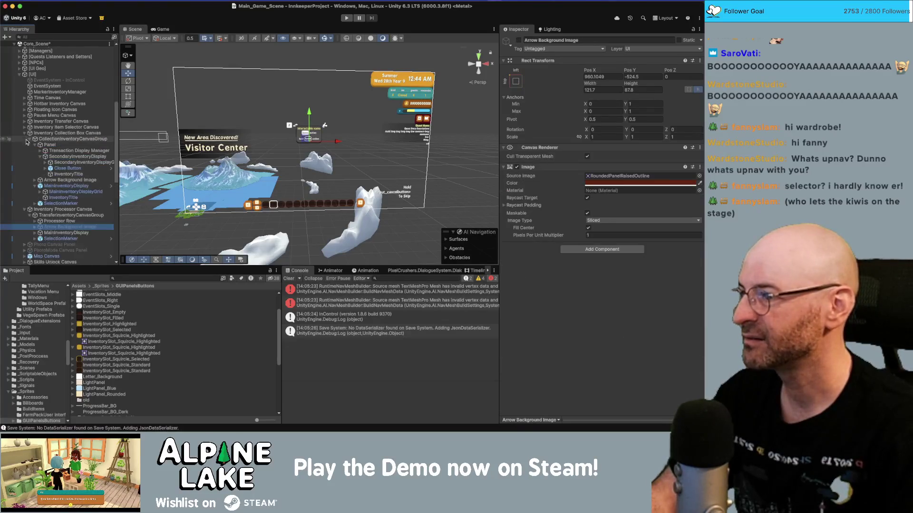
click(29, 139)
click(29, 139)
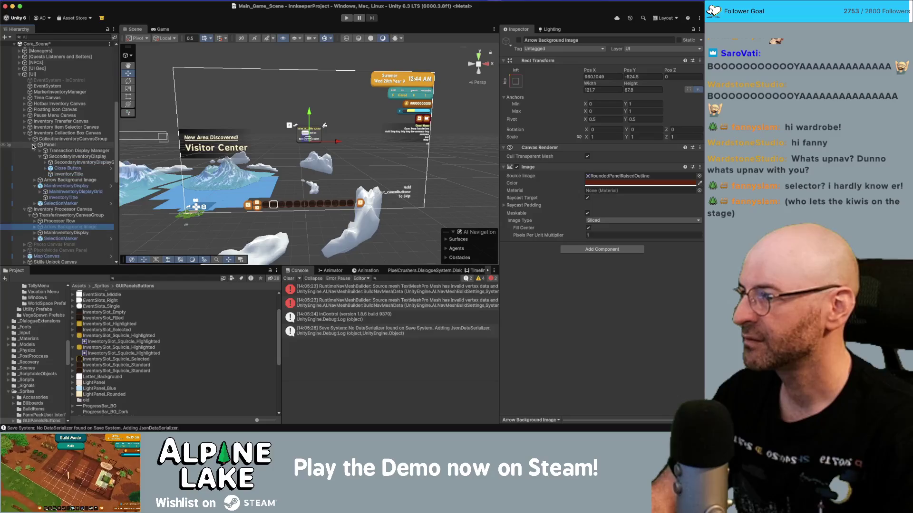
click(35, 145)
click(35, 156)
click(57, 156)
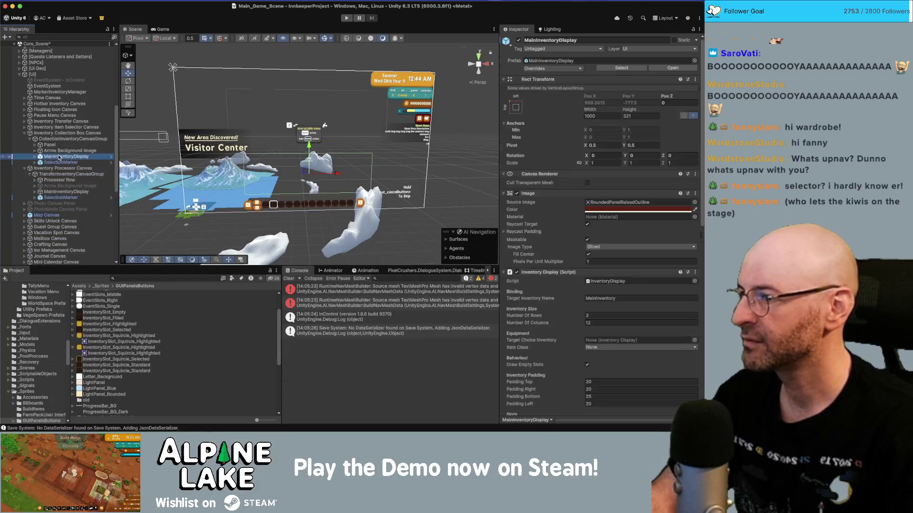
click(62, 192)
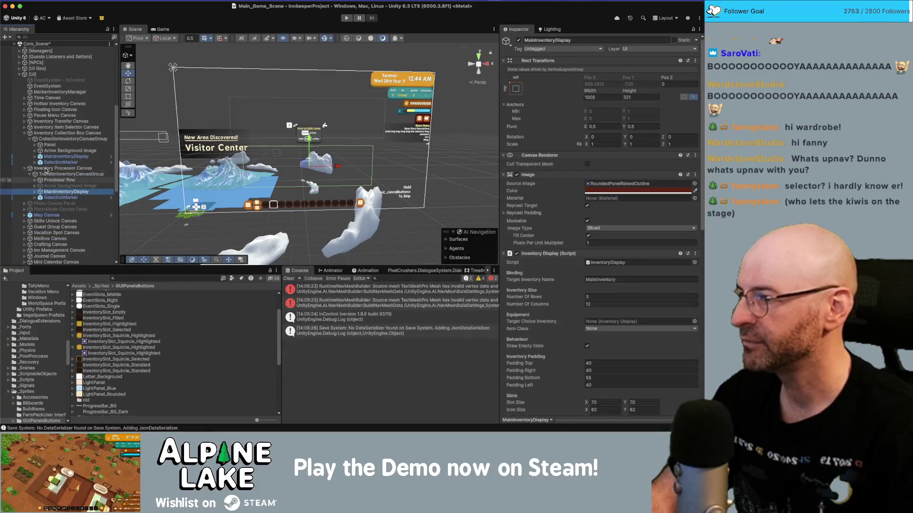
key(ctrl+d)
Select TransferInventoryCanvasGroup and start editing its Canvas Group Alpha.
click(24, 133)
click(62, 144)
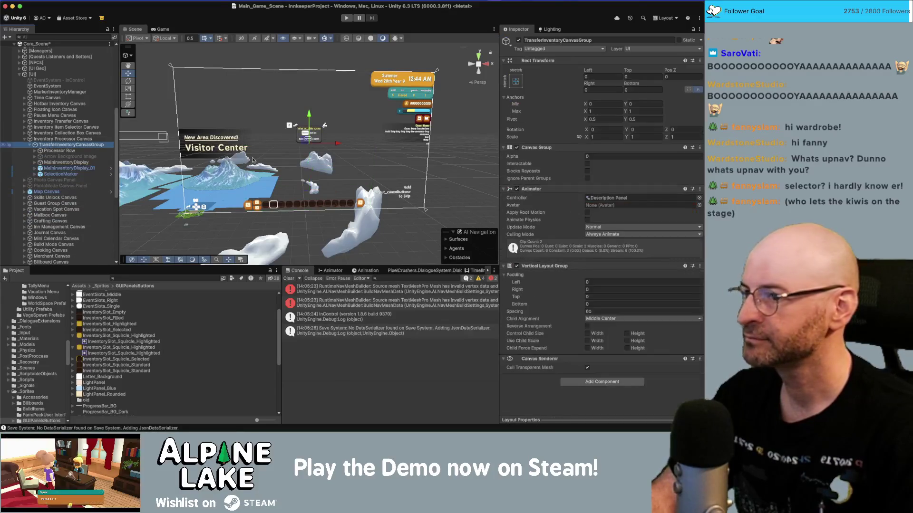
click(593, 156)
Set TransferInventoryCanvasGroup's alpha to 1 and compare MainInventoryDisplay with MainInventoryDisplay_01.
text(1)
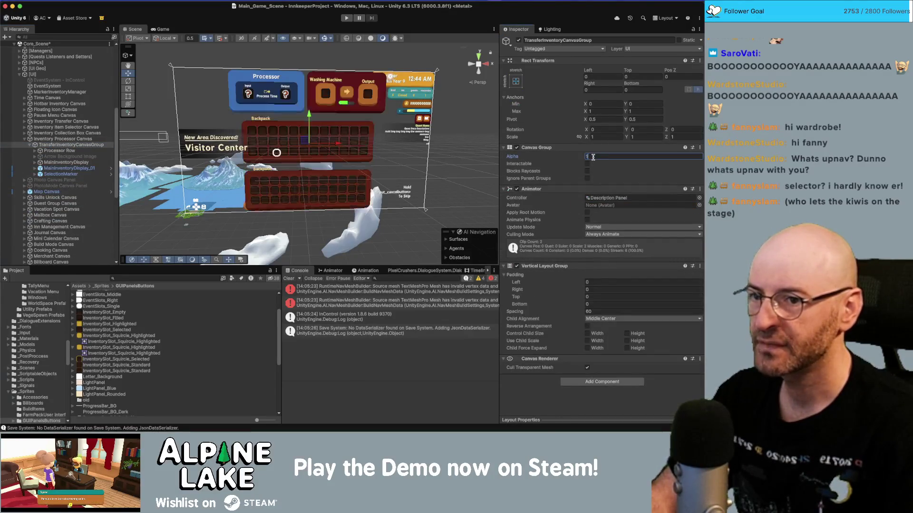
key(Return)
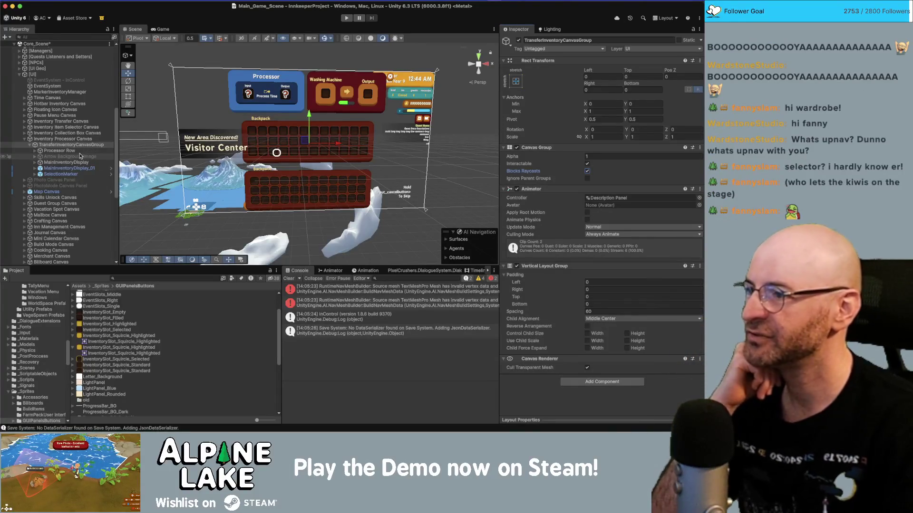
click(76, 162)
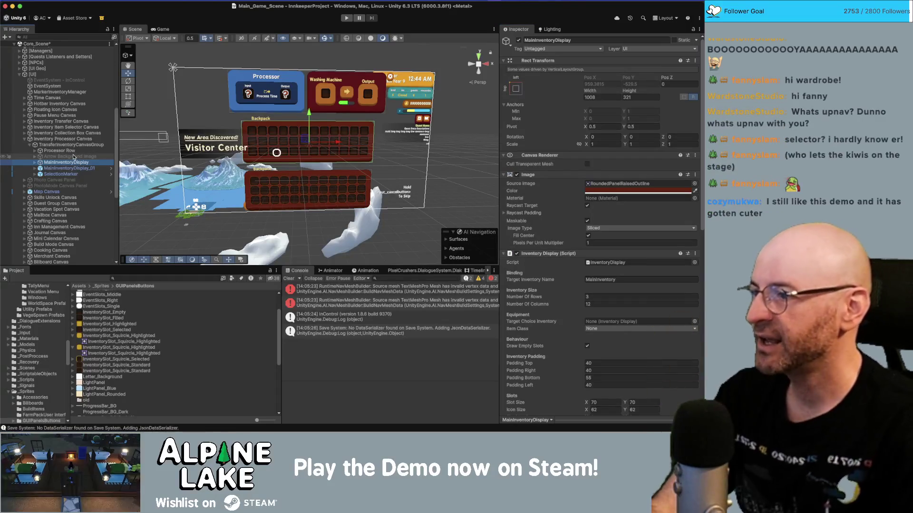
click(69, 169)
Assign SelectionMarker to MainInventoryDisplay_01's Selection Marker field.
scroll(544, 243, down, 5)
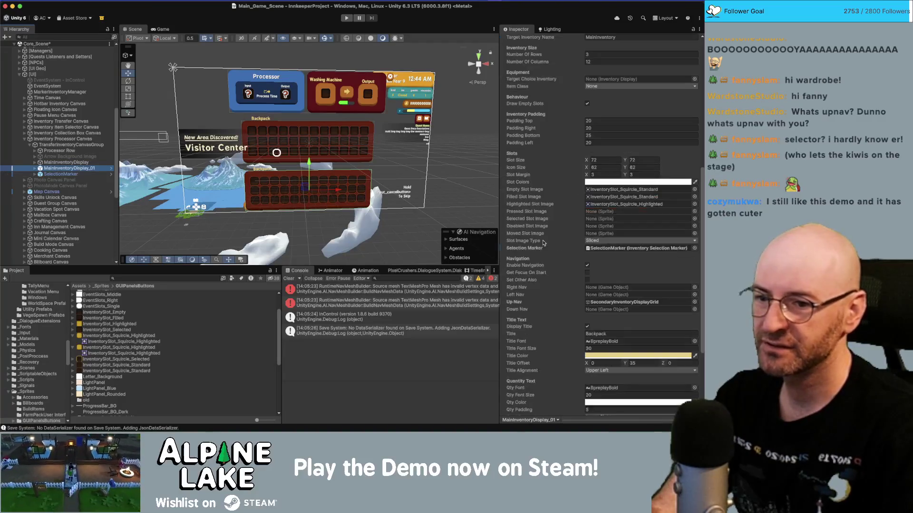
scroll(540, 240, down, 1)
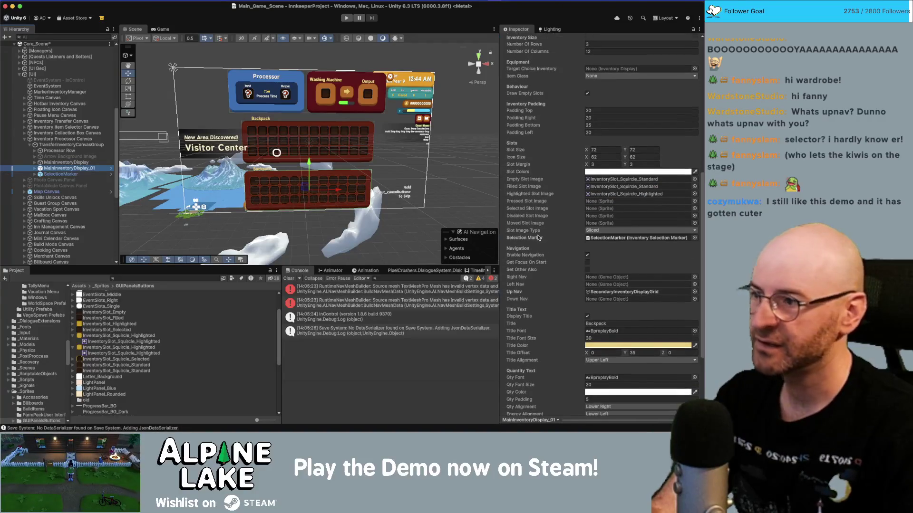
scroll(539, 238, down, 1)
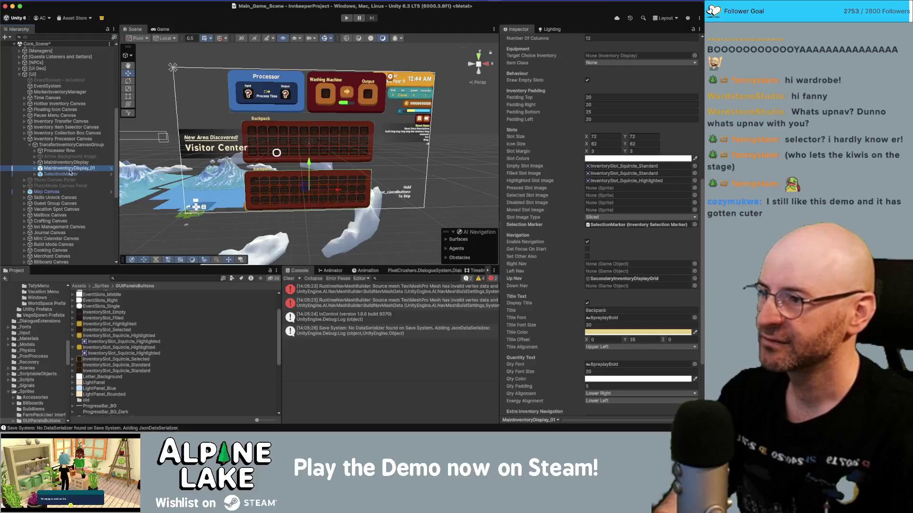
drag(70, 173, 609, 228)
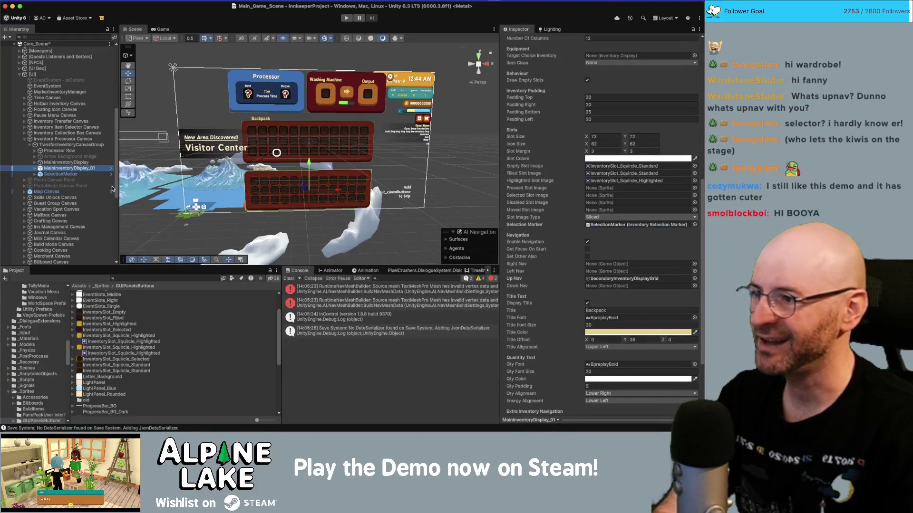
Expand MainInventoryDisplay_01 and compare its settings with MainInventoryDisplay.
click(76, 168)
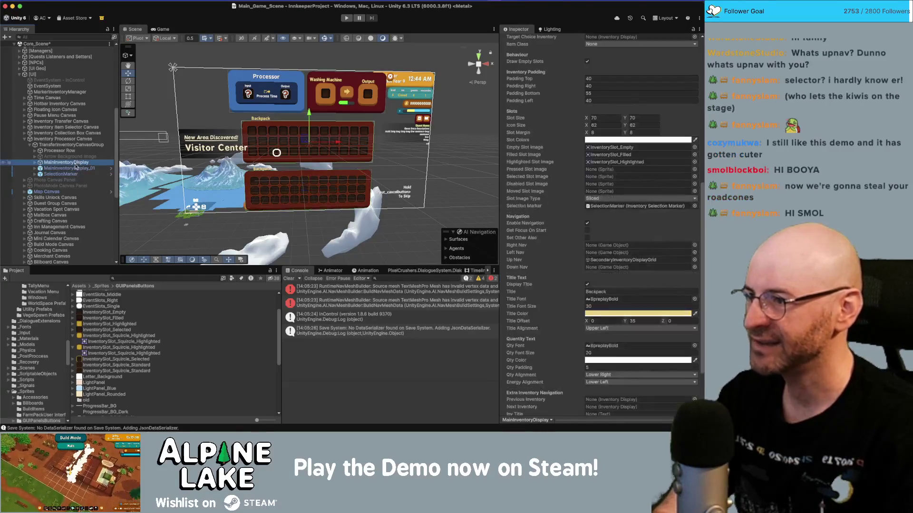
key(Right)
key(Up)
key(Up)
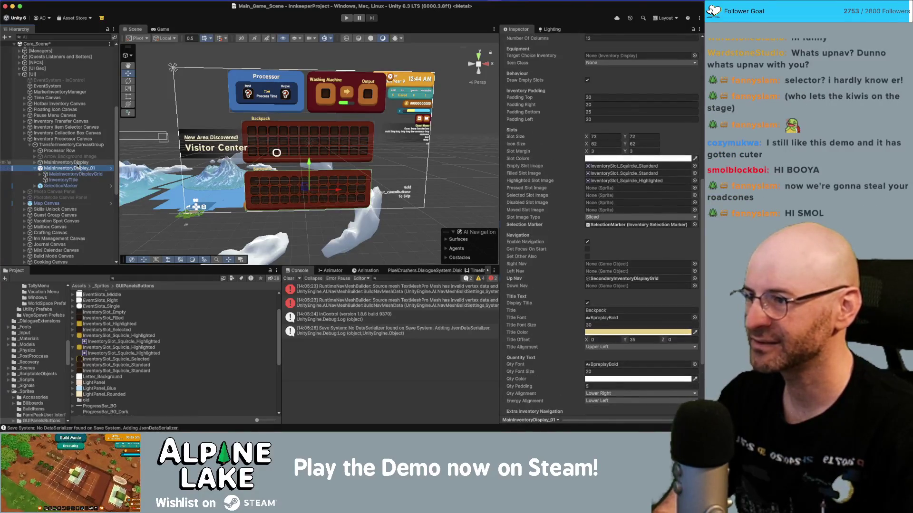
key(Down)
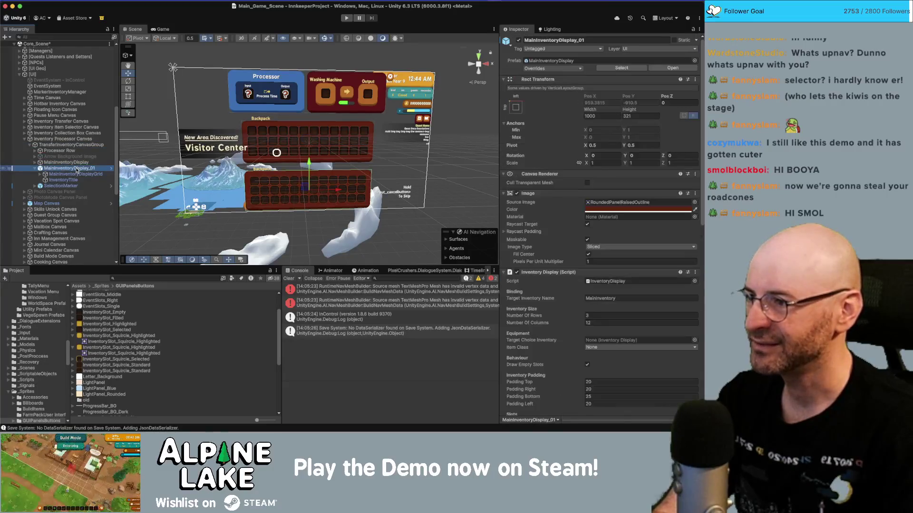
scroll(628, 214, down, 10)
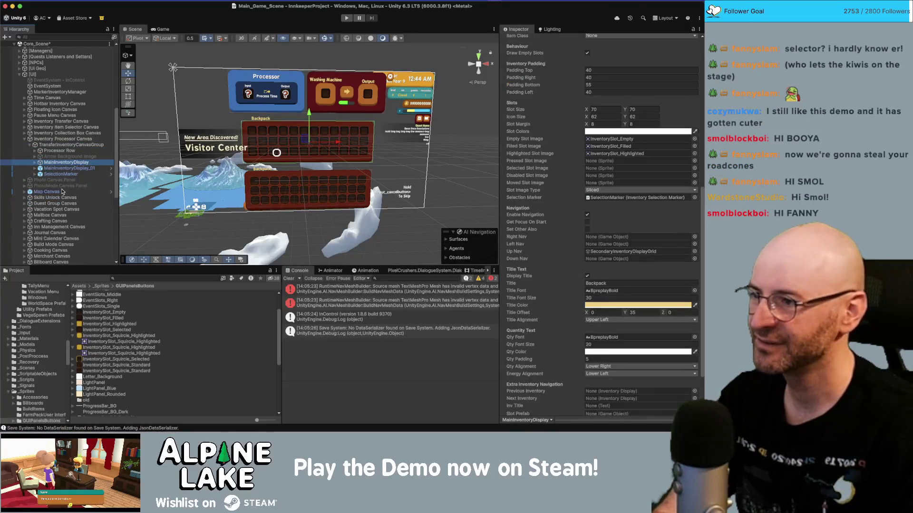
key(Up)
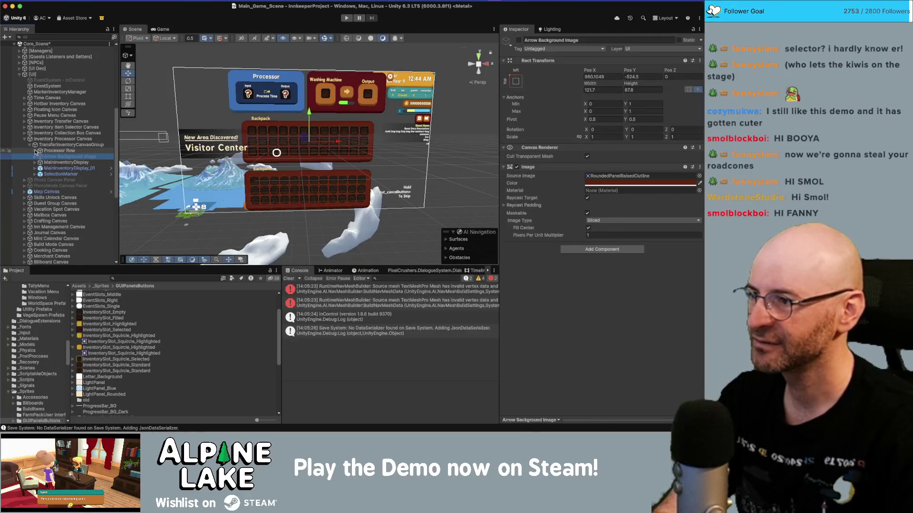
Expand Processor Row and Storage Inventories to inspect SecondaryInventoryDisplay.
click(36, 151)
click(56, 180)
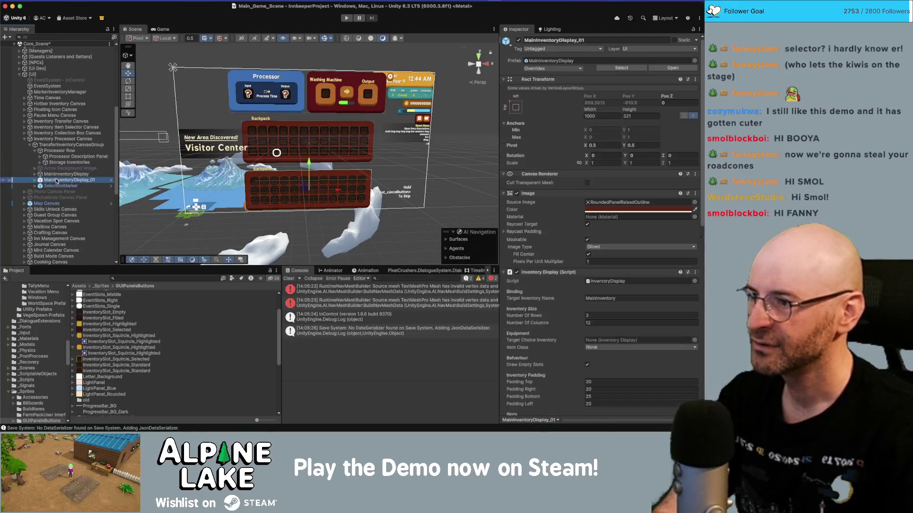
click(40, 163)
click(76, 168)
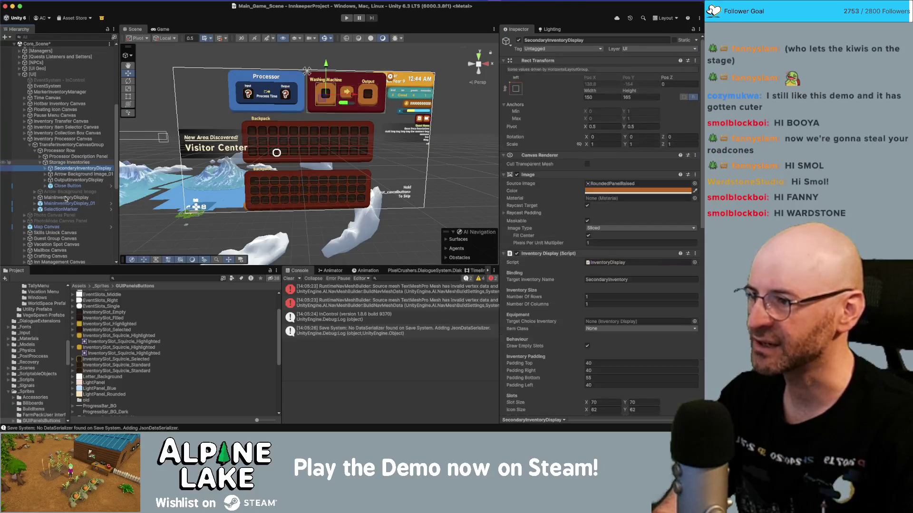
click(67, 203)
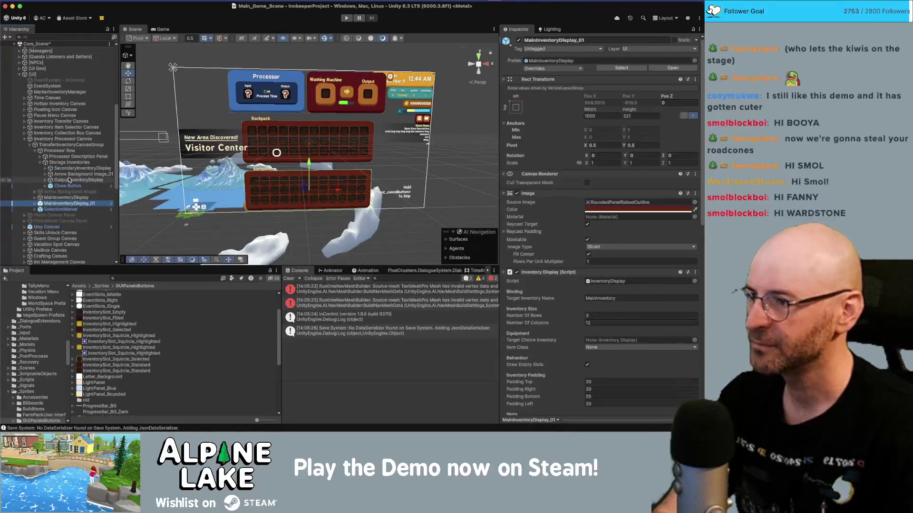
Compare padding and slot size, then follow Up Nav to SecondaryInventoryDisplayGrid's settings.
key(Right)
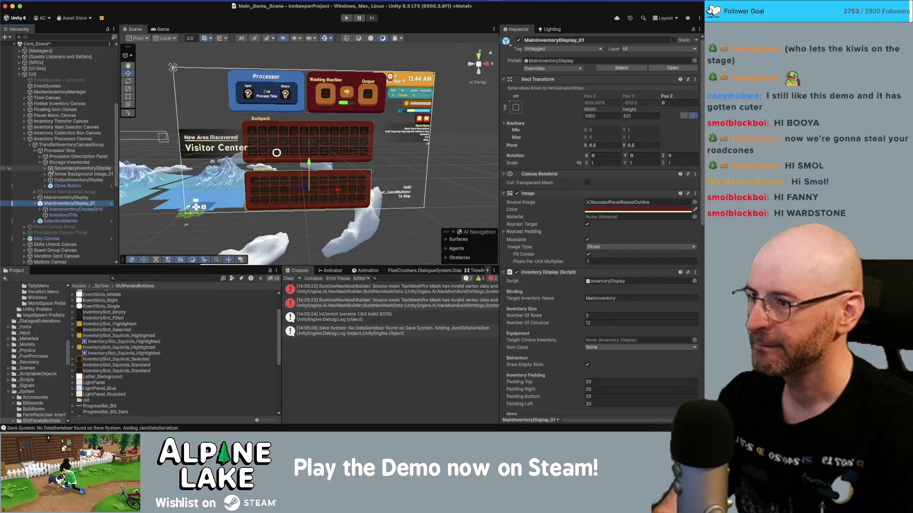
click(45, 169)
scroll(538, 222, down, 5)
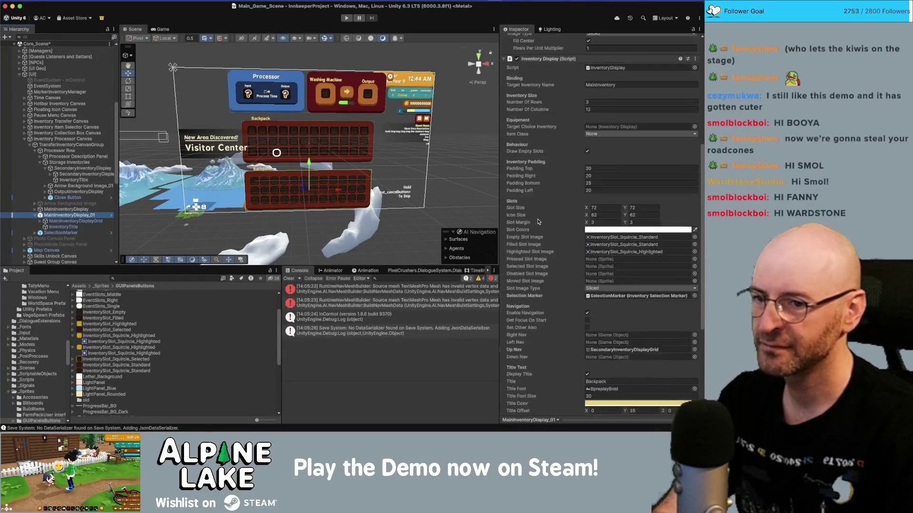
scroll(536, 222, down, 1)
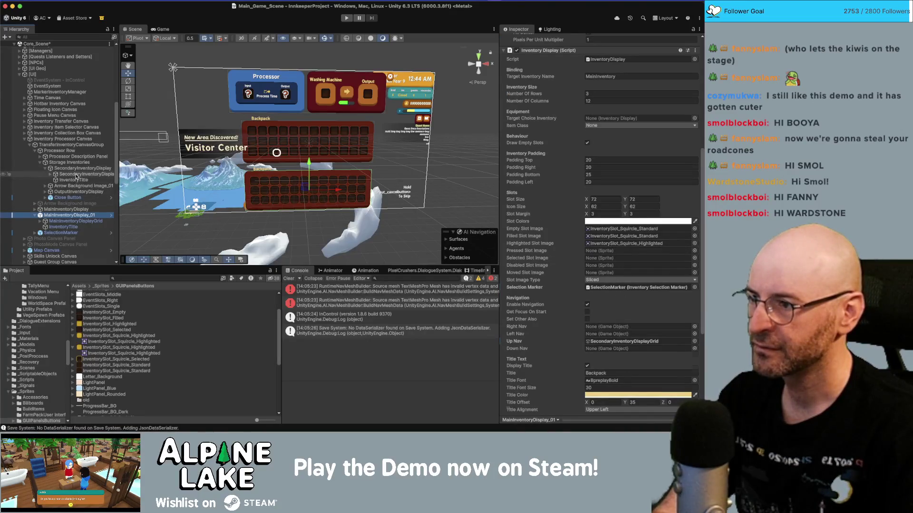
key(Up)
key(Down)
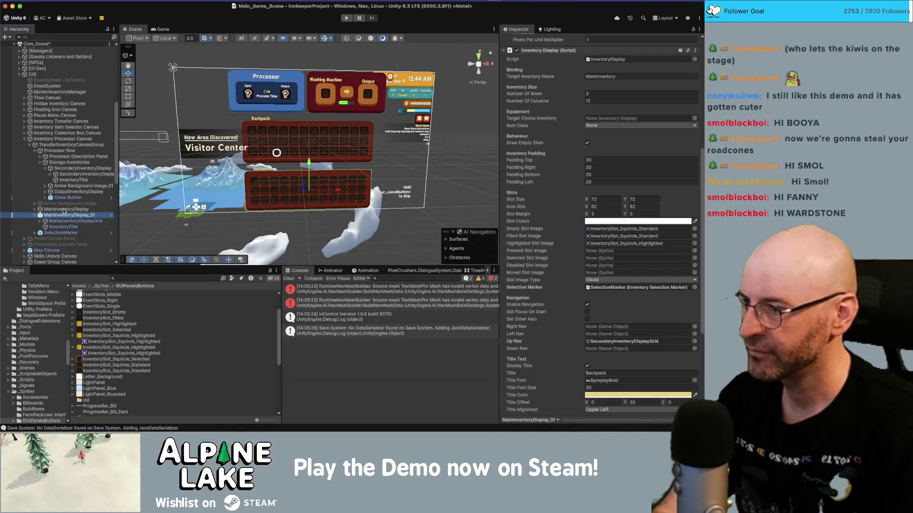
click(643, 342)
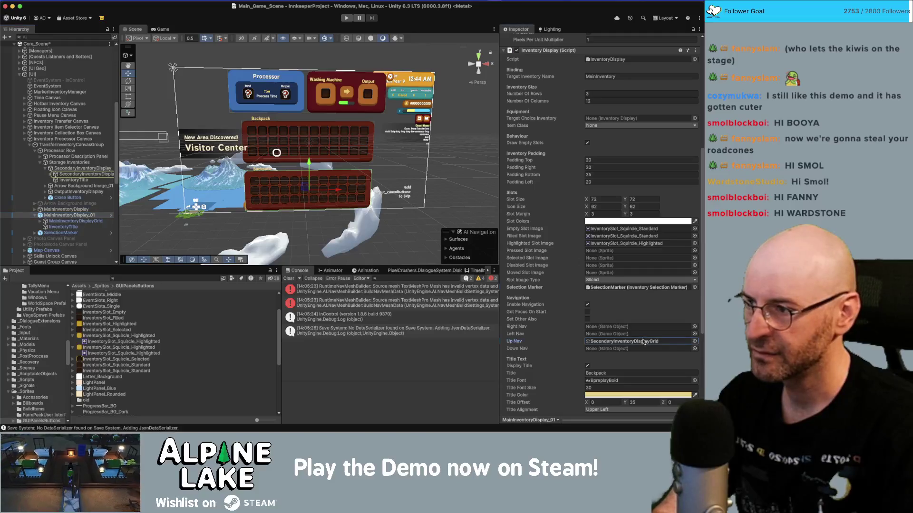
click(85, 174)
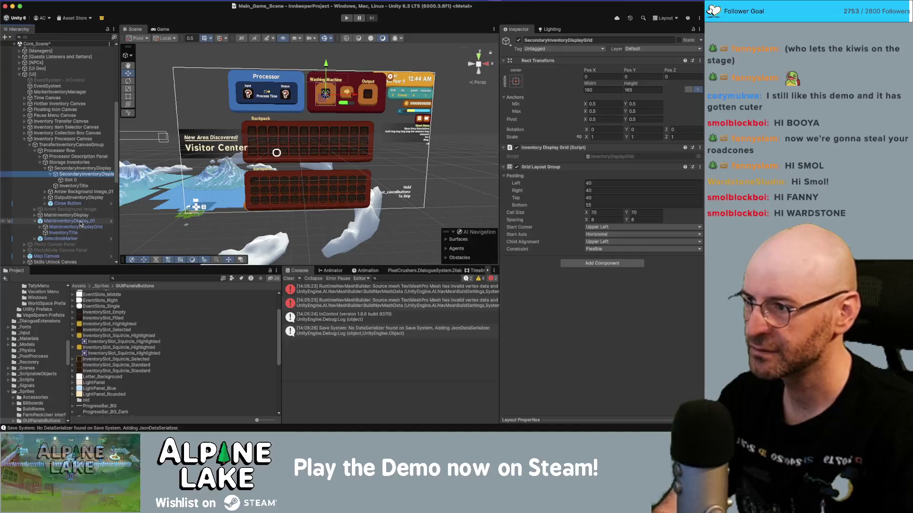
Select SecondaryInventoryDisplay and ping its Down Nav target, MainInventoryDisplayGrid, in the Hierarchy.
key(Left)
key(Left)
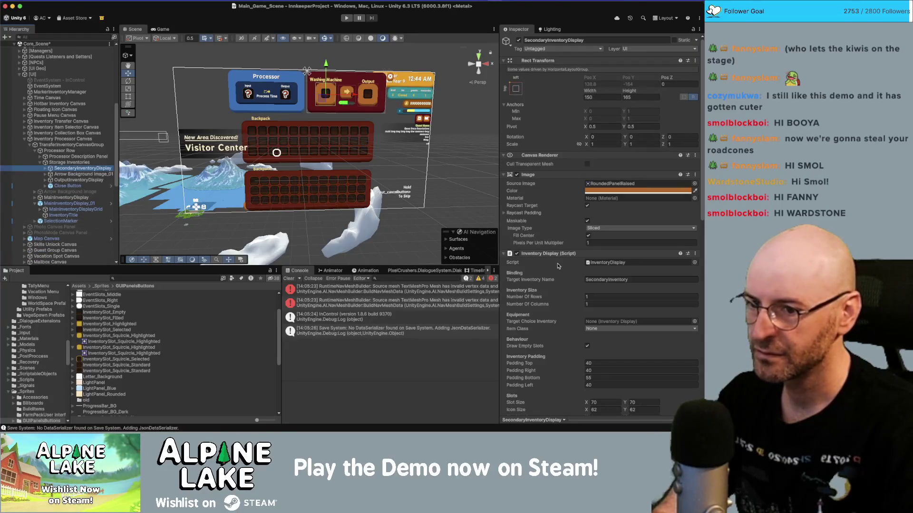
scroll(554, 264, down, 10)
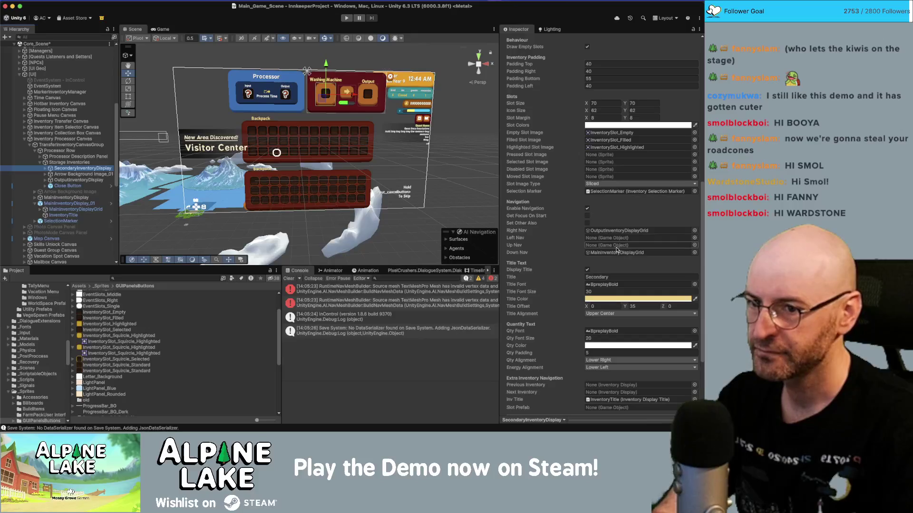
mouse_move(615, 254)
mouse_down()
mouse_move(129, 218)
mouse_move(108, 207)
mouse_up()
click(601, 253)
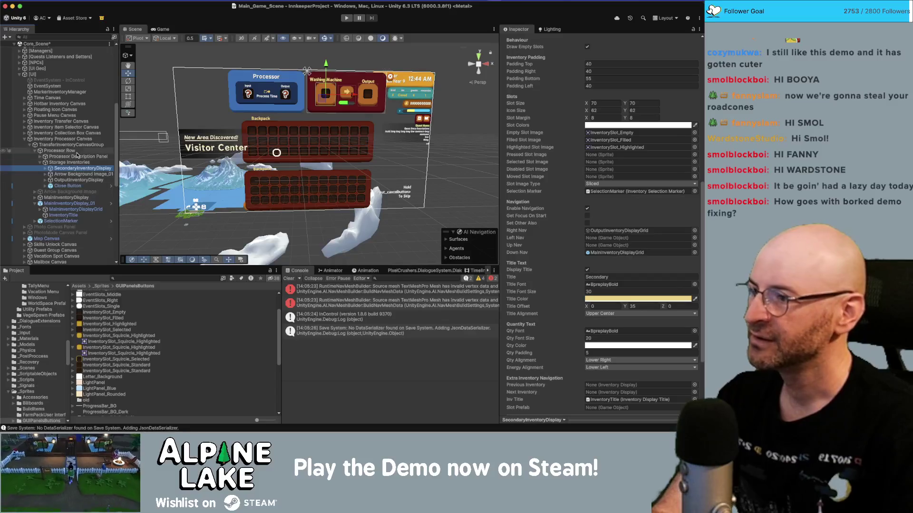
Collapse Storage Inventories and Processor Row, then show Inventory Processor Canvas's Targets in the Inspector.
click(40, 163)
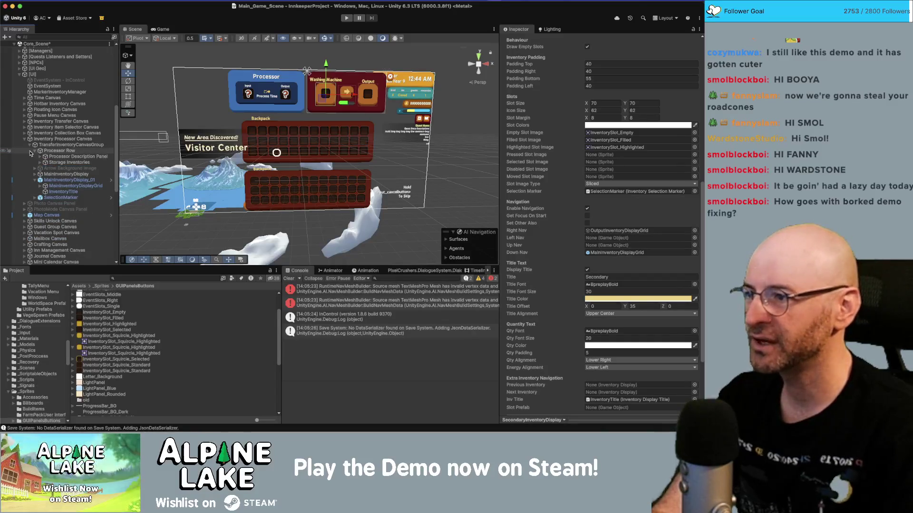
click(34, 151)
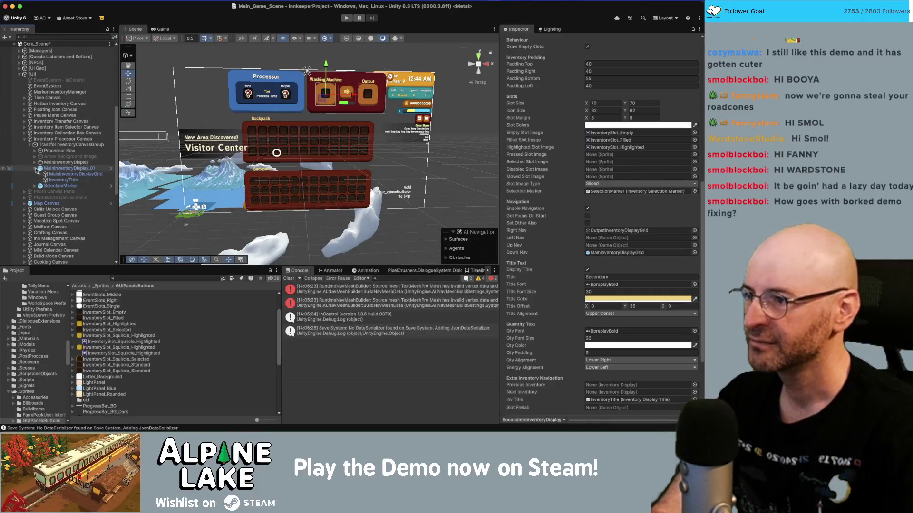
click(68, 145)
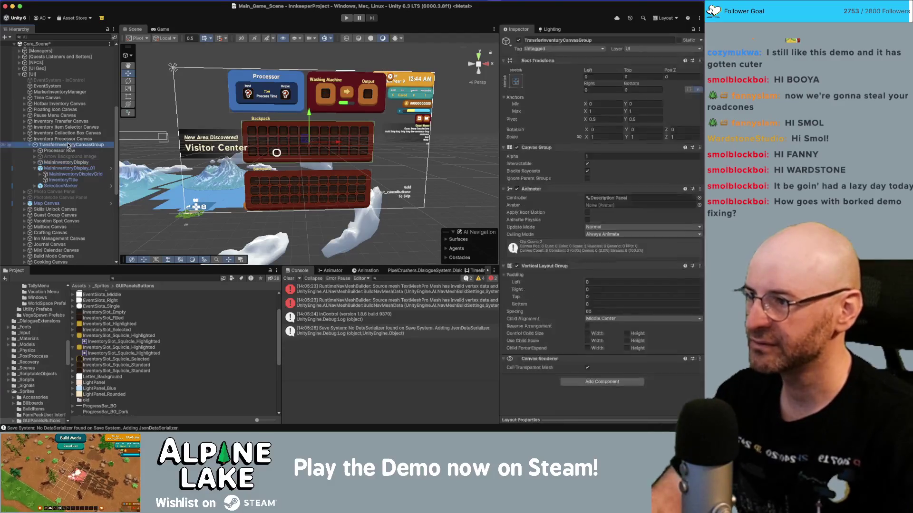
click(66, 139)
scroll(577, 293, down, 5)
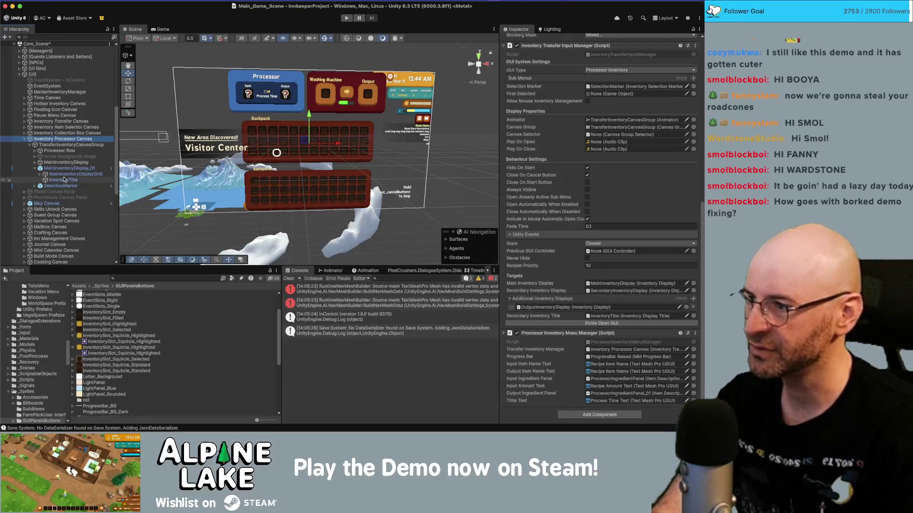
Assign MainInventoryDisplay_01 as the main display target and rename it MainInventoryDisplay.
drag(67, 168, 602, 285)
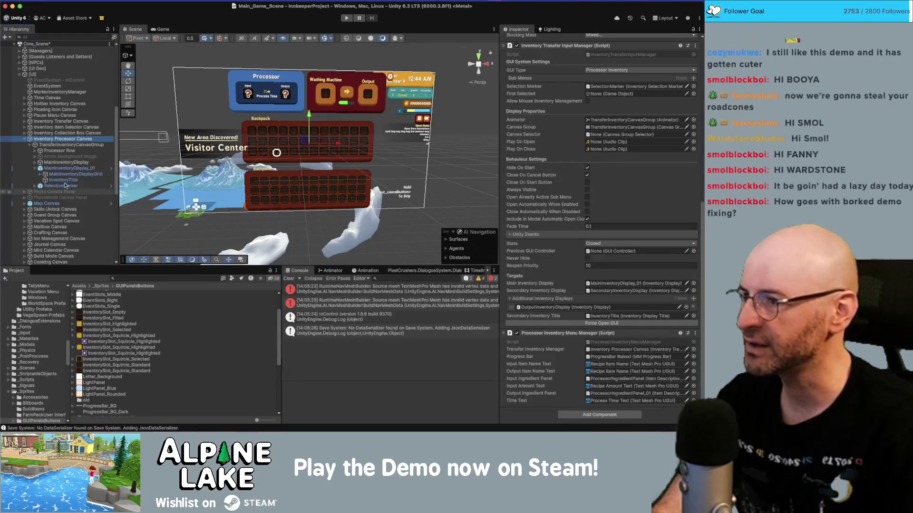
click(35, 169)
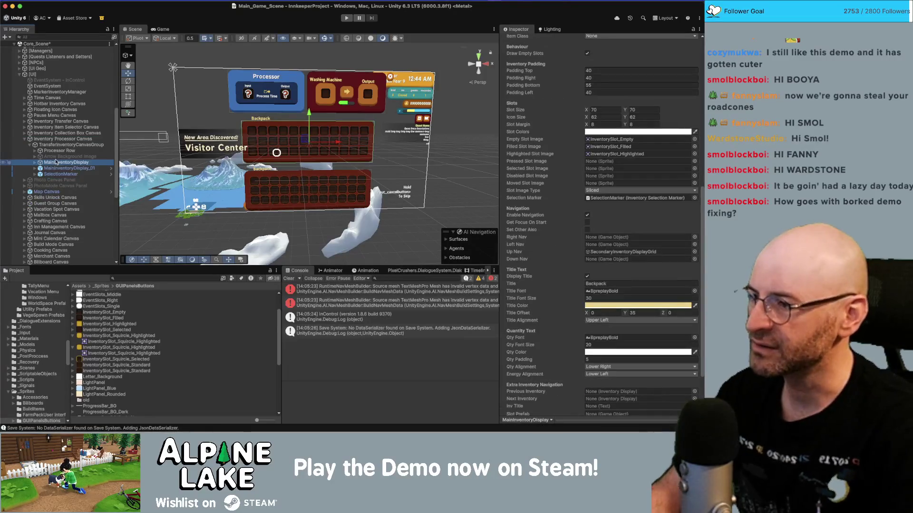
click(56, 162)
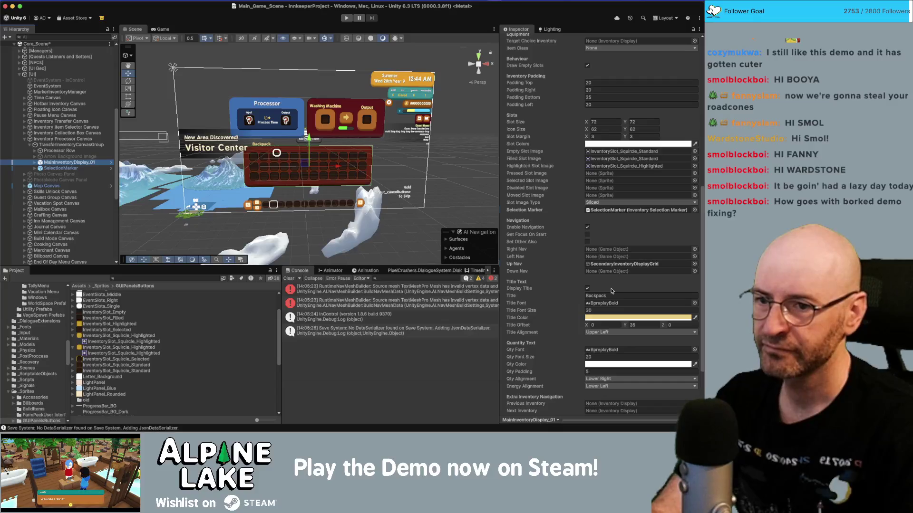
key(Return)
key(Right)
key(BackSpace)
key(BackSpace)
key(BackSpace)
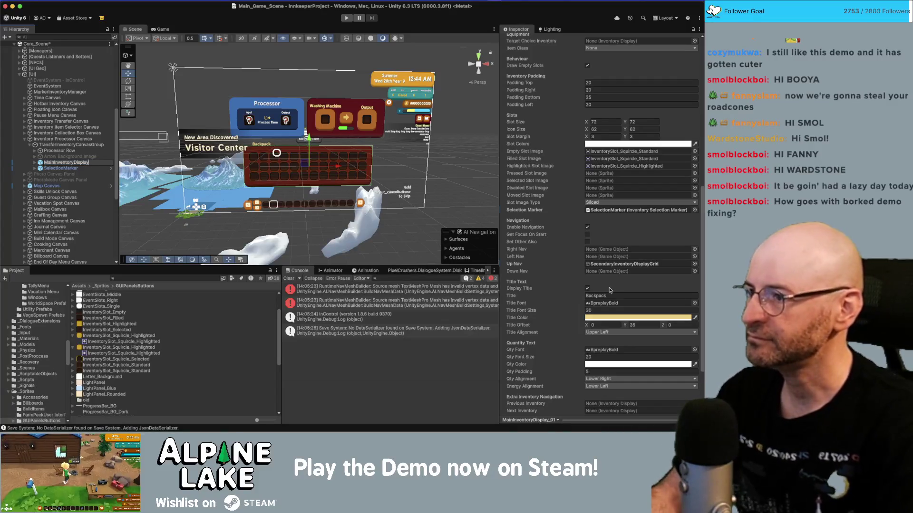
key(Return)
key(Left)
key(Left)
key(Left)
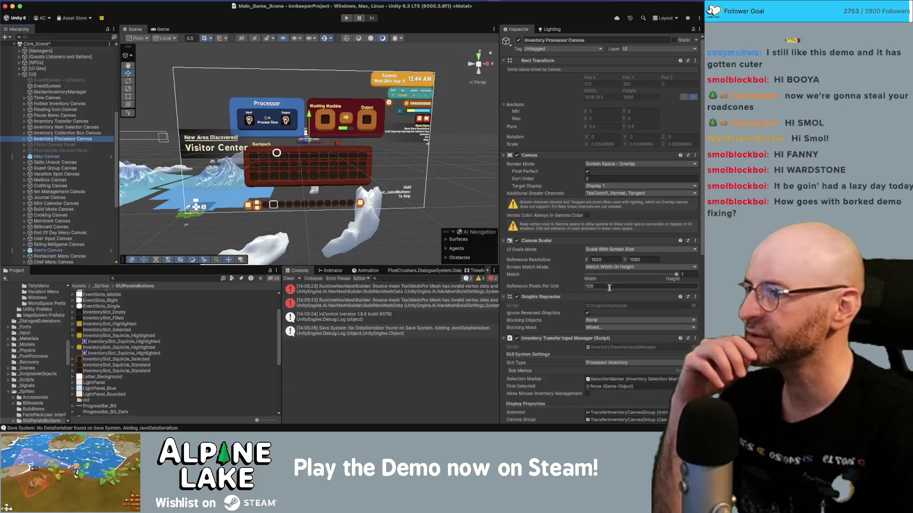
key(Up)
key(Up)
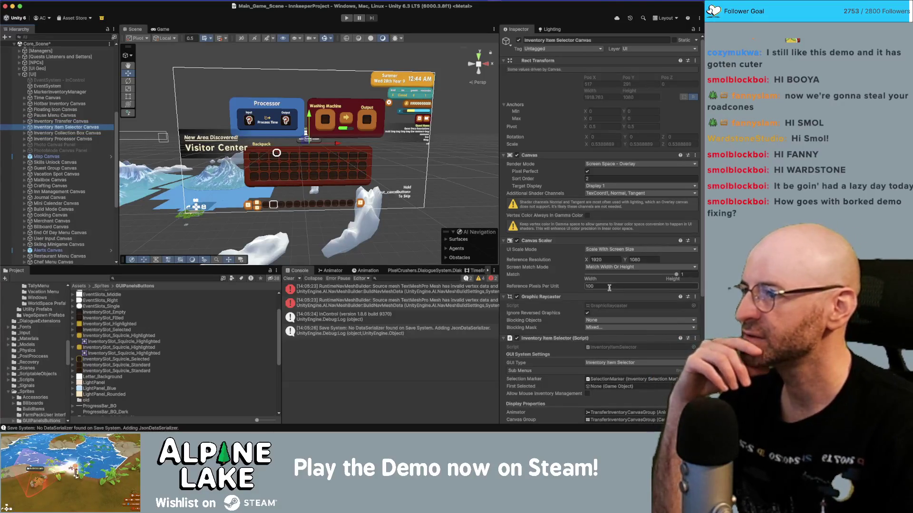
key(Up)
key(Right)
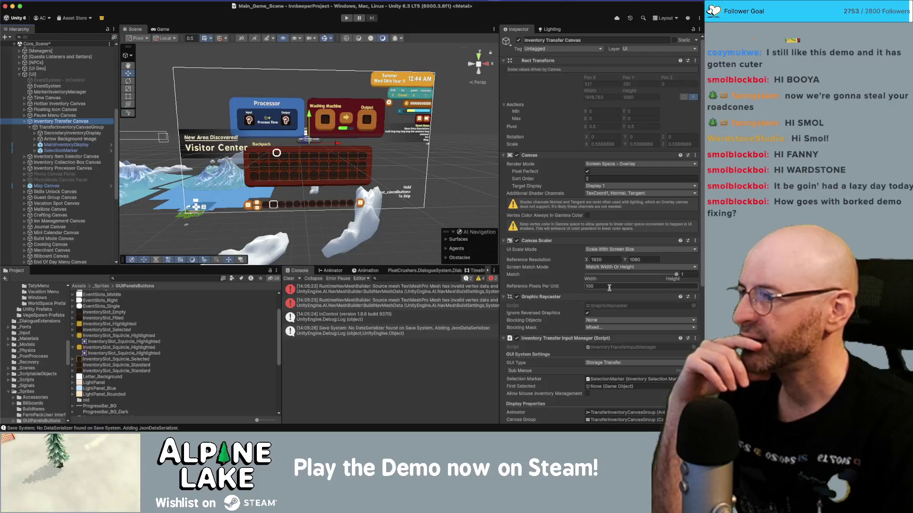
key(Left)
key(Down)
key(Down)
key(Right)
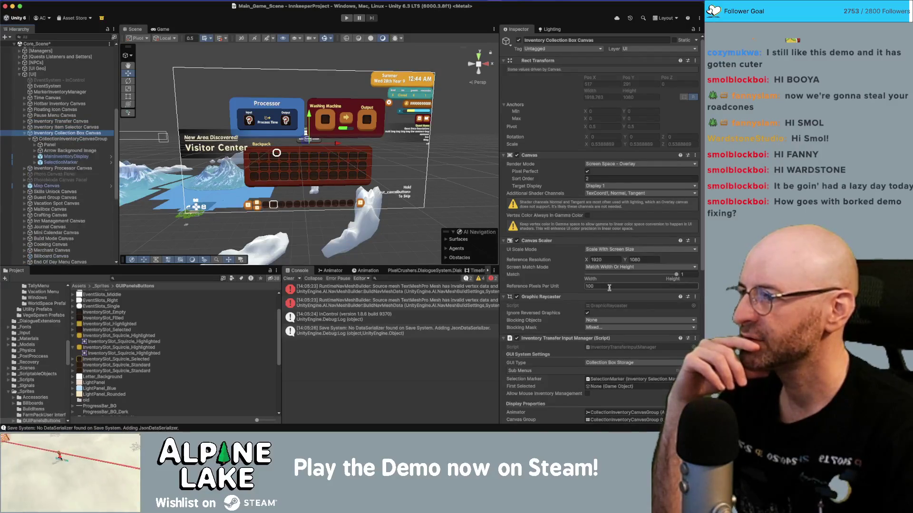
key(Left)
key(Down)
key(Right)
key(Down)
key(Right)
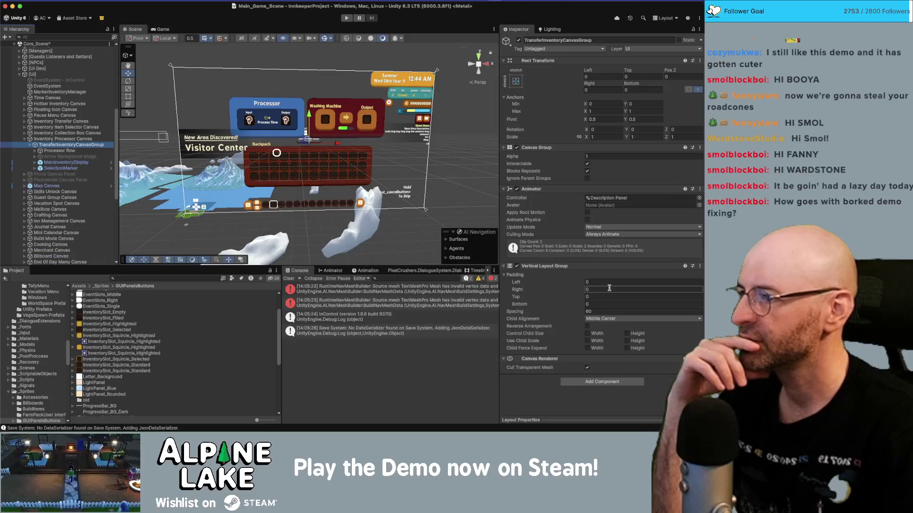
key(Left)
key(Left)
key(Left)
key(Up)
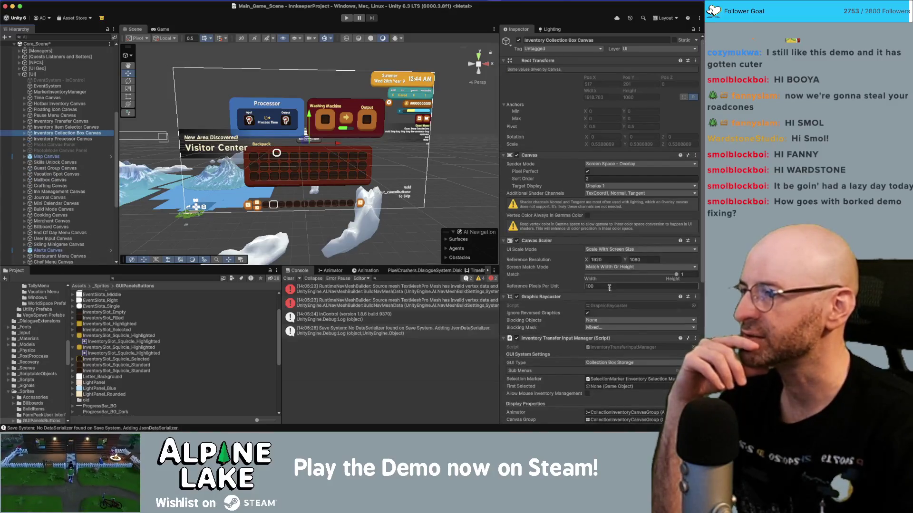
key(Right)
key(Down)
key(Right)
key(Left)
key(Left)
key(Left)
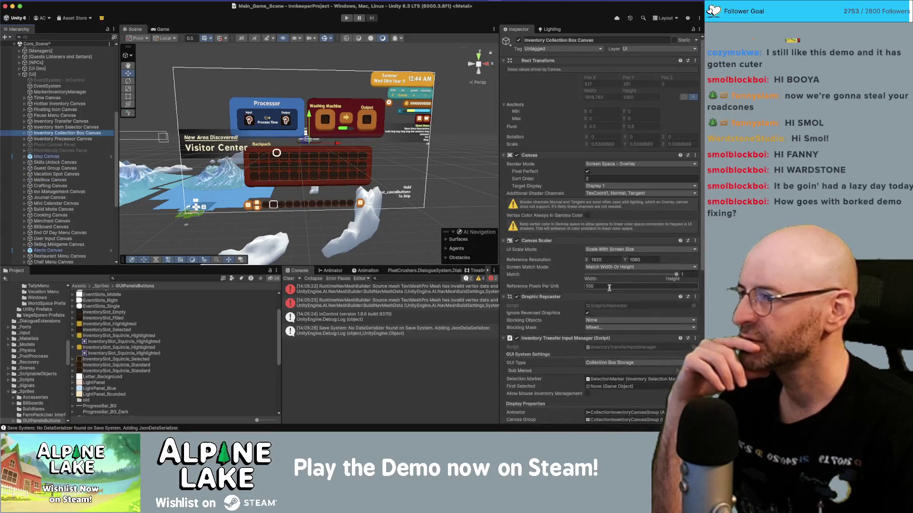
key(Down)
key(Down)
key(Down)
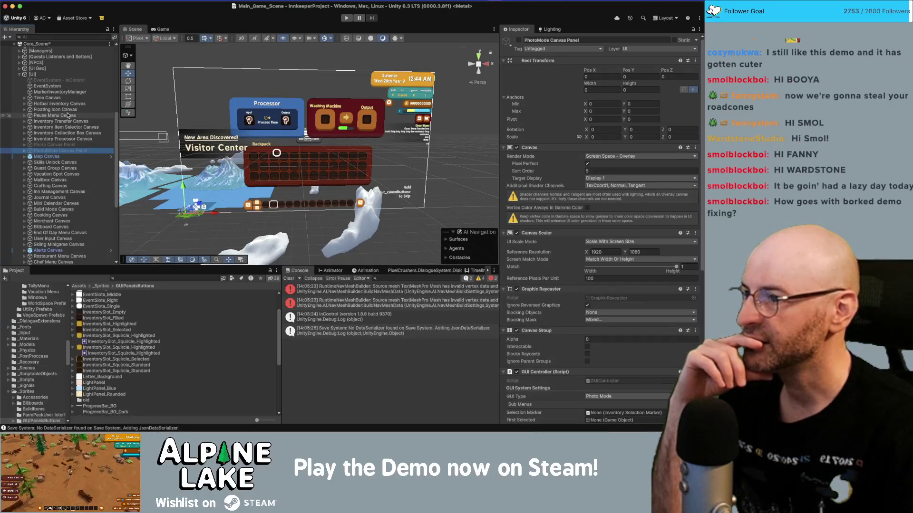
Pan the Scene view slightly and zoom in on the Processor and Washing Machine panels.
drag(329, 116, 335, 122)
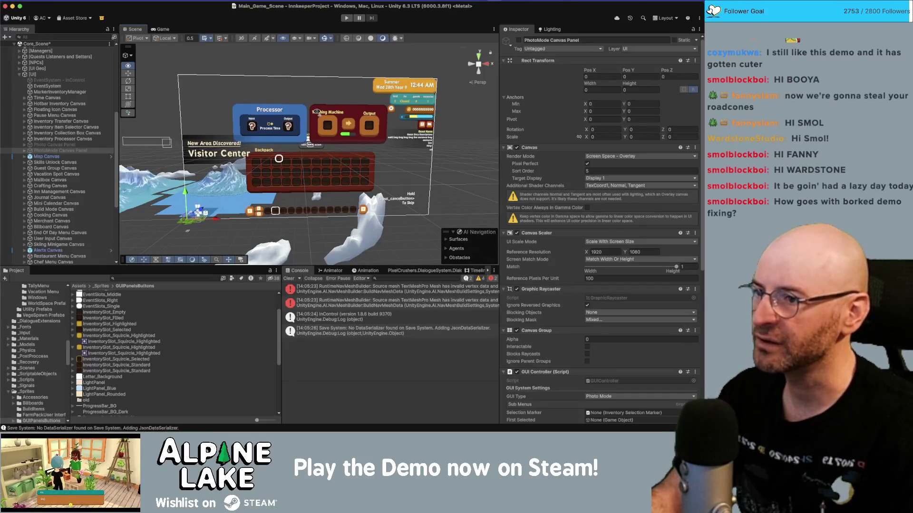
scroll(317, 113, up, 2)
scroll(317, 113, up, 3)
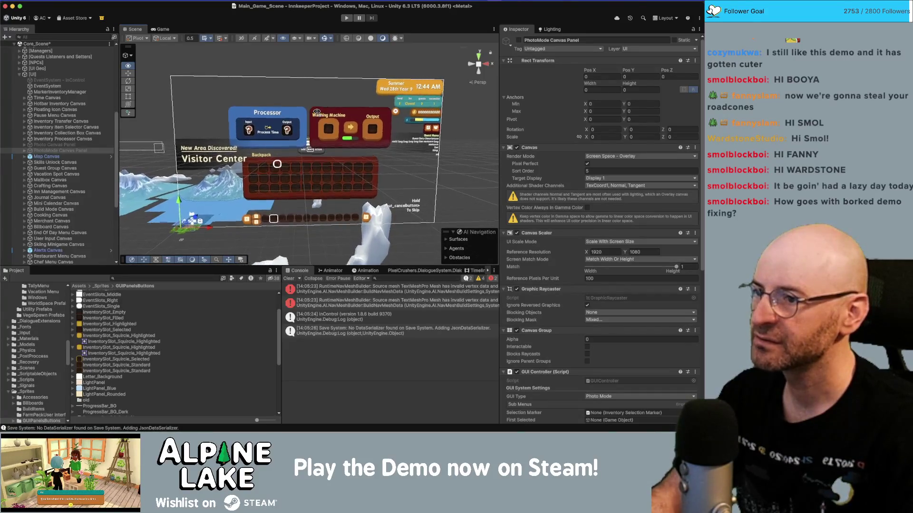
scroll(317, 113, up, 4)
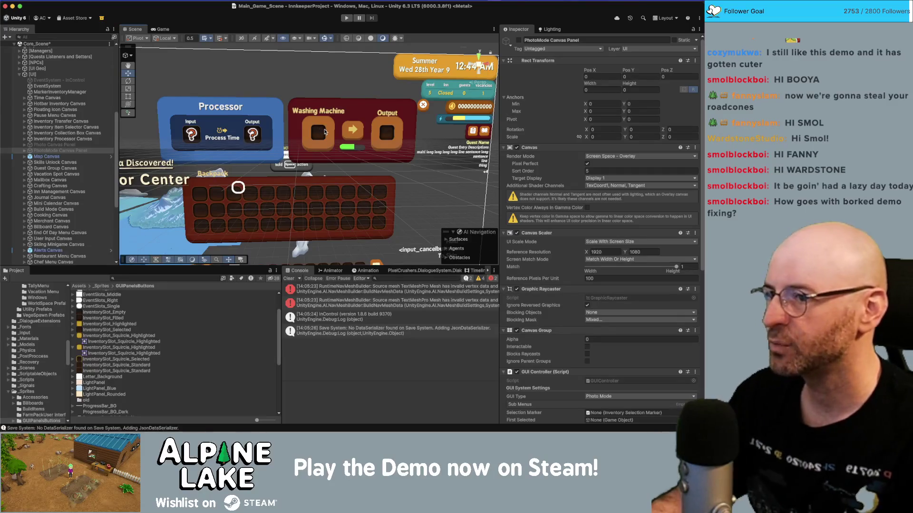
click(325, 132)
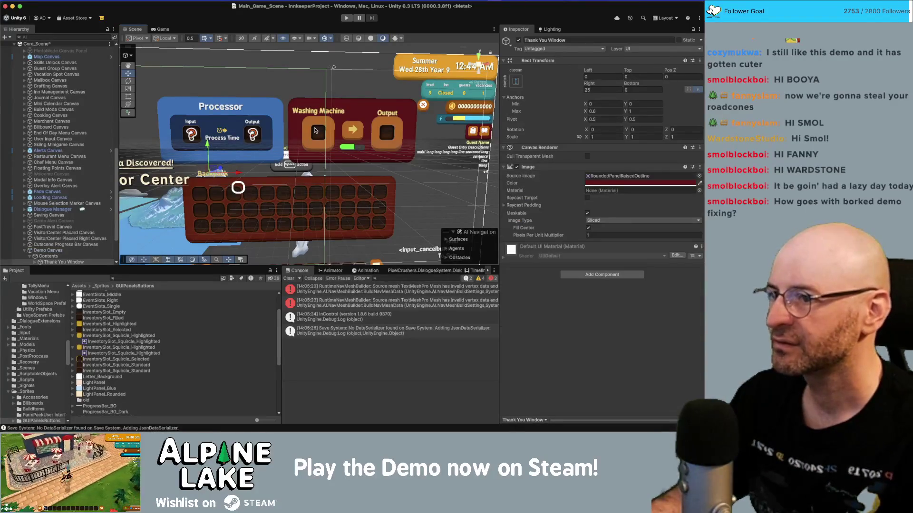
click(316, 131)
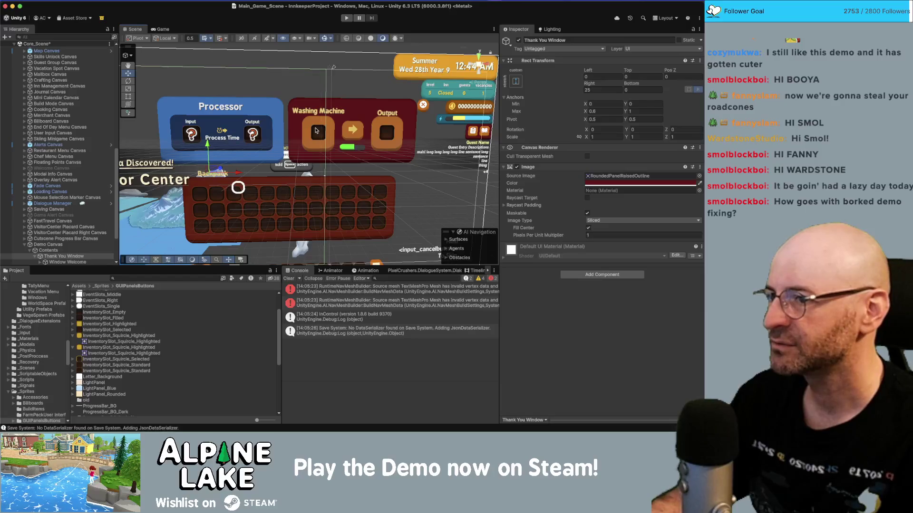
click(48, 250)
scroll(71, 223, down, 3)
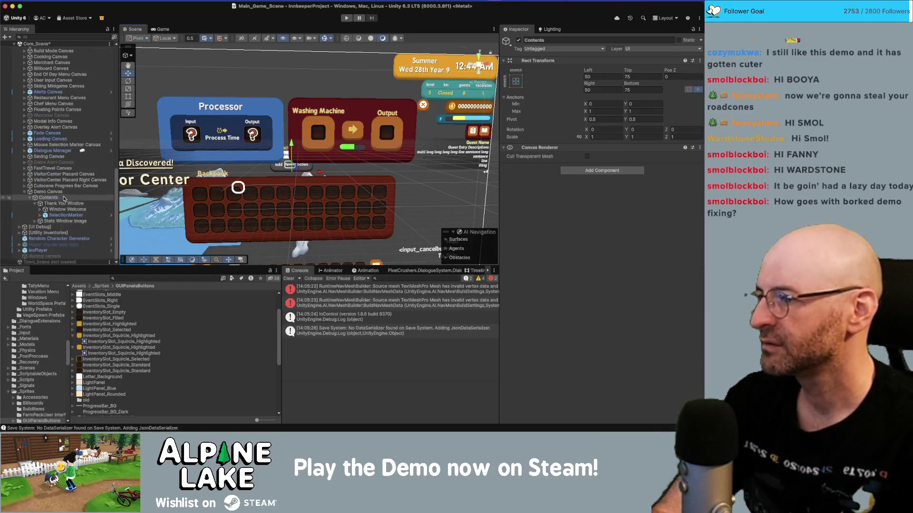
click(48, 192)
scroll(80, 142, up, 10)
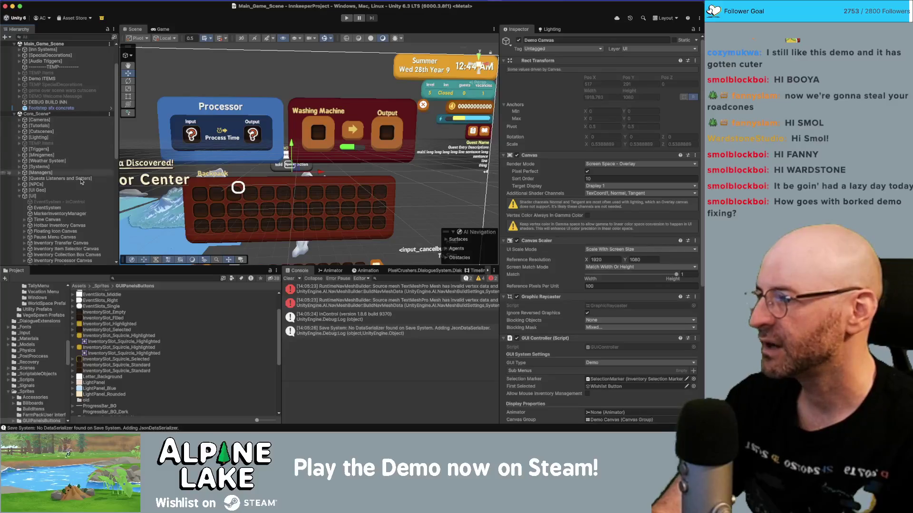
click(81, 196)
scroll(81, 196, down, 3)
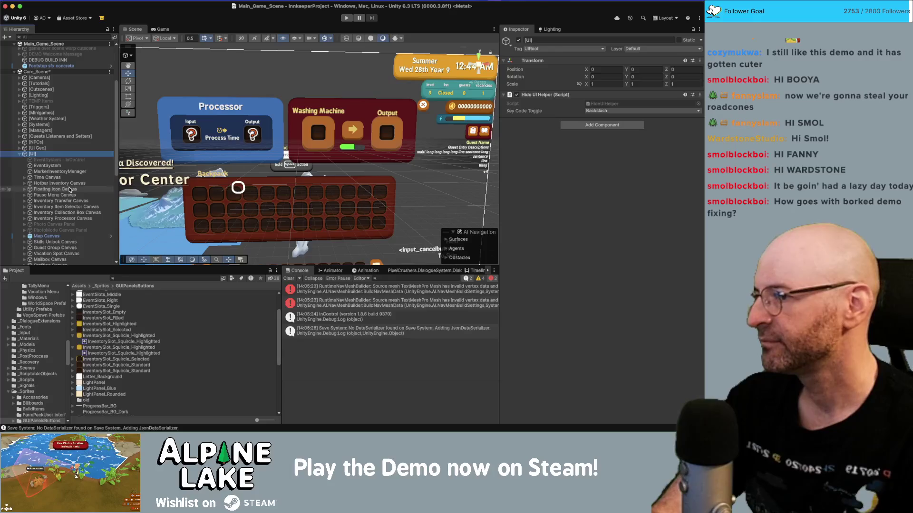
Expand Inventory Processor Canvas and its Processor Row in the Hierarchy.
click(69, 190)
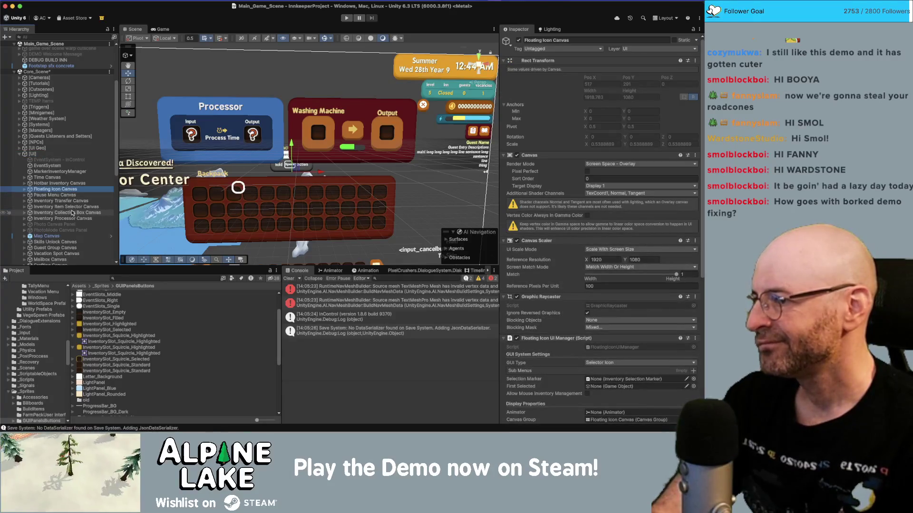
click(73, 219)
key(Right)
key(Down)
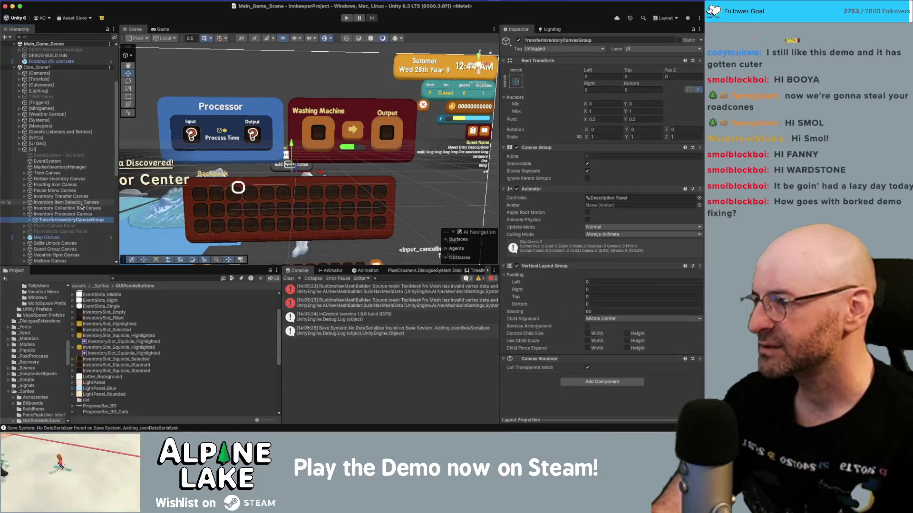
key(Right)
key(Down)
key(Down)
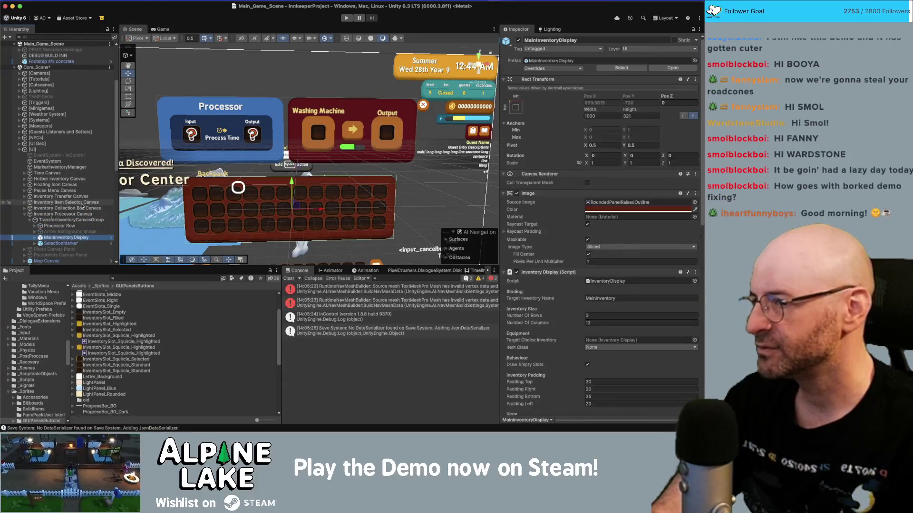
key(Up)
key(Right)
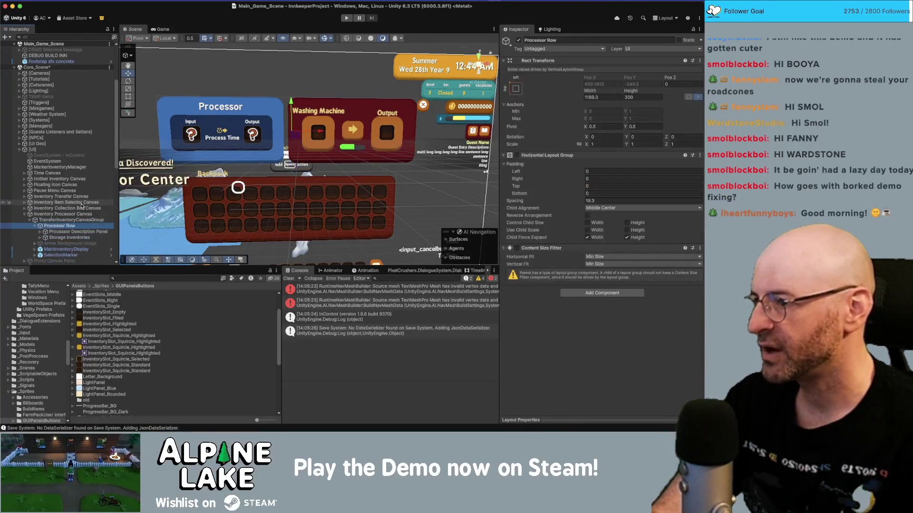
Expand Processor Description Panel and its Panels group, then select ProcessorIngredientPanel.
key(Down)
key(Down)
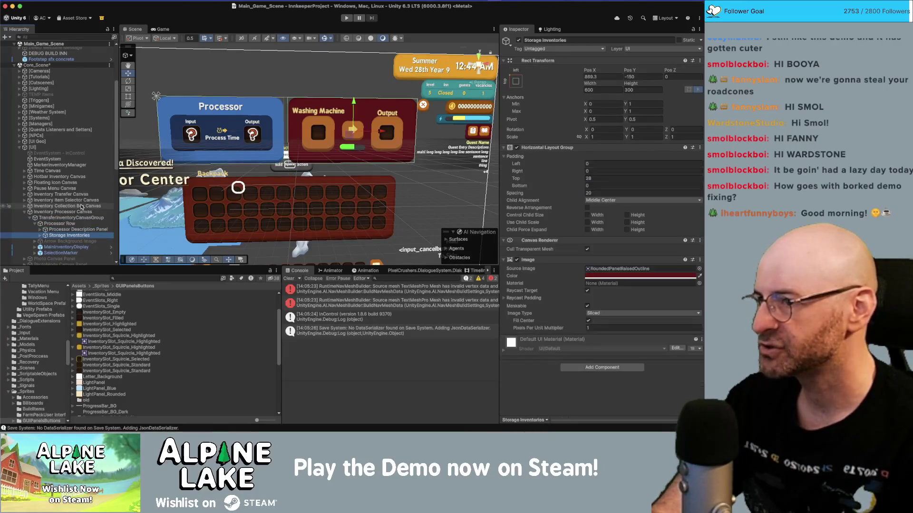
key(Right)
key(Up)
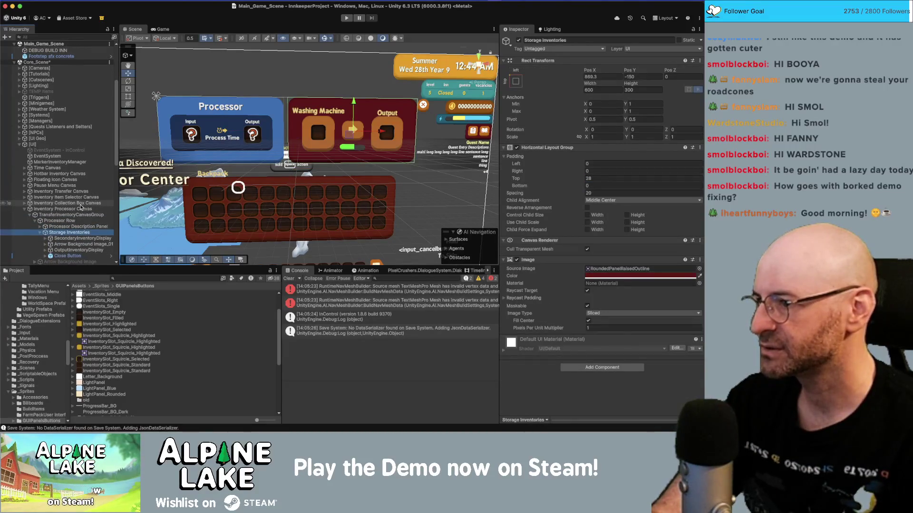
key(Right)
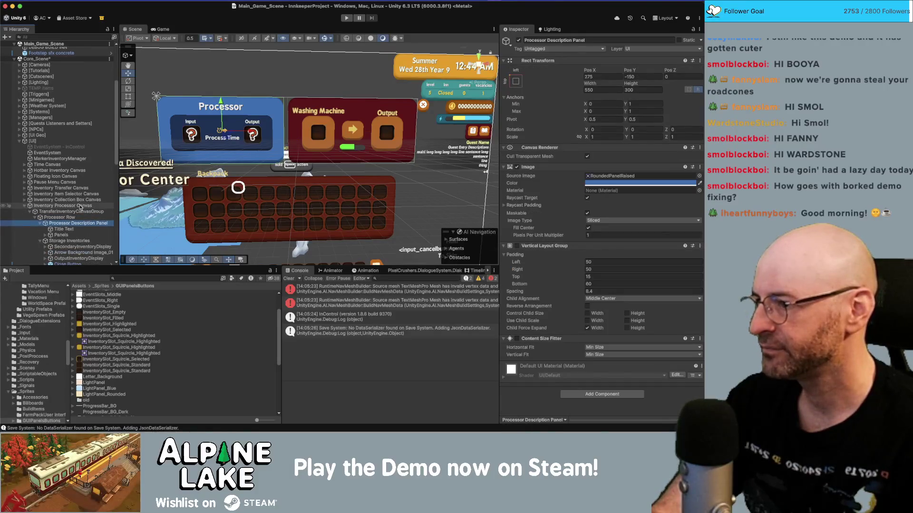
key(Down)
key(Down)
key(Right)
key(Down)
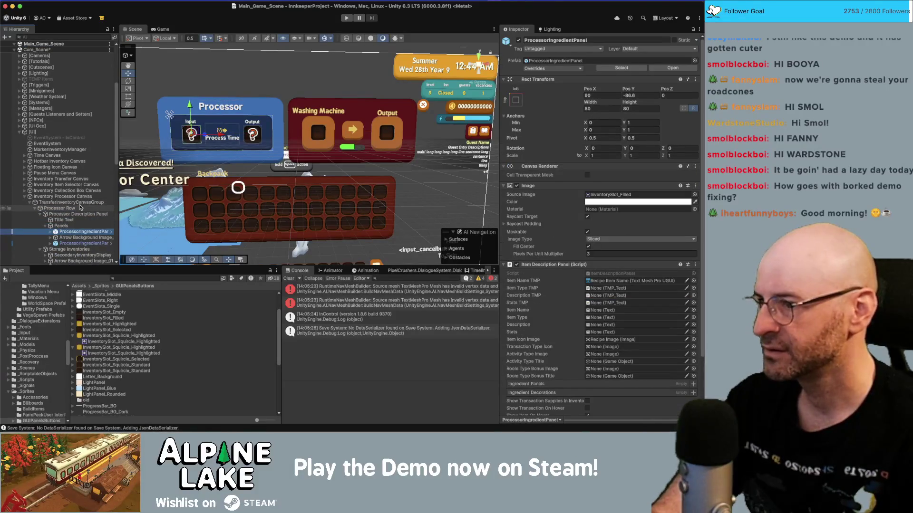
scroll(80, 207, down, 1)
Open the ProcessorIngredientPanel prefab, set its image to InventorySlot_Squircle_Standard, and save it.
click(112, 230)
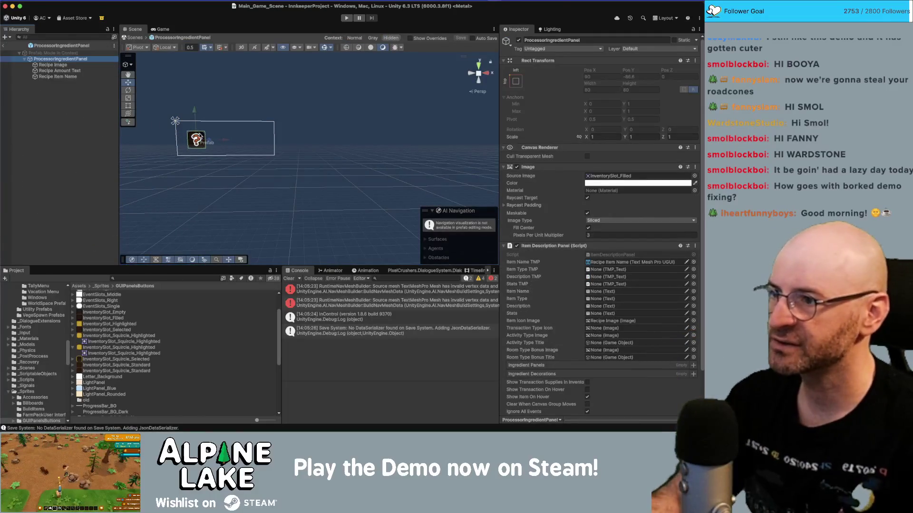
key(f)
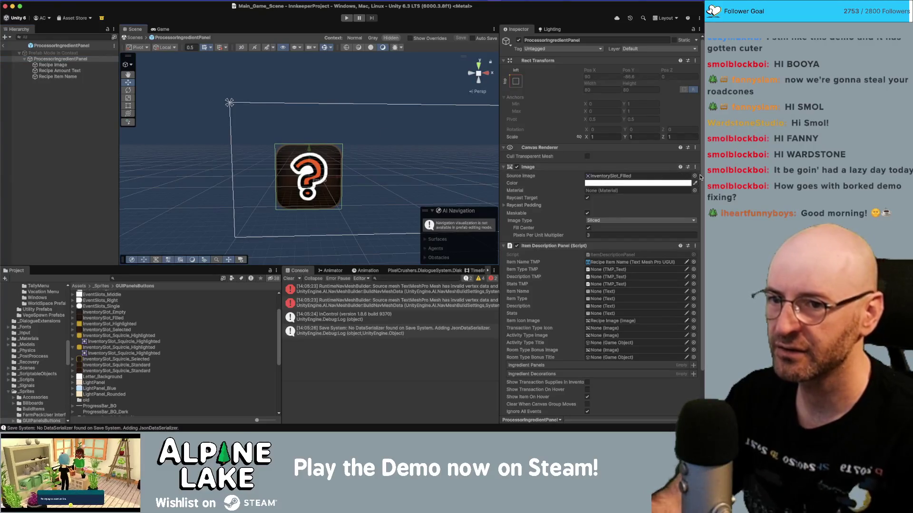
click(695, 176)
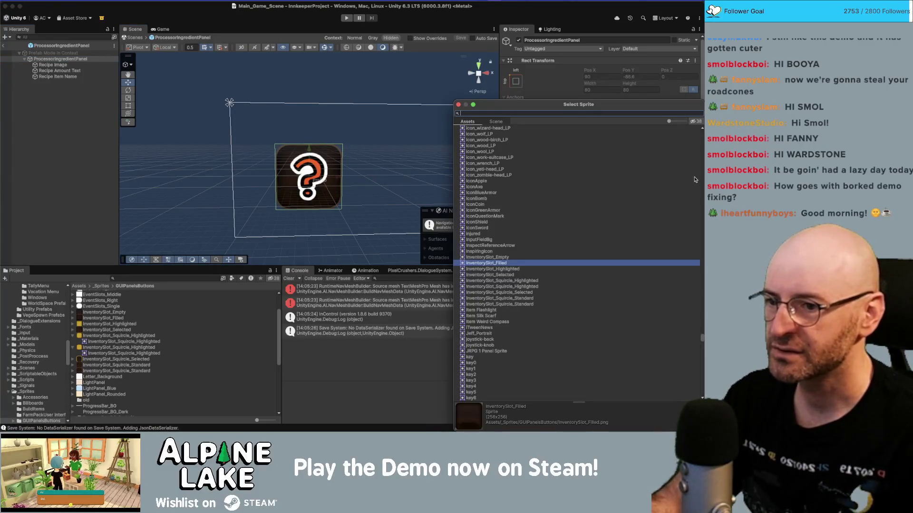
click(533, 293)
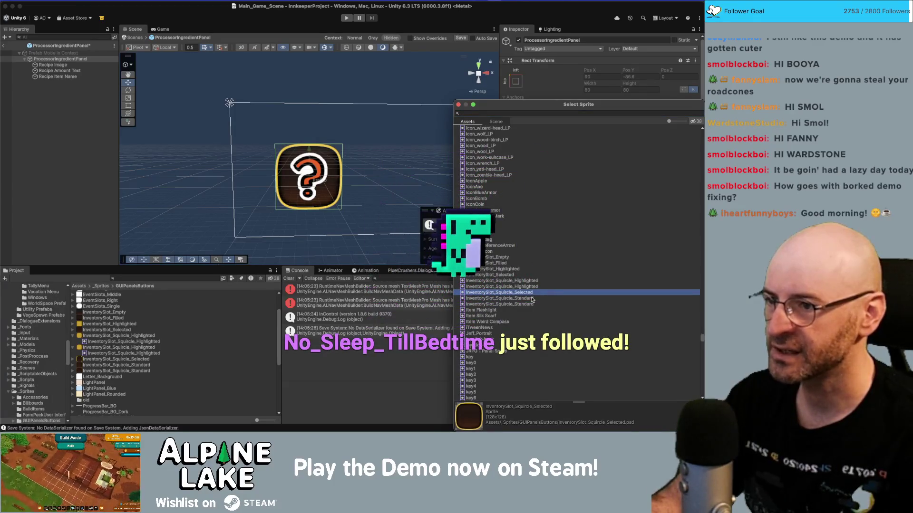
double_click(532, 298)
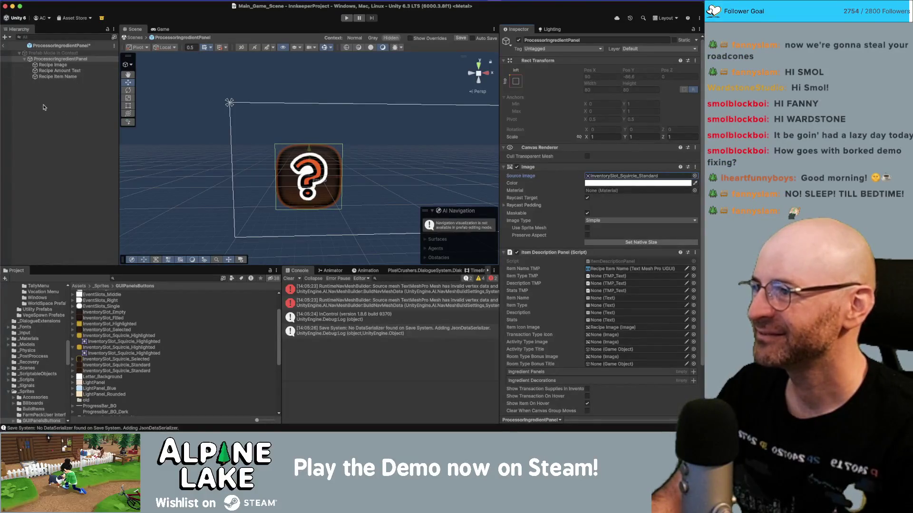
key(super+s)
click(45, 105)
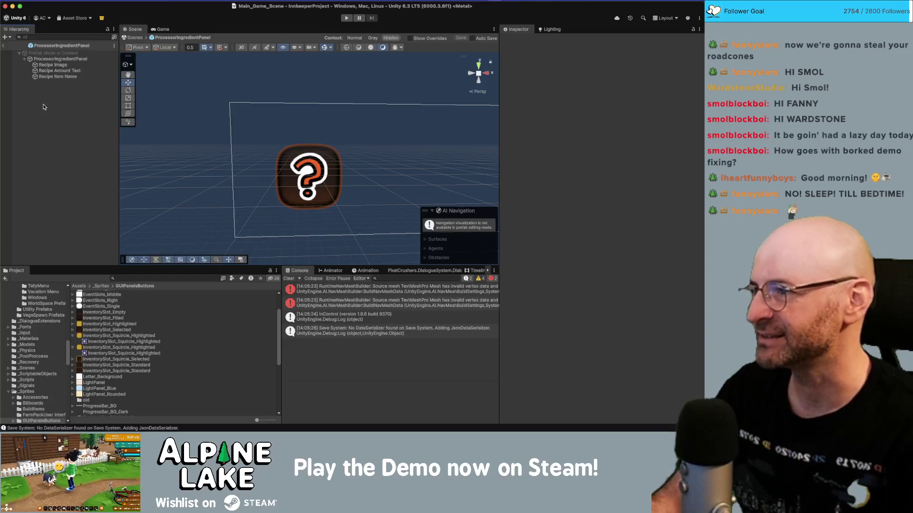
Exit prefab mode to Main_Game_Scene and frame the ingredient panel in the Scene view.
click(4, 46)
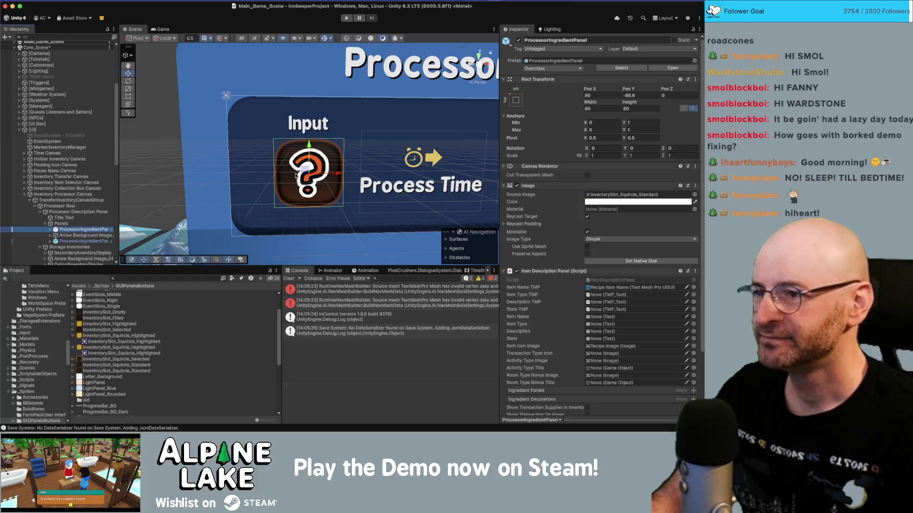
mouse_move(296, 175)
mouse_down()
mouse_move(352, 172)
mouse_move(332, 176)
mouse_up()
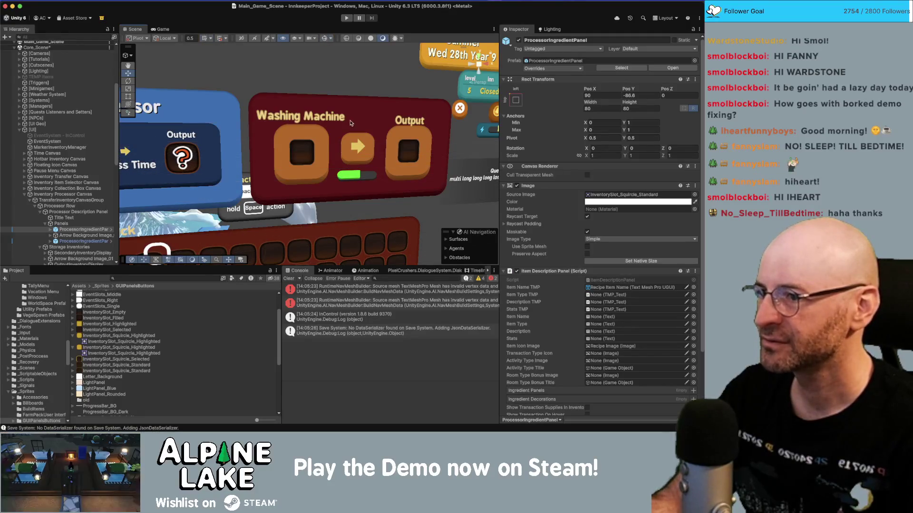
key(f)
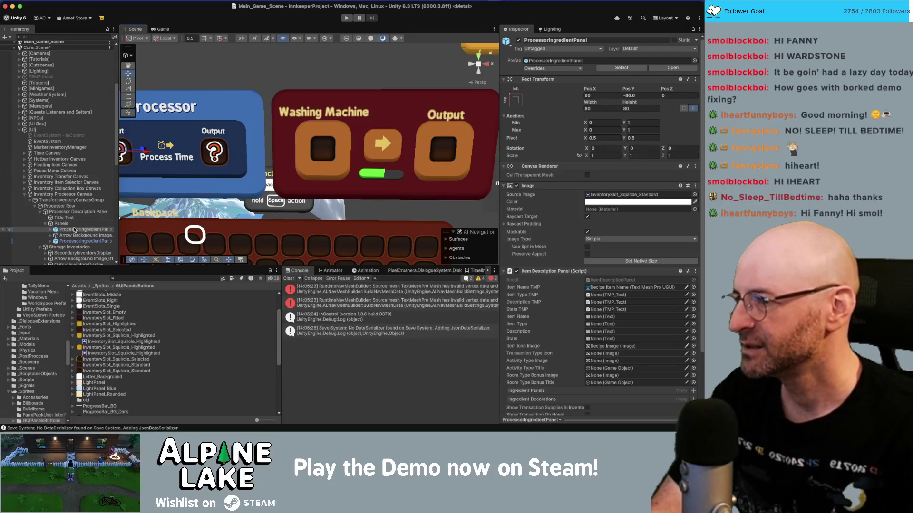
Select both SecondaryInventoryDisplay and OutputInventoryDisplay in the Hierarchy.
click(76, 241)
key(Up)
key(Up)
key(Up)
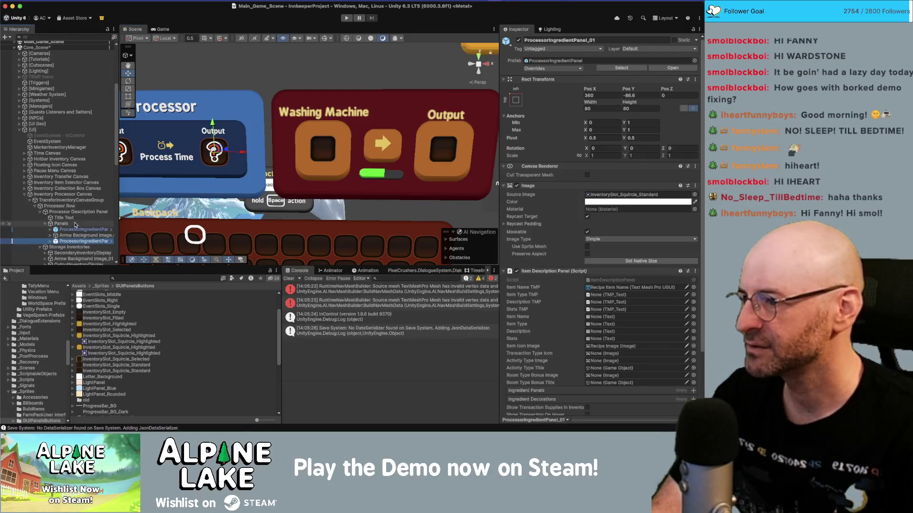
key(Left)
key(Up)
key(Left)
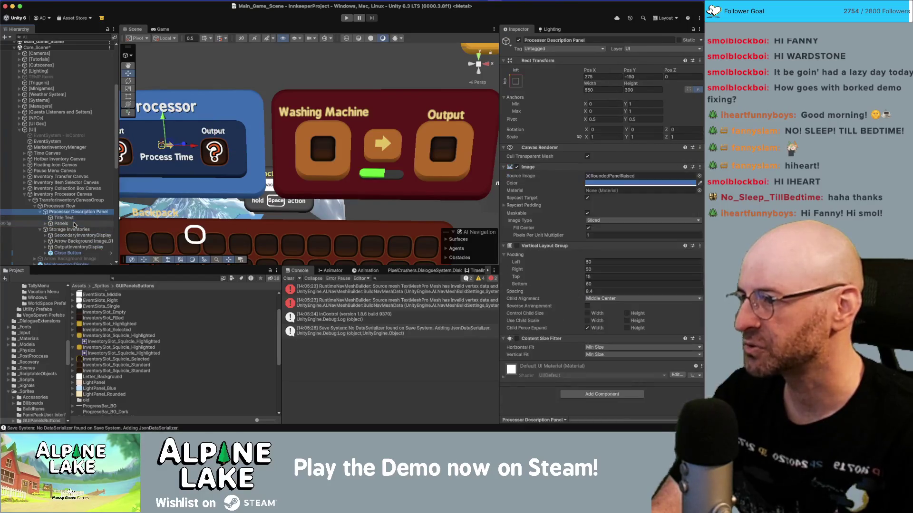
key(Left)
key(Down)
click(74, 224)
key(Right)
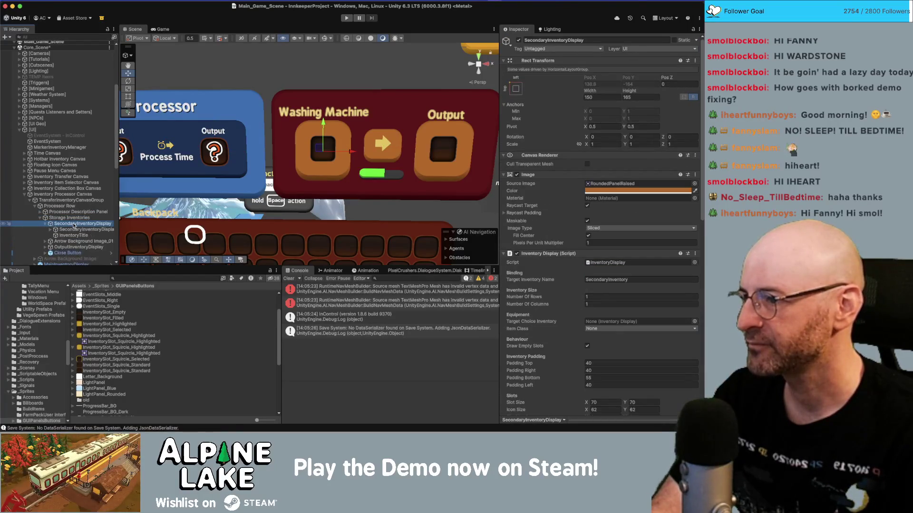
key(Left)
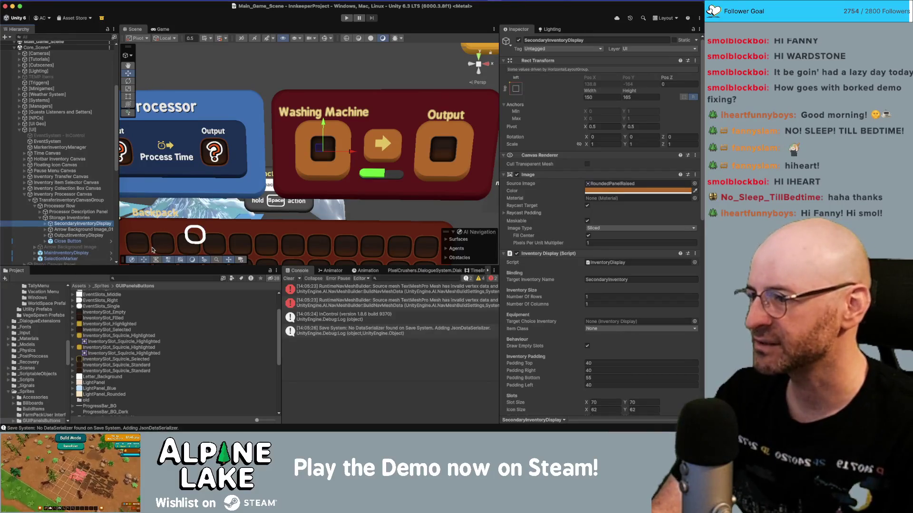
super+click(100, 235)
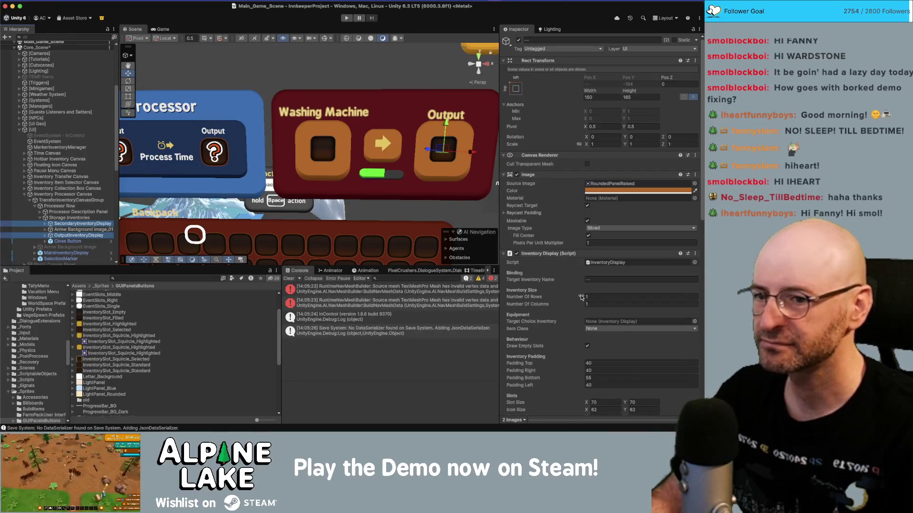
Set the Empty and Filled Slot Images of both displays to InventorySlot_Squircle_Standard.
scroll(580, 298, down, 10)
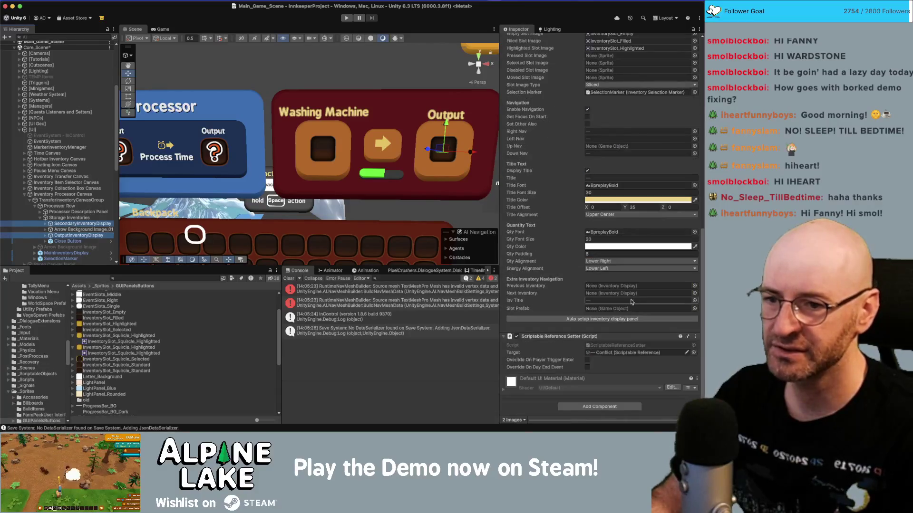
scroll(673, 85, up, 1)
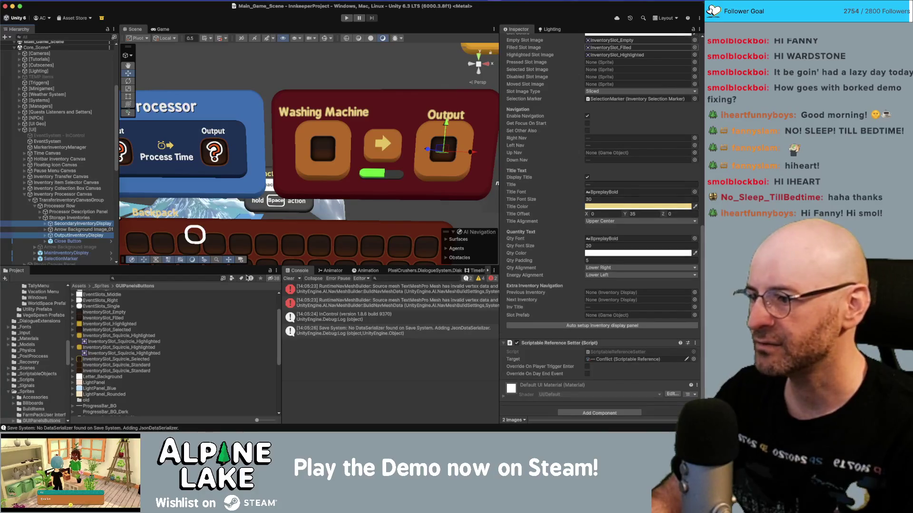
click(694, 40)
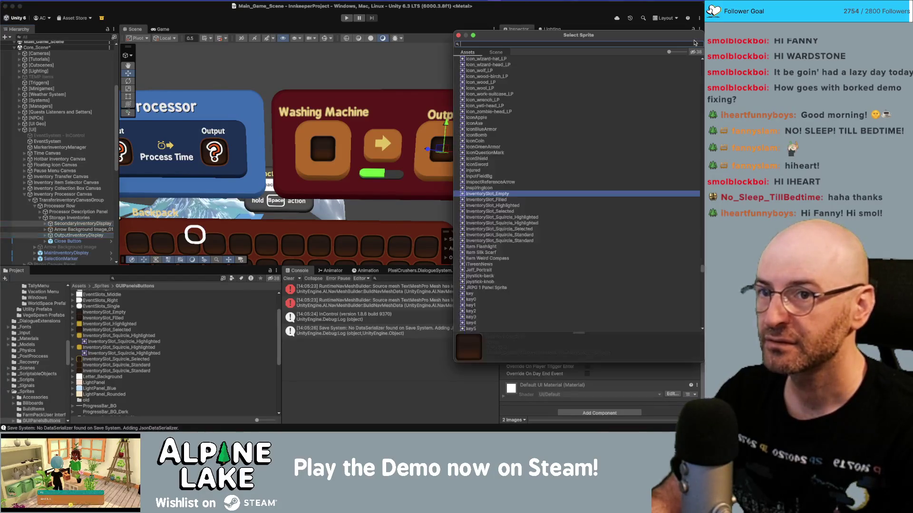
click(525, 234)
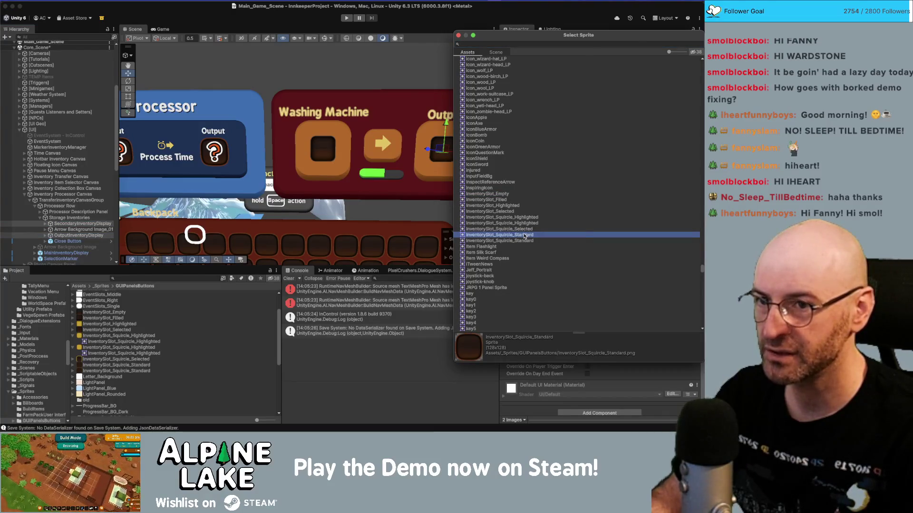
double_click(525, 234)
click(695, 47)
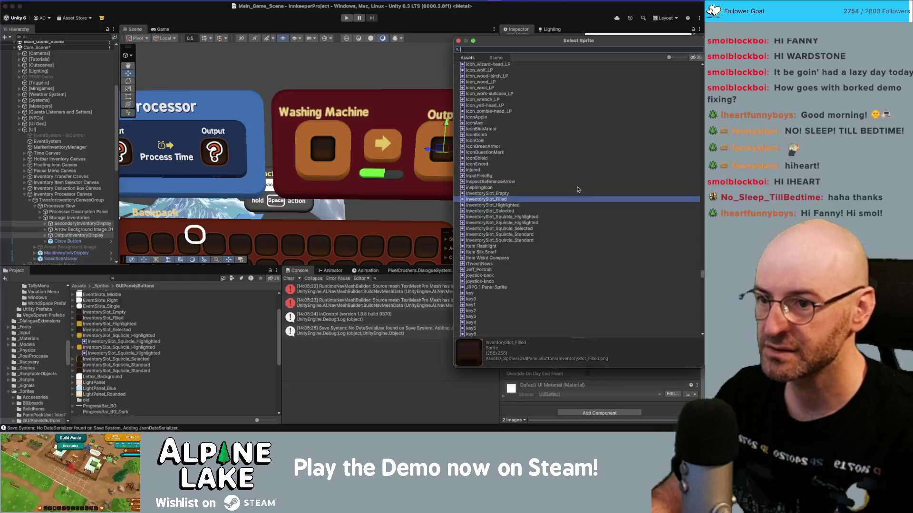
click(526, 235)
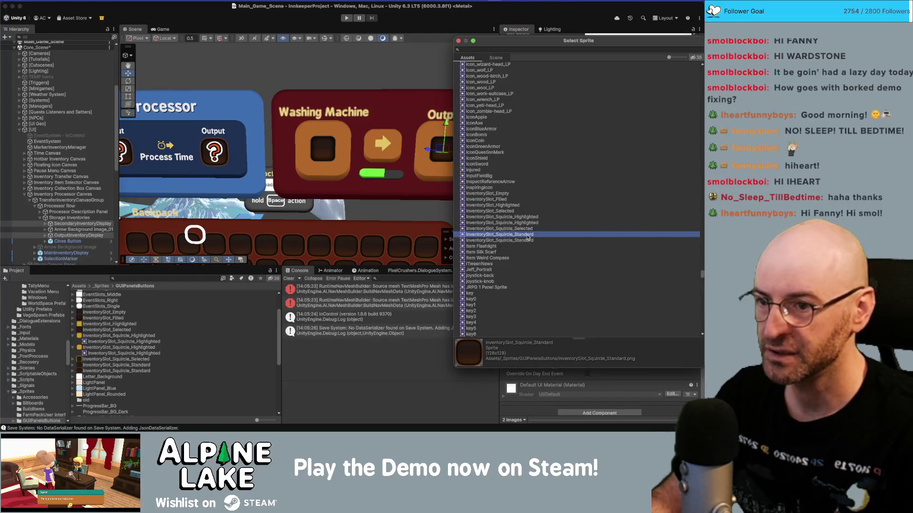
double_click(528, 237)
Set the Highlighted Slot Image to InventorySlot_Squircle_Highlighted.
click(695, 60)
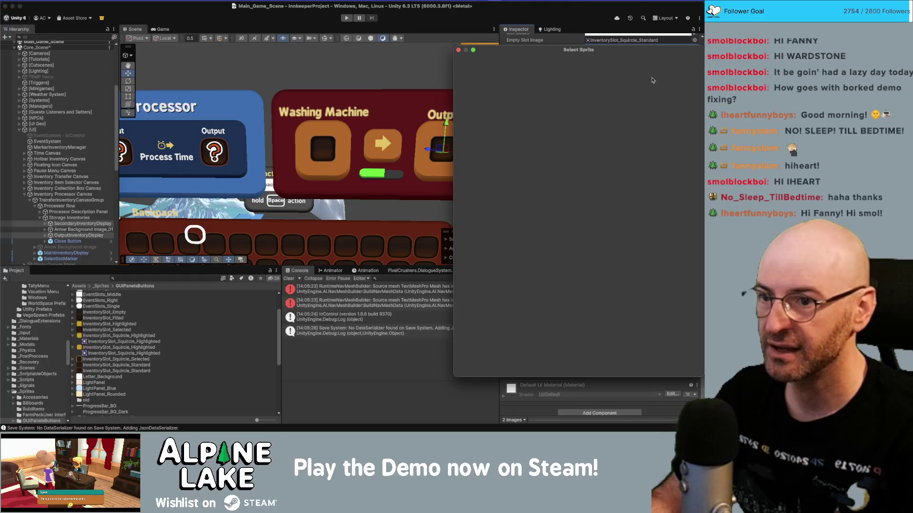
click(530, 221)
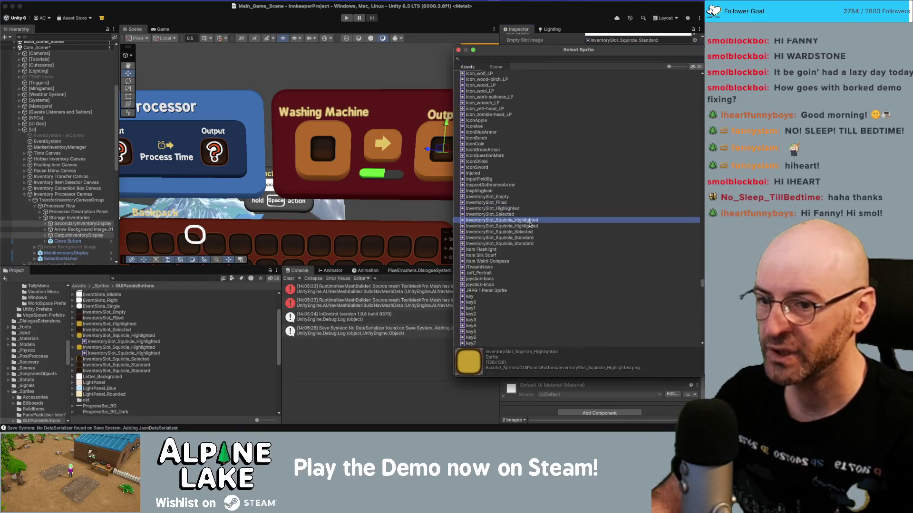
double_click(529, 222)
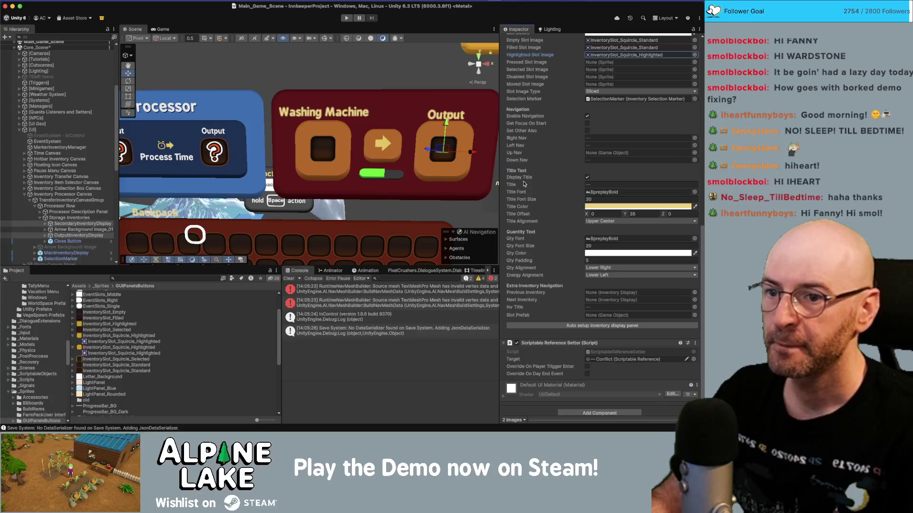
click(74, 235)
Expand the secondary and output display grids and select both Slot 0 objects.
key(Right)
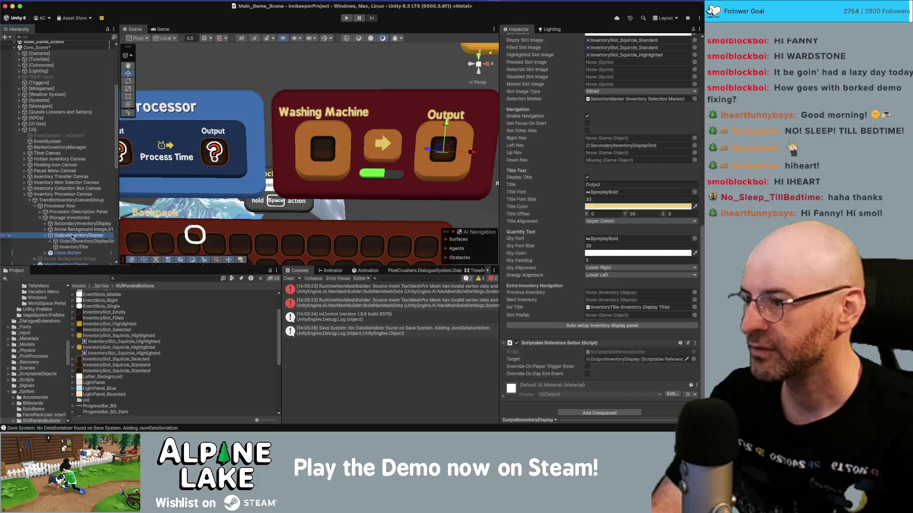
click(75, 223)
key(Right)
click(74, 229)
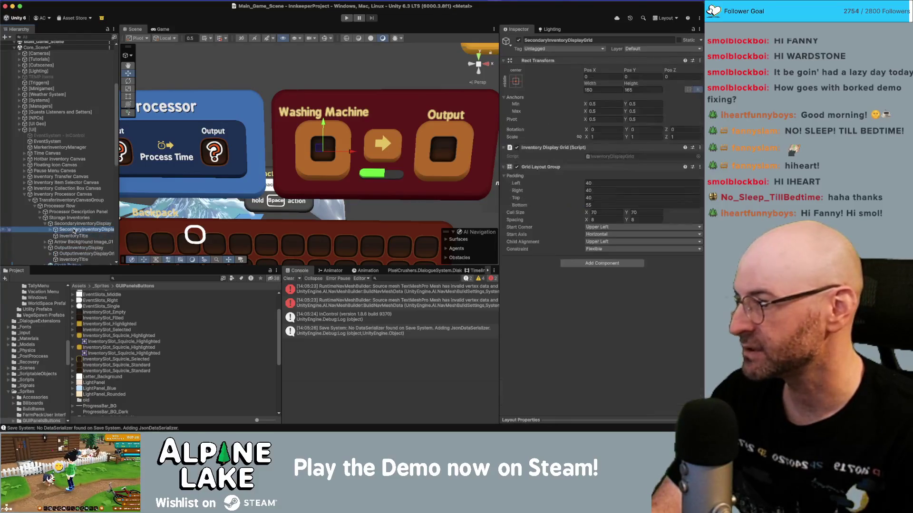
key(Right)
click(73, 259)
click(74, 235)
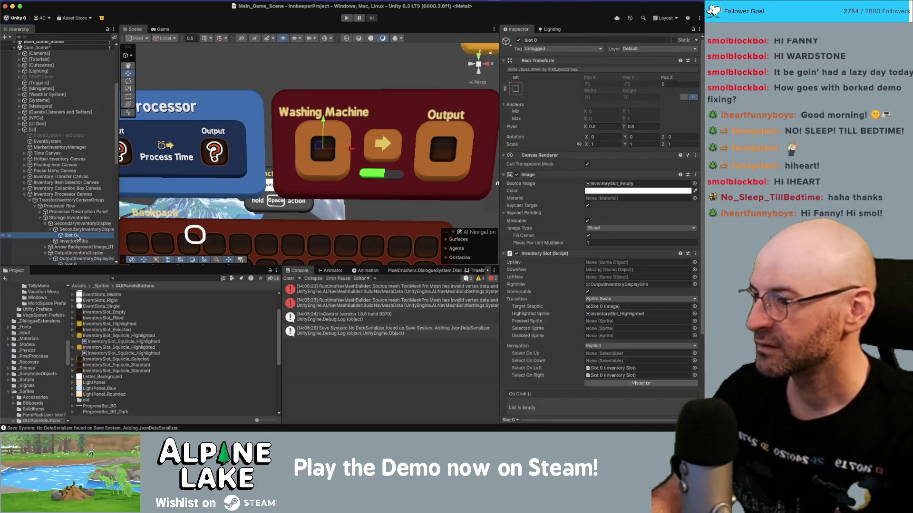
super+click(75, 263)
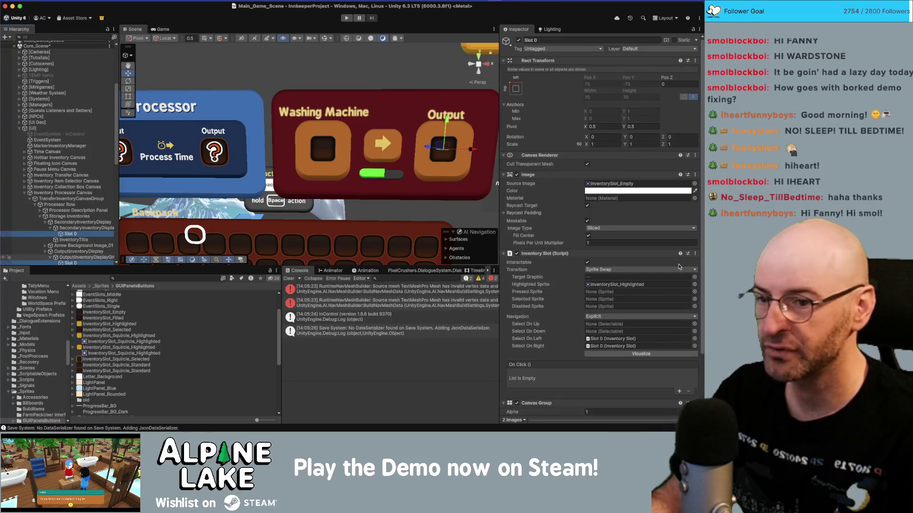
Set both Slot 0 Source Images to InventorySlot_Squircle_Standard.
click(694, 184)
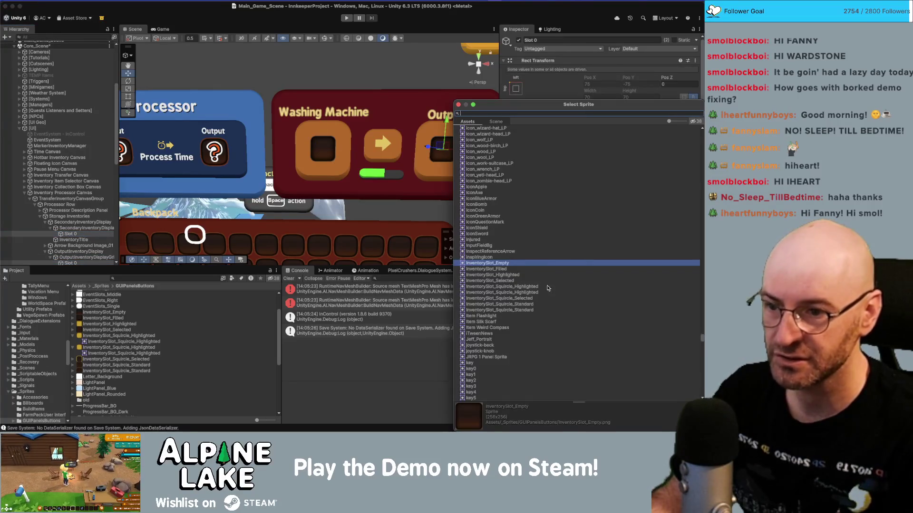
click(520, 305)
double_click(520, 305)
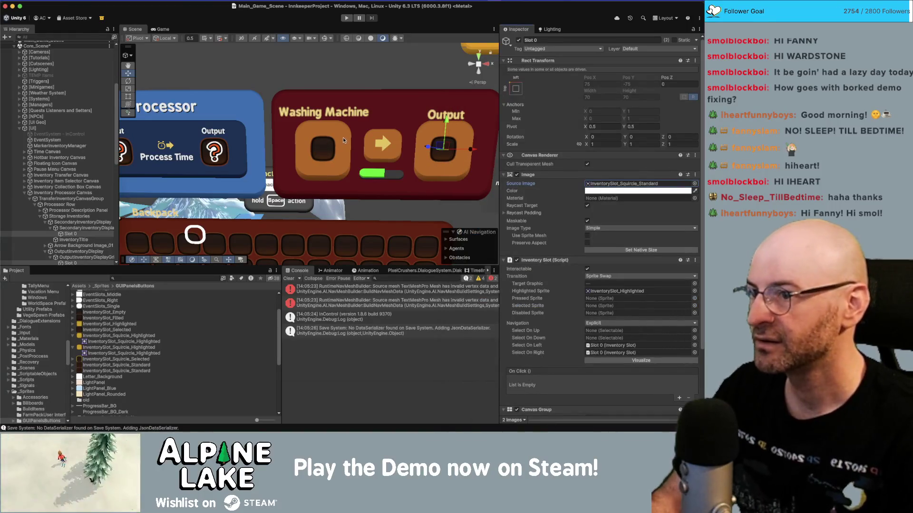
scroll(312, 160, down, 2)
scroll(313, 160, down, 4)
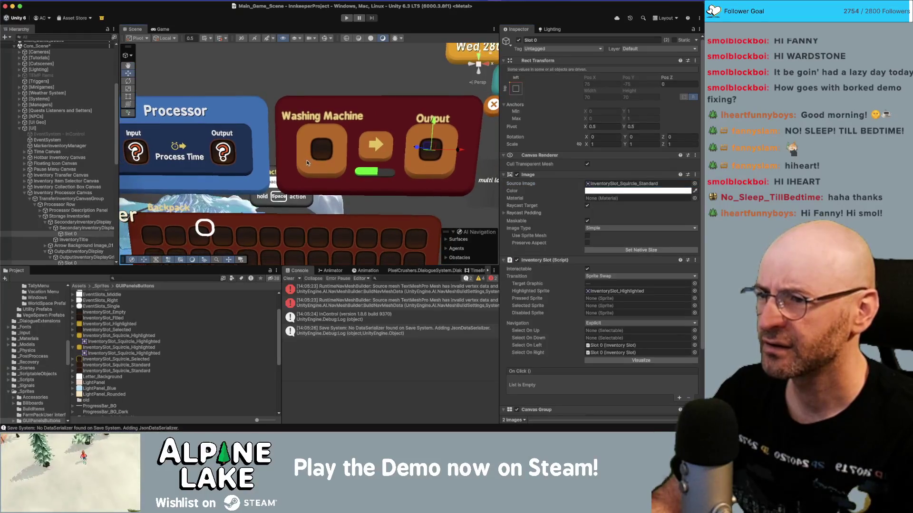
scroll(290, 155, up, 6)
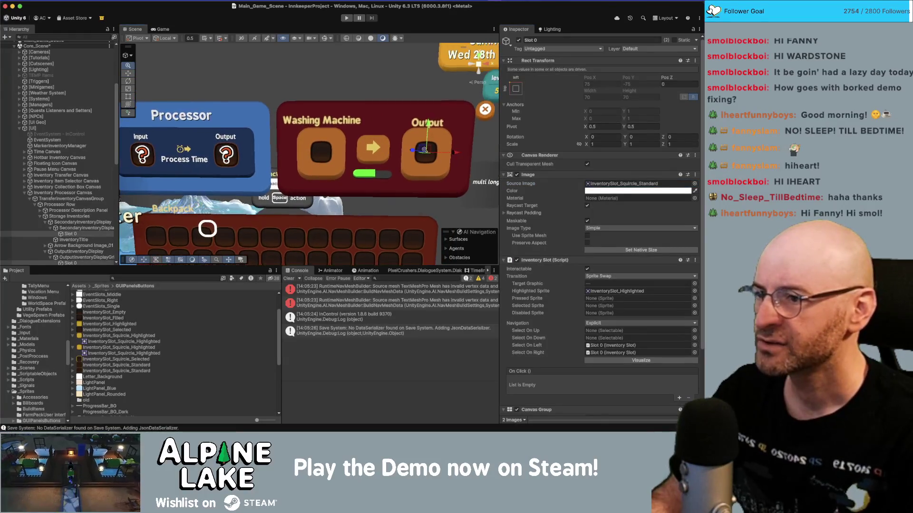
scroll(376, 145, up, 1)
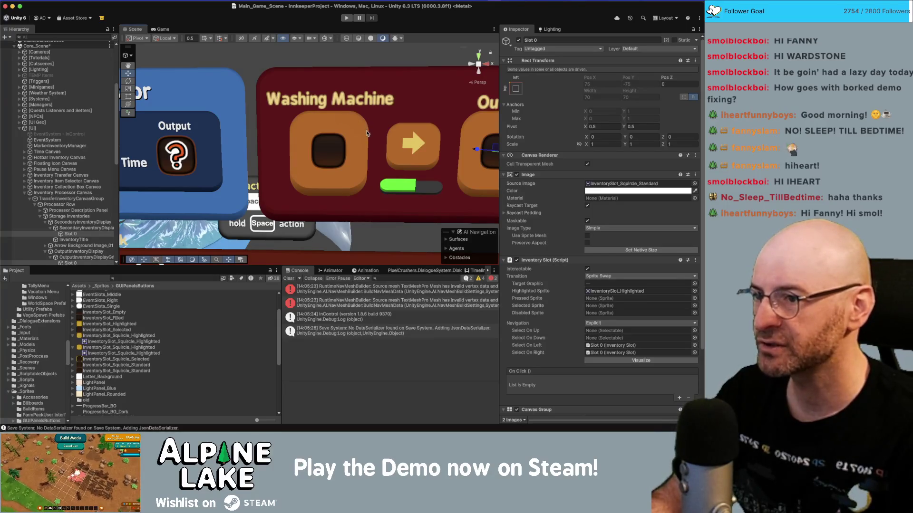
scroll(316, 129, down, 5)
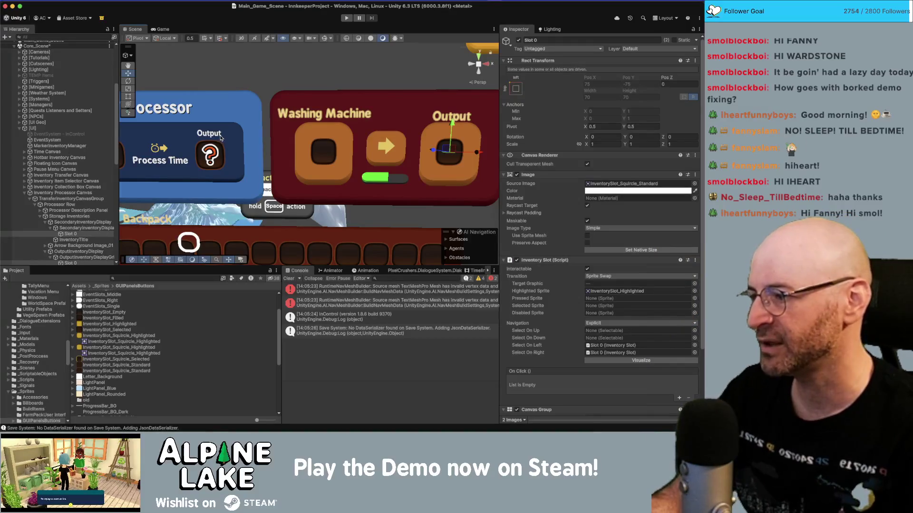
scroll(258, 138, down, 5)
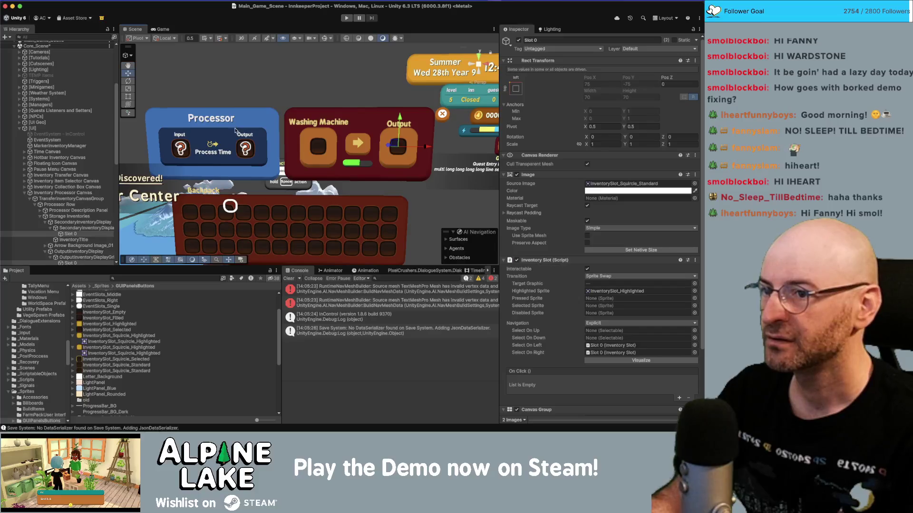
scroll(299, 134, down, 1)
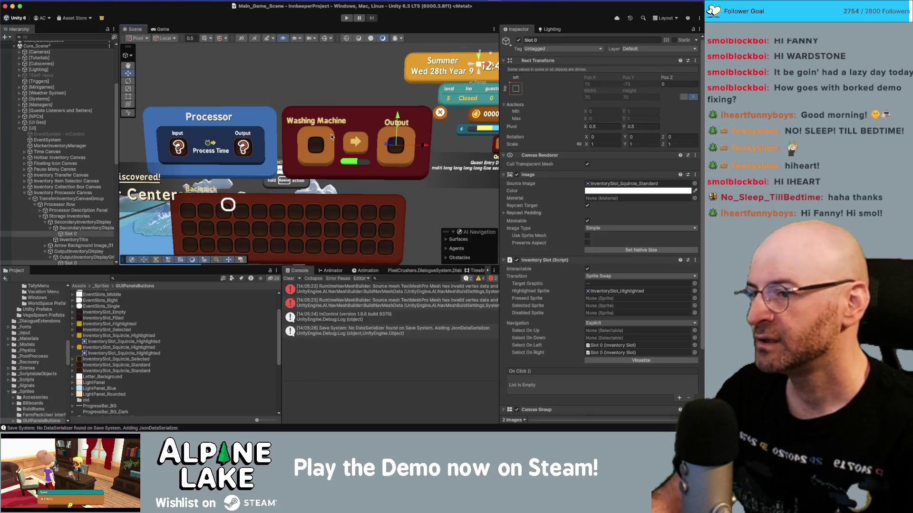
scroll(329, 201, up, 4)
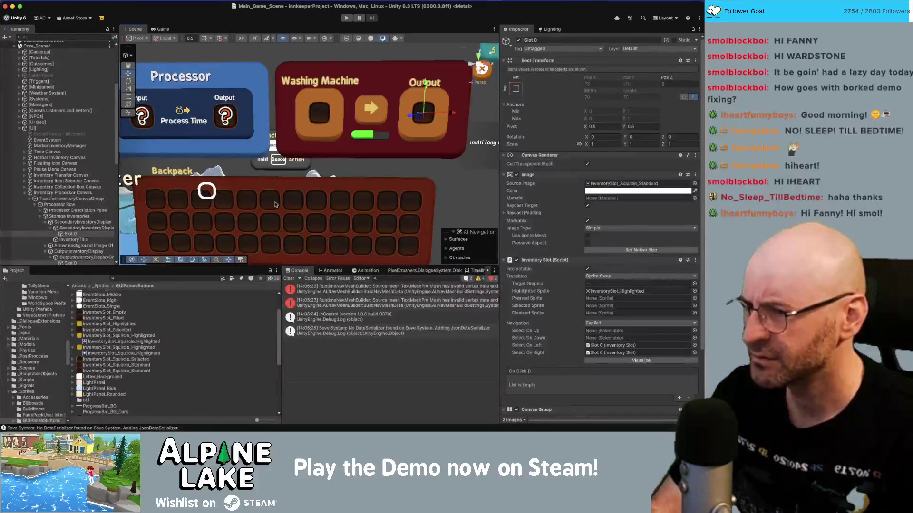
Select MainInventoryDisplay under Inventory Processor Canvas and open its prefab Overrides list.
click(62, 193)
key(Down)
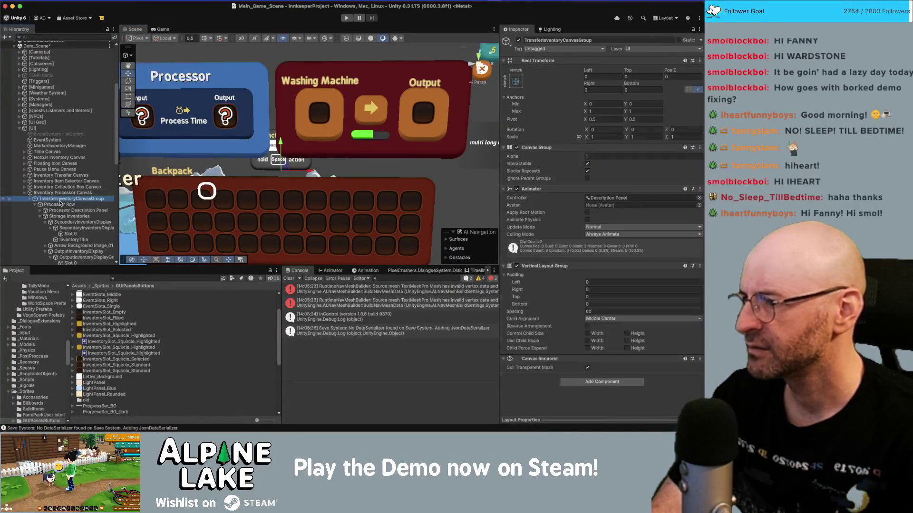
key(Left)
key(Down)
key(Down)
key(Up)
key(Up)
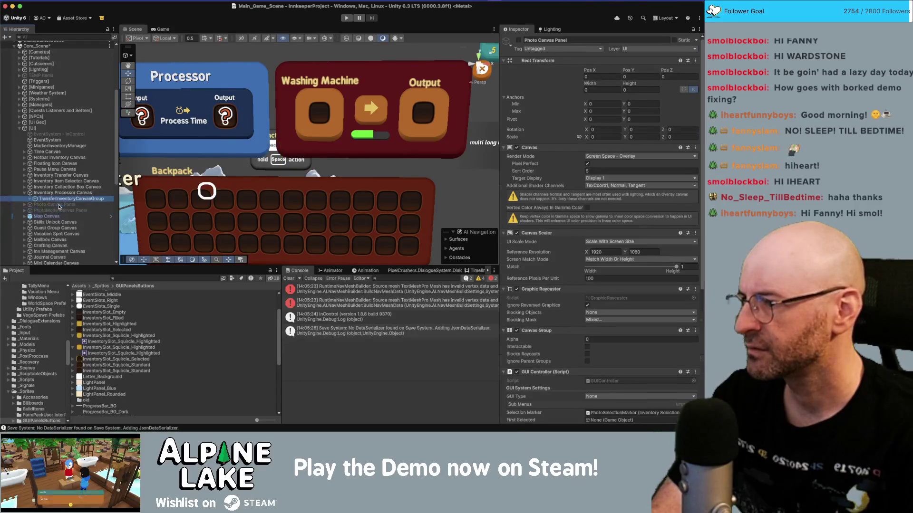
key(Right)
key(Down)
key(Down)
key(Down)
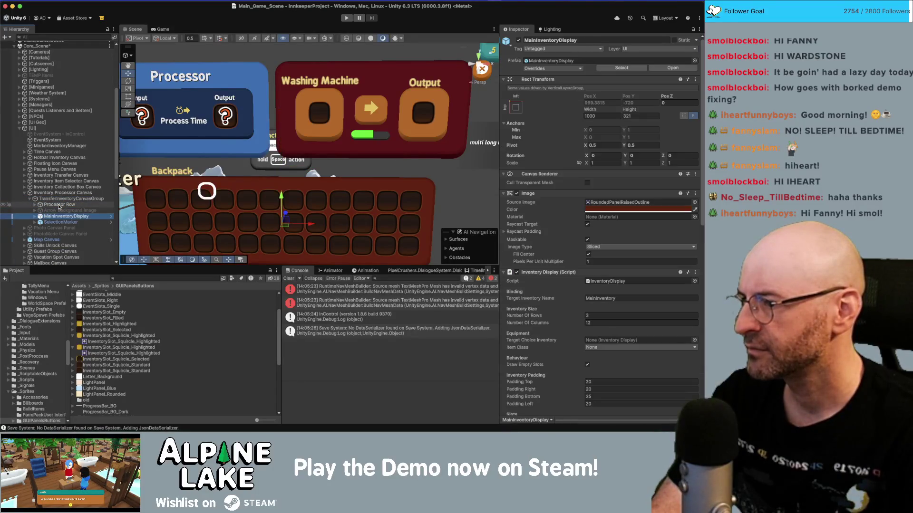
key(Right)
key(Down)
key(Up)
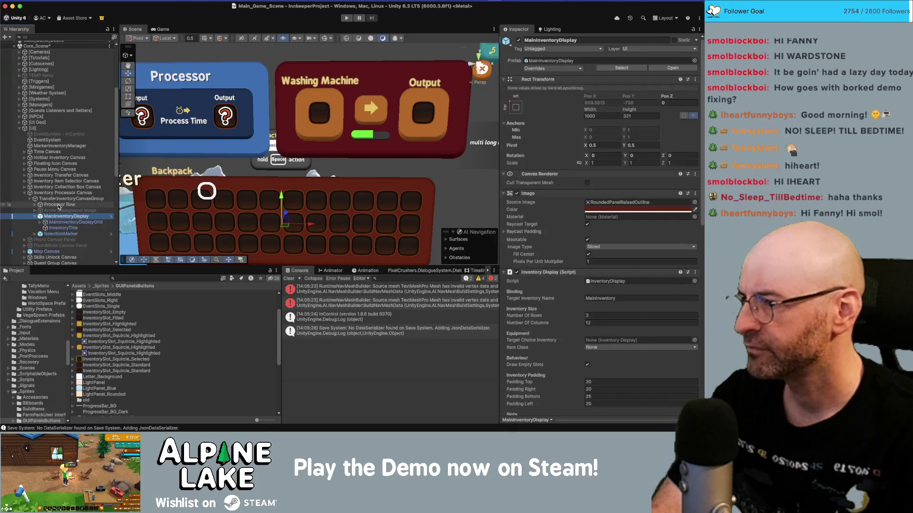
key(Left)
click(568, 70)
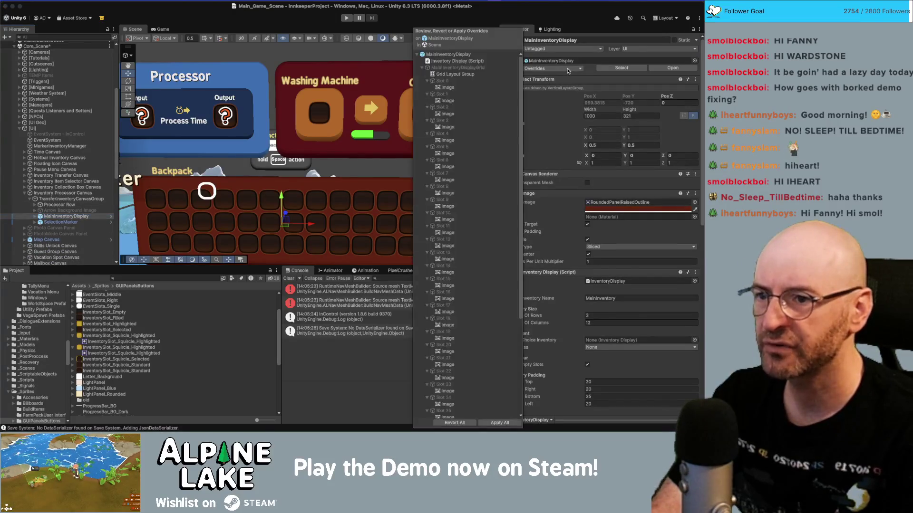
Revert the overrides from Grid Layout Group through Slot 35 to the prefab.
click(446, 75)
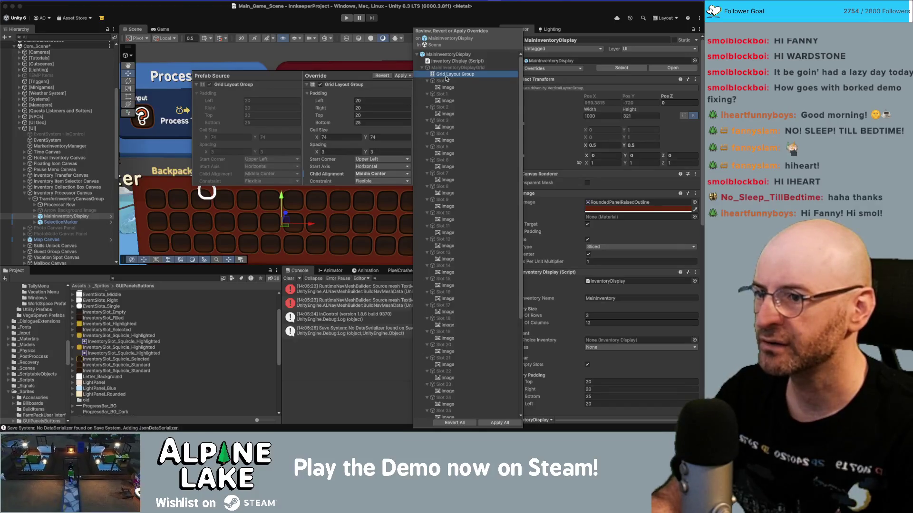
scroll(447, 219, down, 5)
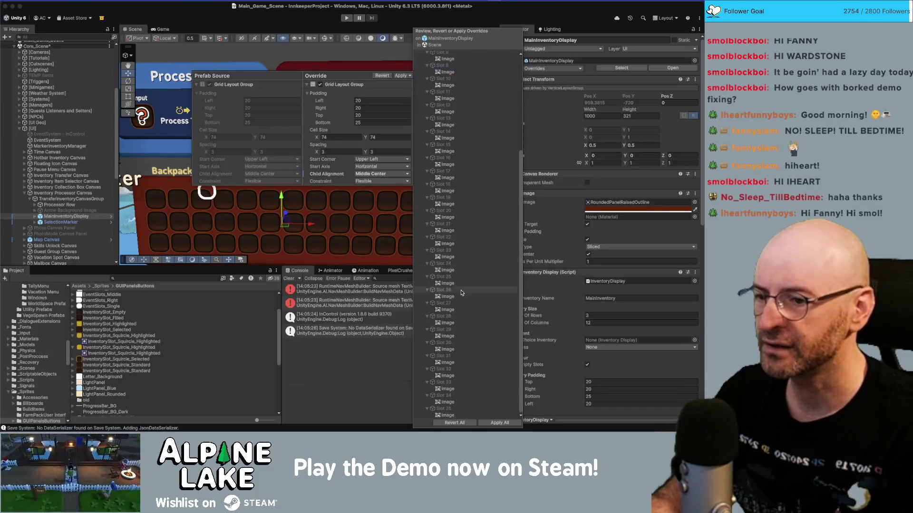
shift+click(459, 417)
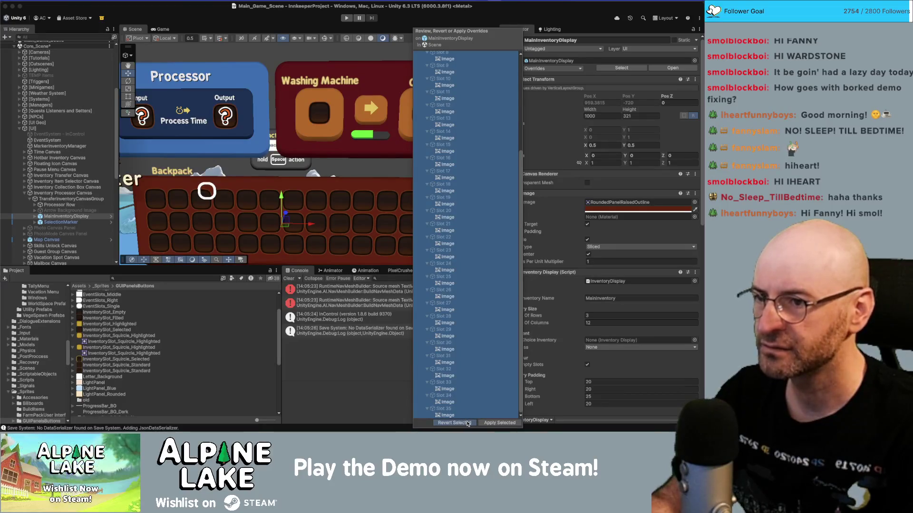
click(468, 423)
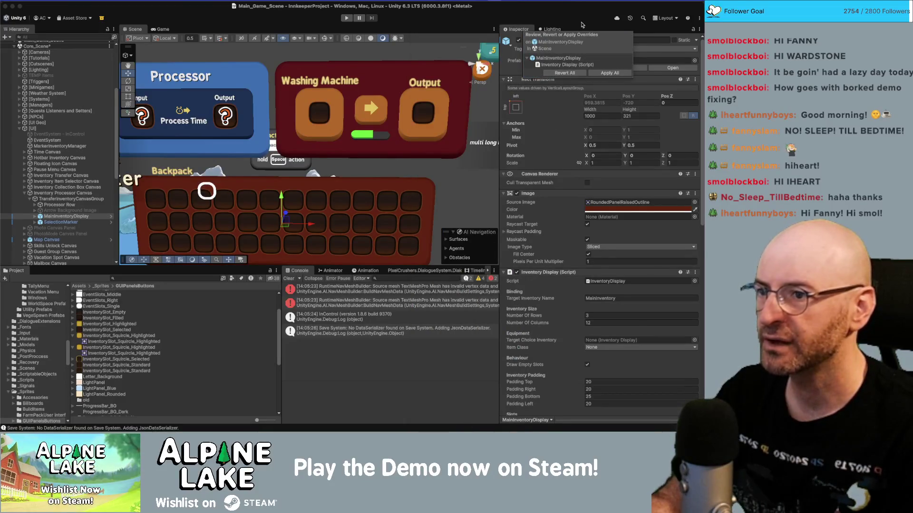
key(Escape)
Pan the Scene view slightly, then switch over to Photoshop.
right_click(335, 201)
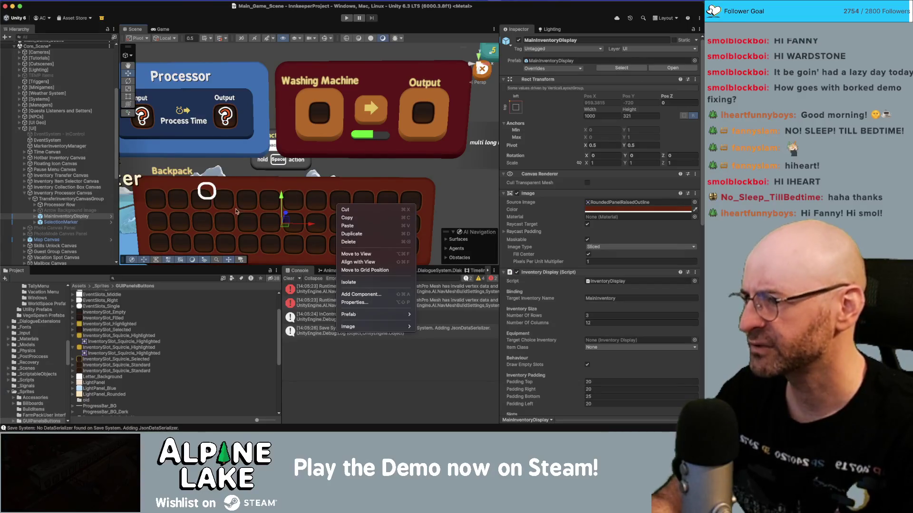
click(300, 181)
drag(300, 181, 291, 173)
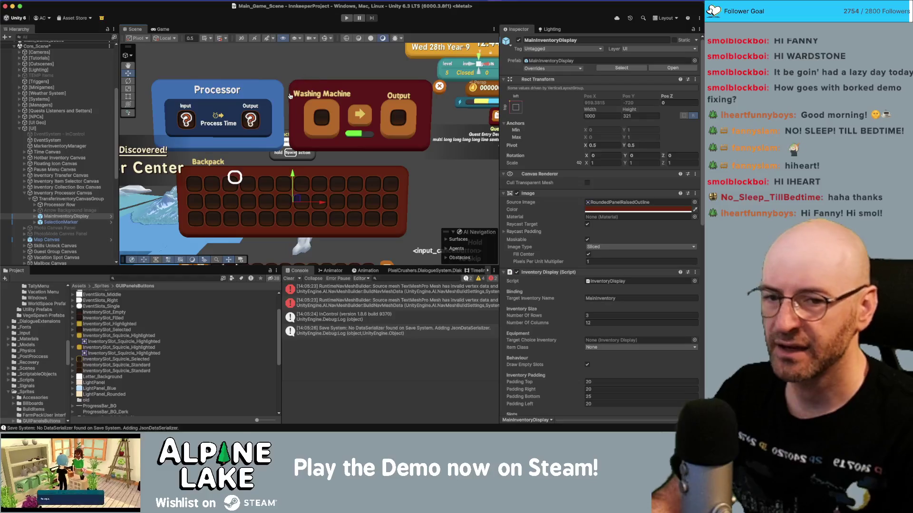
key(super+Tab)
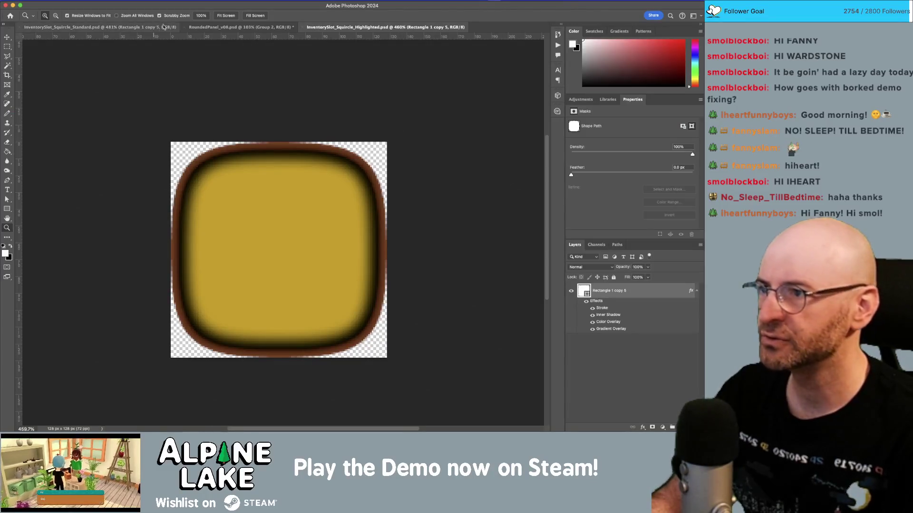
Float and enlarge RoundedPanel_v08, then add a vertical guide at X 76 px on its corner curve.
mouse_move(233, 30)
mouse_down()
mouse_move(241, 72)
mouse_move(66, 47)
mouse_up()
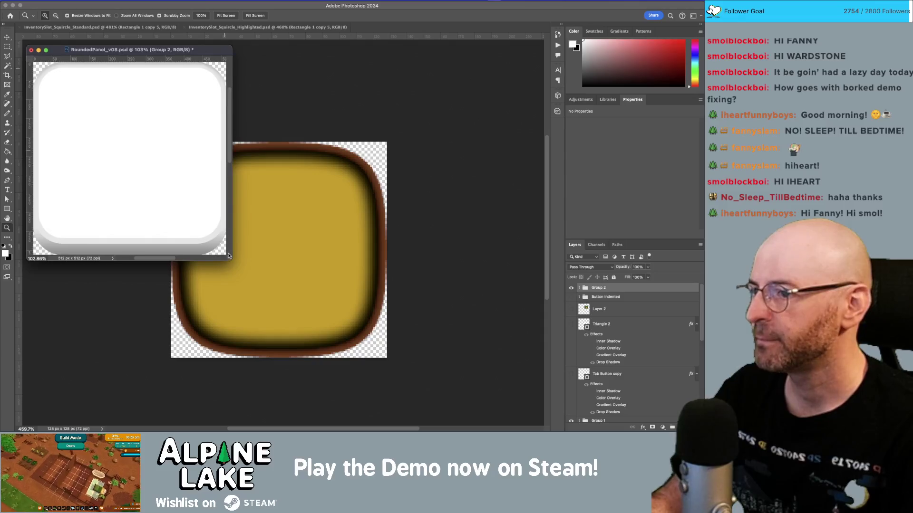
drag(229, 263, 275, 302)
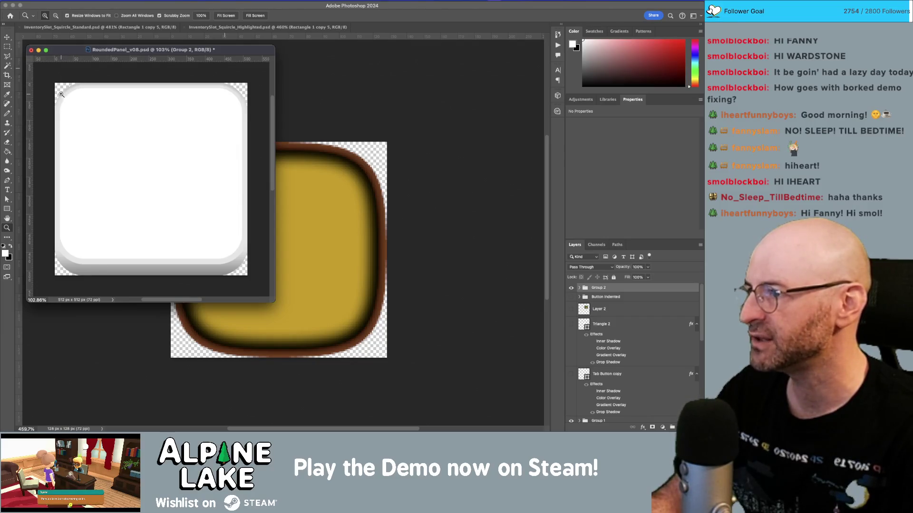
drag(62, 95, 101, 116)
drag(65, 141, 67, 185)
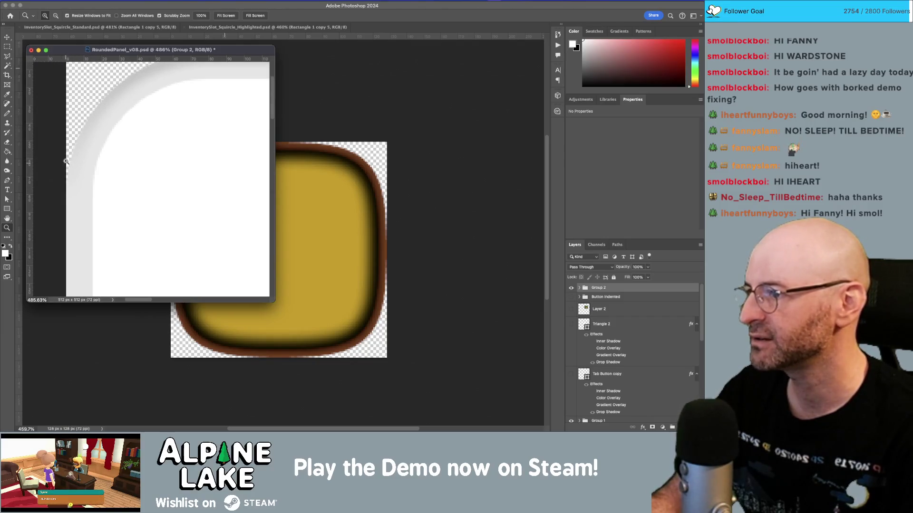
drag(82, 126, 71, 185)
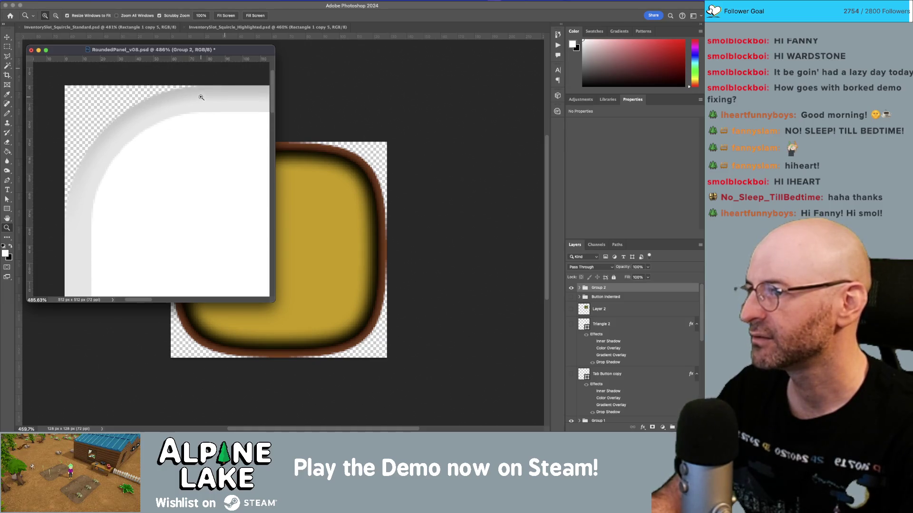
mouse_move(29, 89)
mouse_down()
mouse_move(250, 102)
mouse_move(183, 101)
mouse_move(191, 128)
mouse_up()
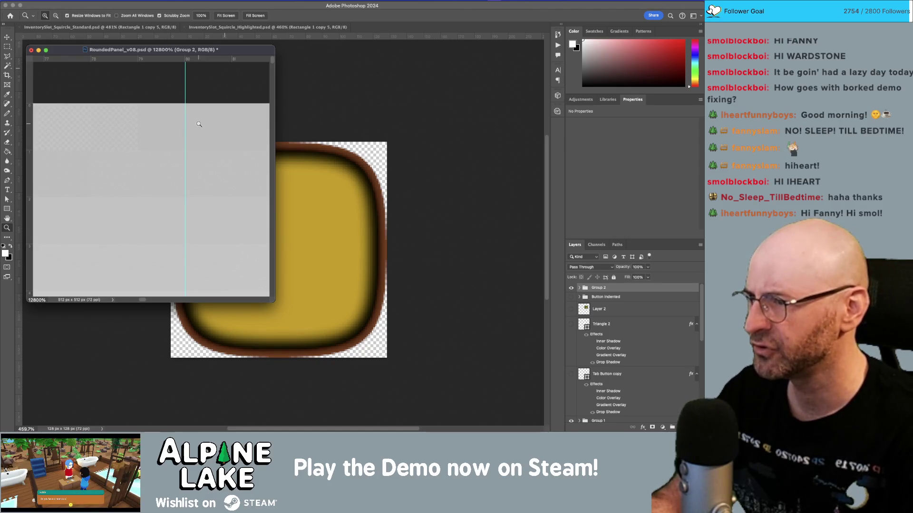
Zoom out and reposition the floating RoundedPanel_v08 window to view the whole panel.
drag(204, 126, 107, 126)
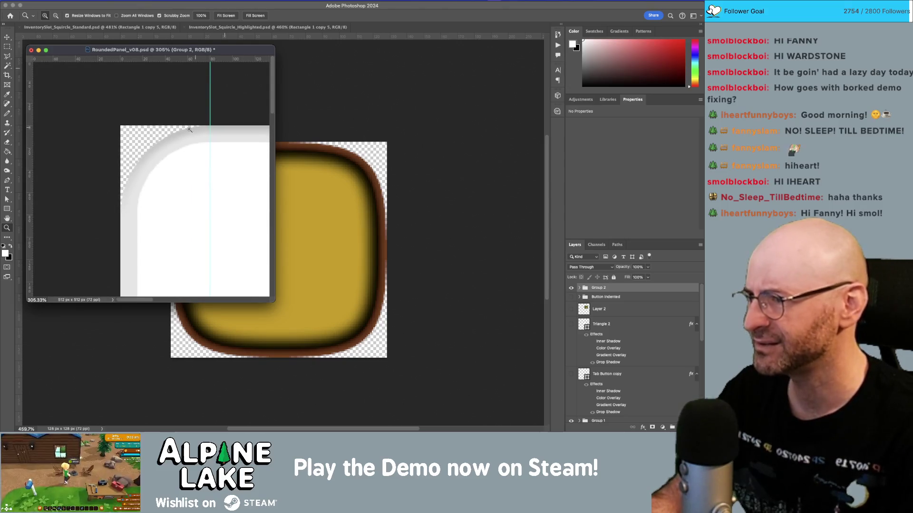
mouse_move(184, 153)
mouse_down()
mouse_move(143, 158)
mouse_move(178, 140)
mouse_move(164, 153)
mouse_up()
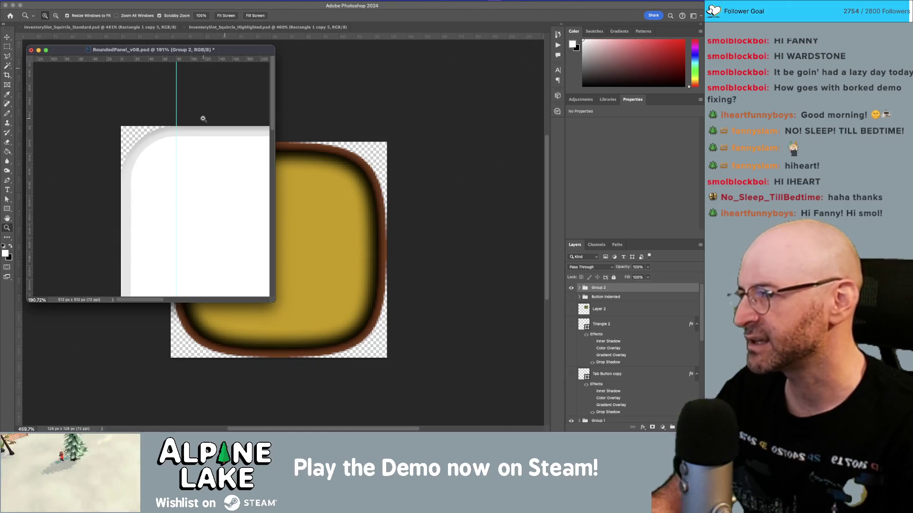
mouse_move(208, 146)
mouse_down()
mouse_move(186, 145)
mouse_move(112, 96)
mouse_move(163, 112)
mouse_move(114, 124)
mouse_up()
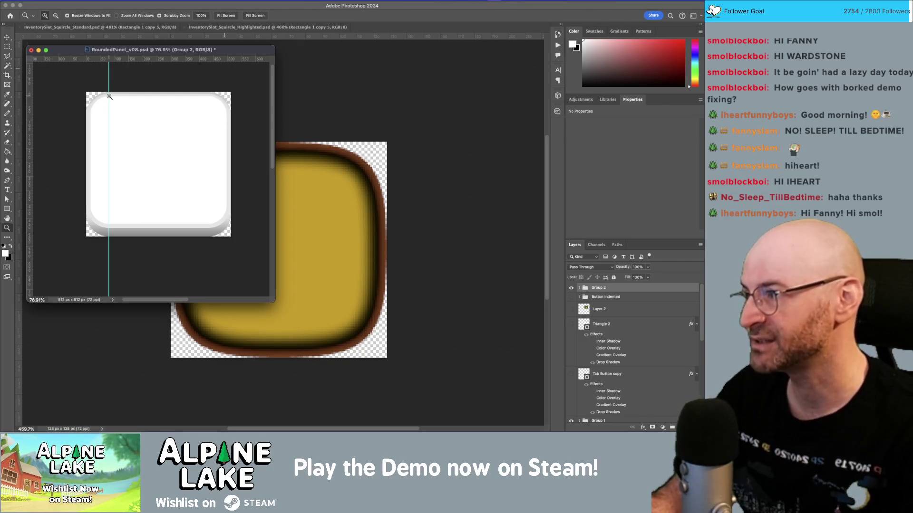
drag(114, 100, 90, 106)
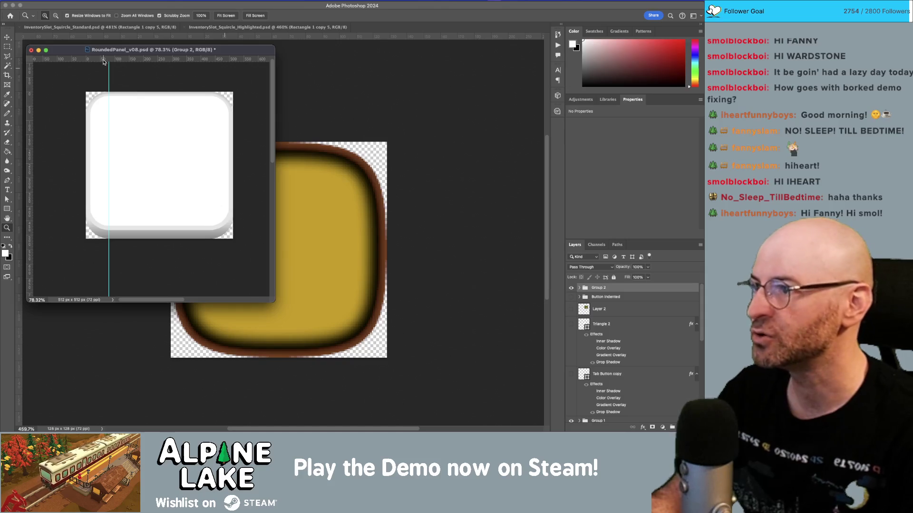
drag(65, 52, 70, 54)
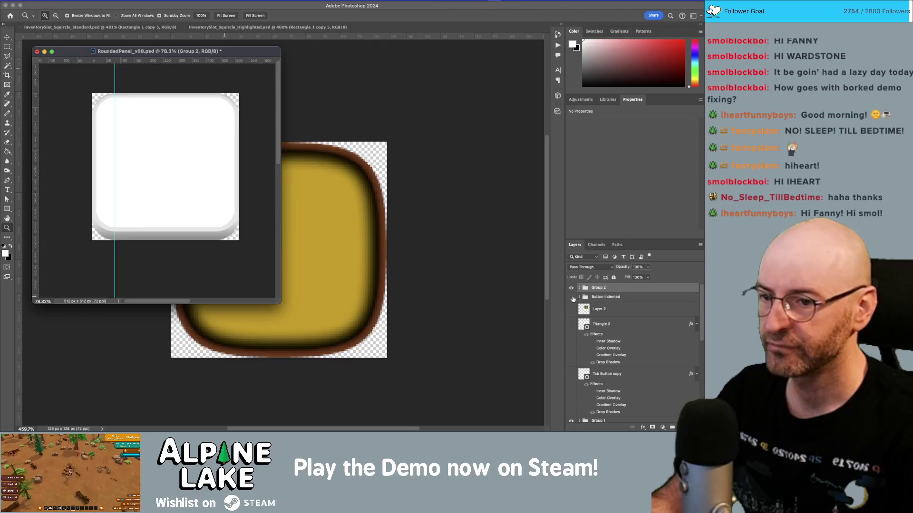
Make the Button Indented layer visible and bring up the Open file dialog.
click(572, 298)
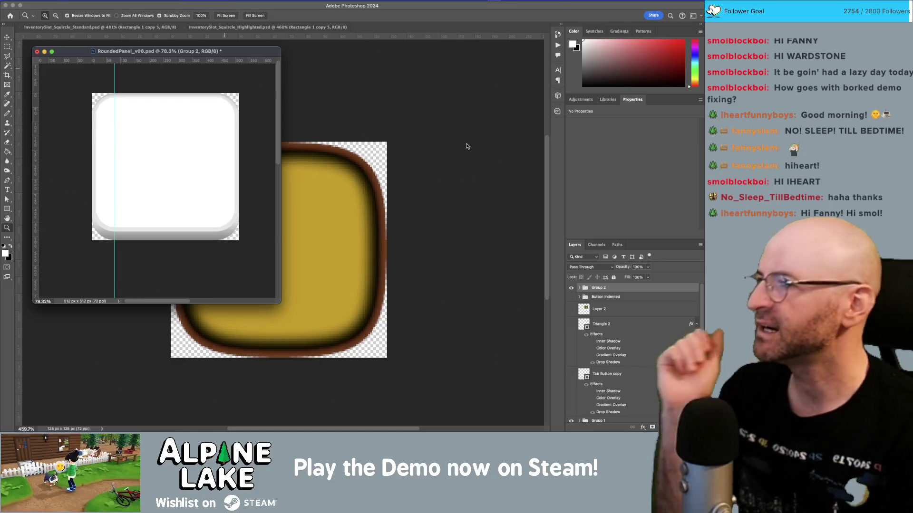
drag(262, 56, 273, 49)
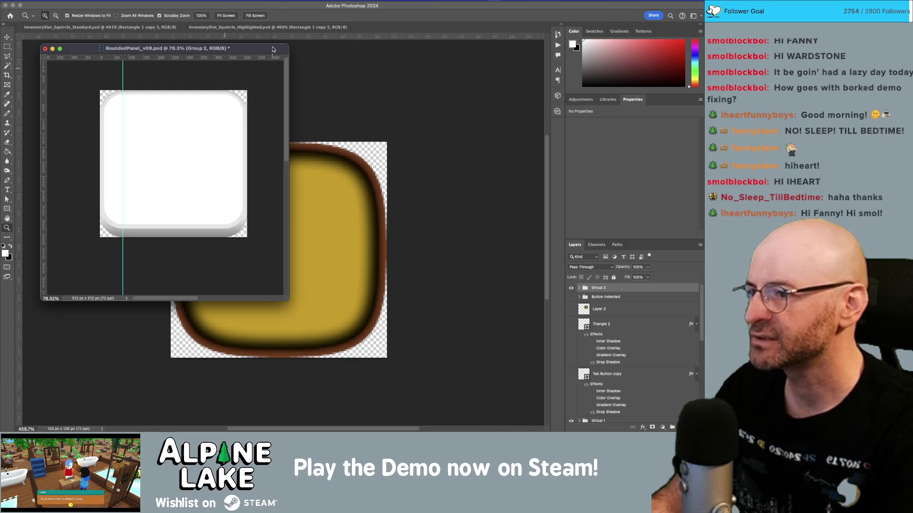
key(super+o)
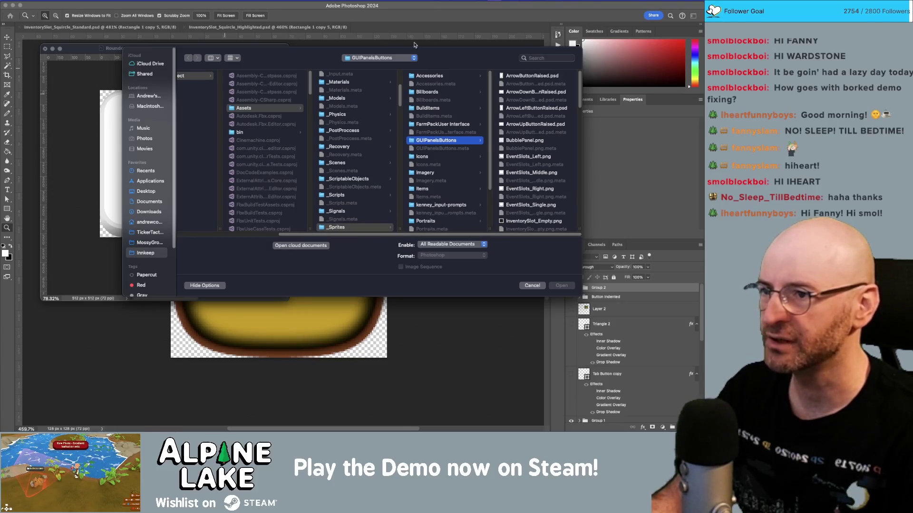
Cancel the Open dialog and create a new 256 × 256 px document with a white background.
click(531, 285)
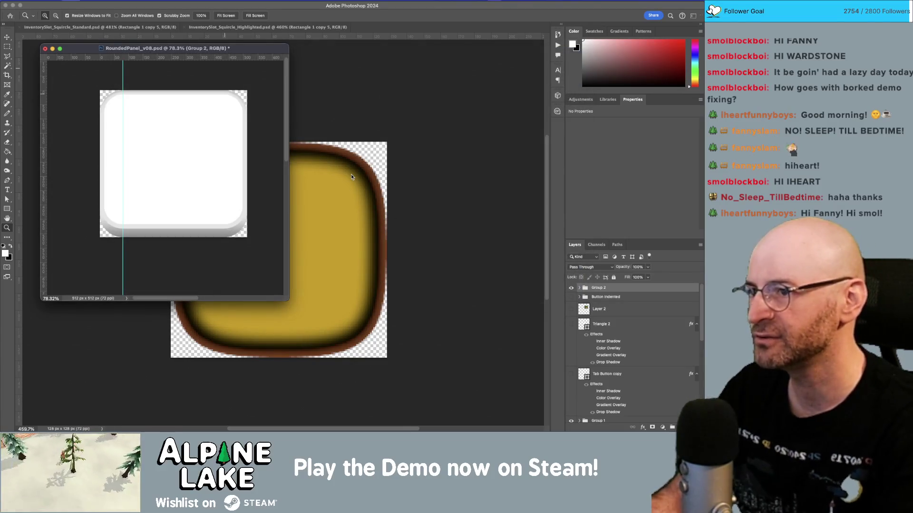
key(super+n)
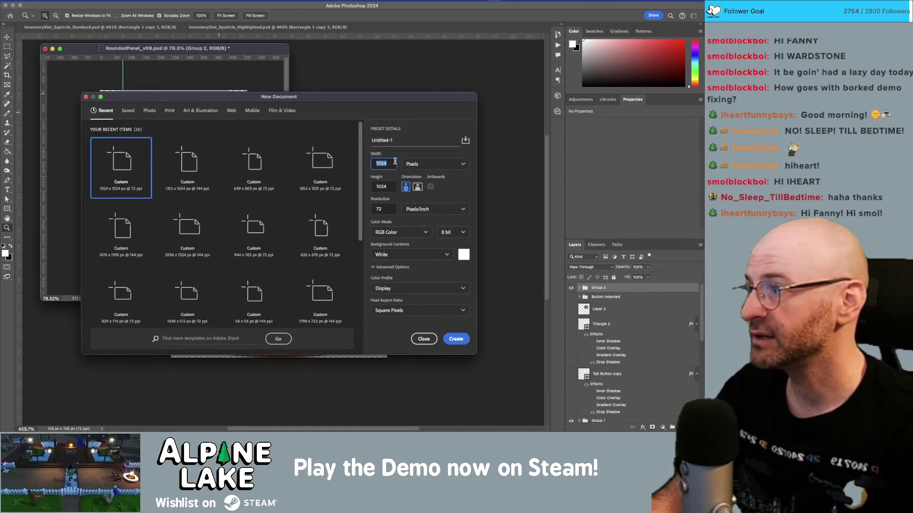
text(180)
key(Tab)
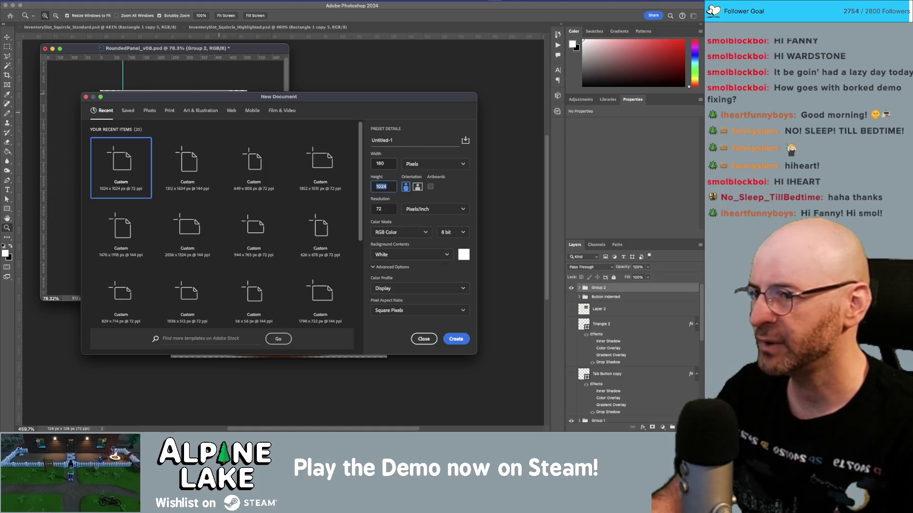
text(1)
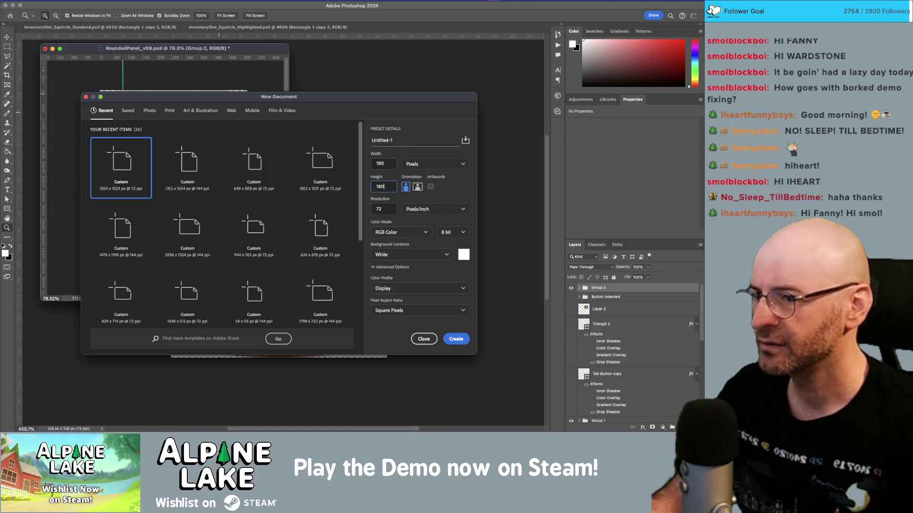
click(383, 164)
text(256)
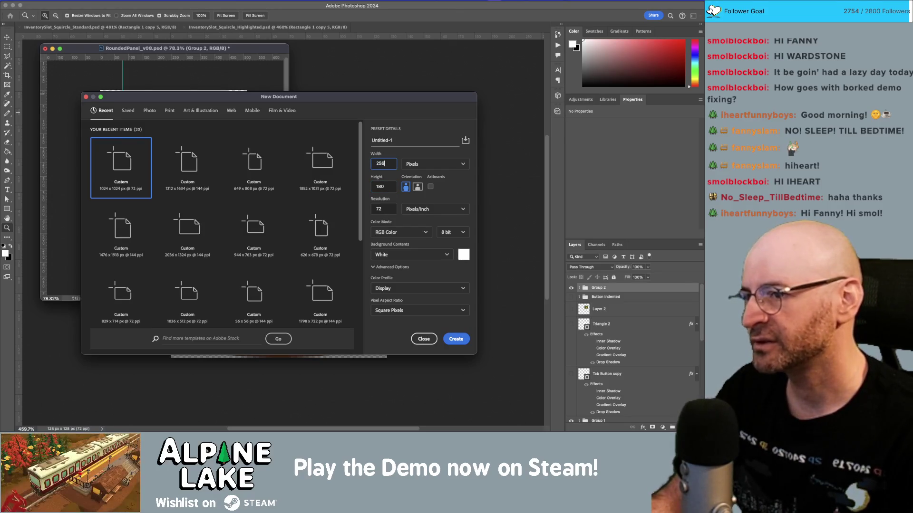
key(Tab)
text(2)
key(Return)
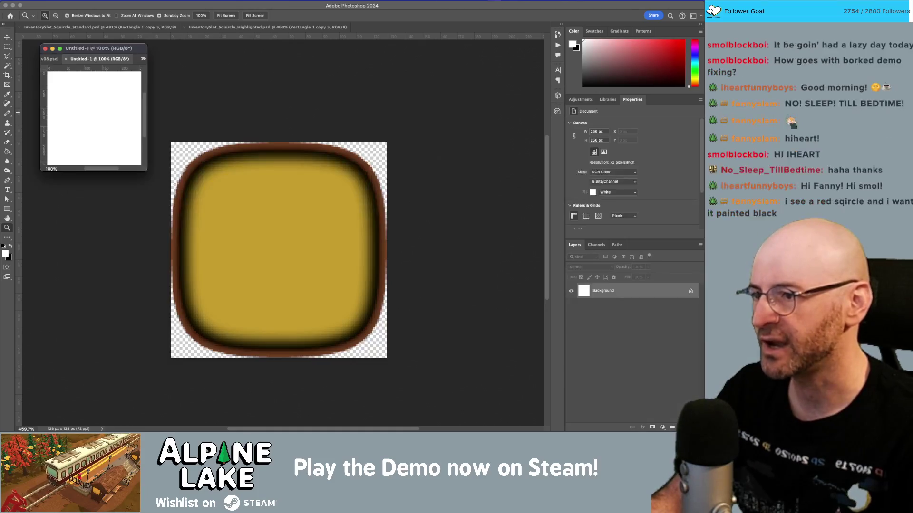
Float the Untitled-1 window and draw a rectangle shape from the canvas's top-left.
mouse_move(141, 56)
mouse_down()
mouse_move(157, 100)
mouse_move(257, 79)
mouse_move(340, 92)
mouse_up()
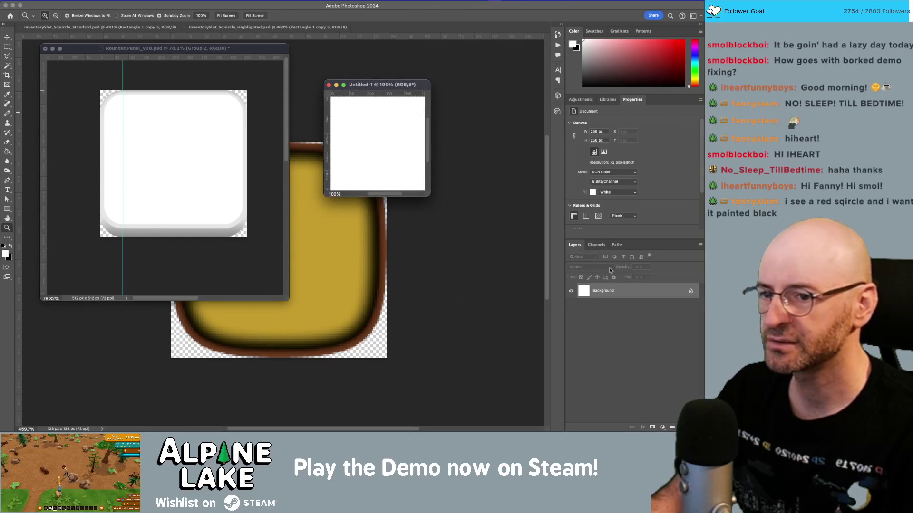
click(8, 210)
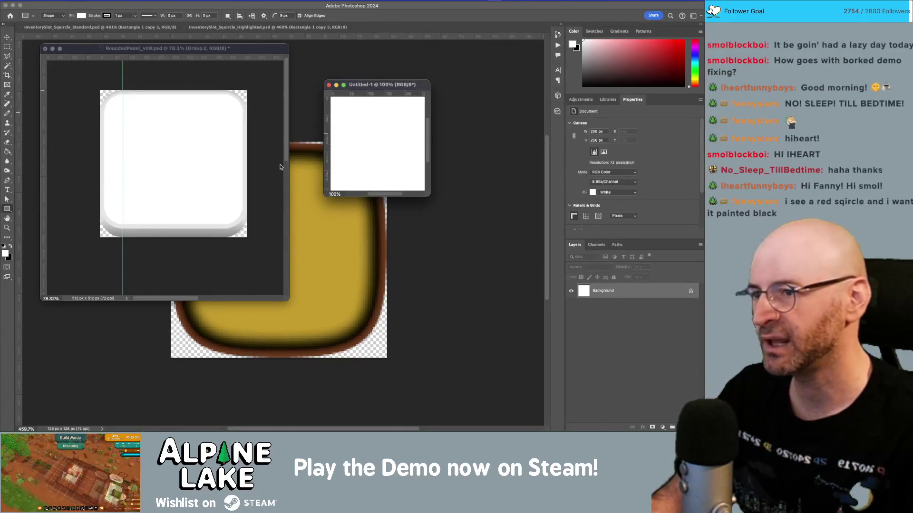
mouse_move(334, 100)
mouse_down()
mouse_move(417, 169)
mouse_move(423, 189)
mouse_move(360, 128)
mouse_up()
key(v)
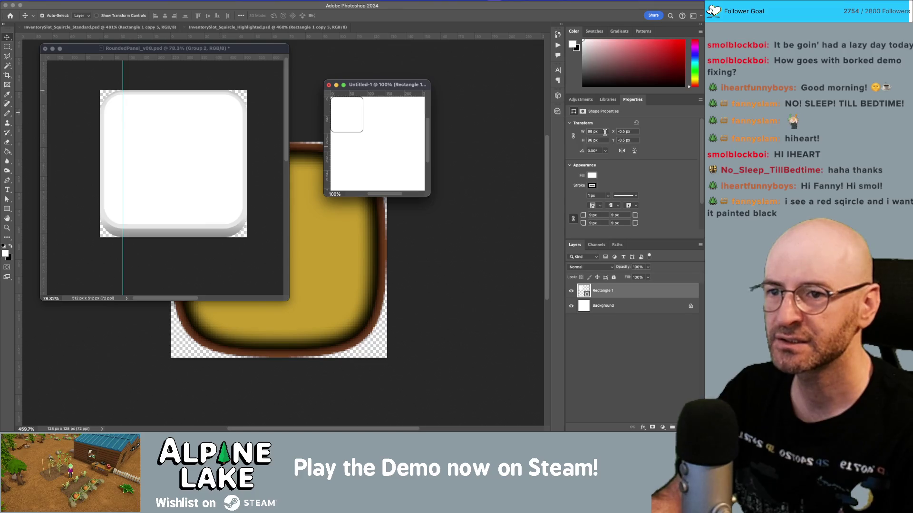
Set the rectangle to X 0, Y 0, 256 × 256 px, with no stroke.
click(627, 132)
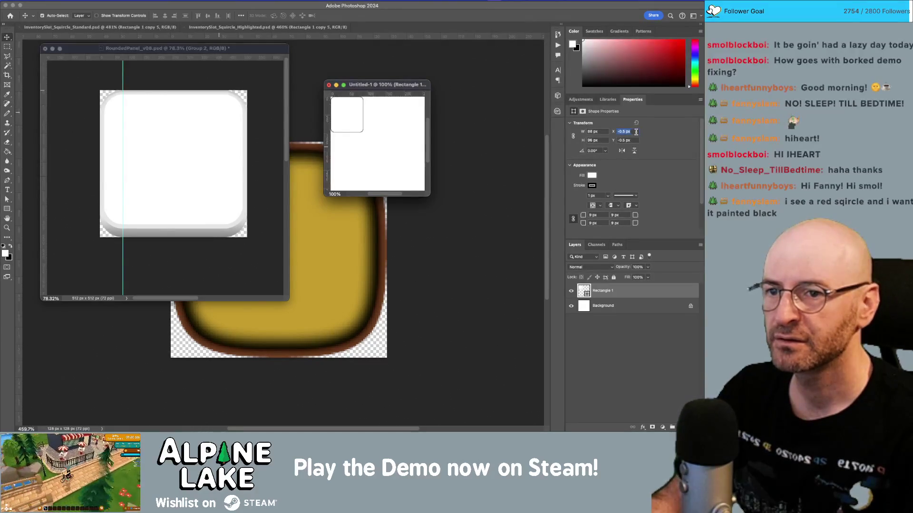
text(0)
key(Tab)
text(0)
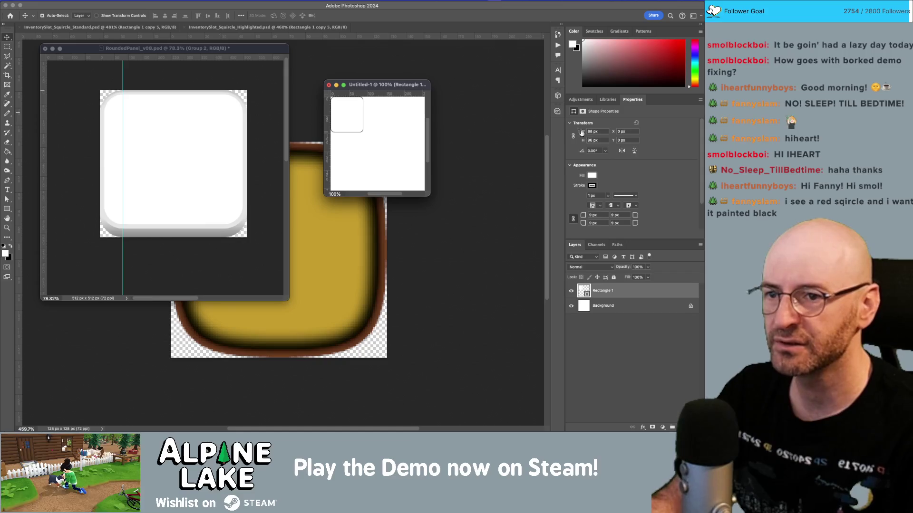
click(593, 132)
text(256)
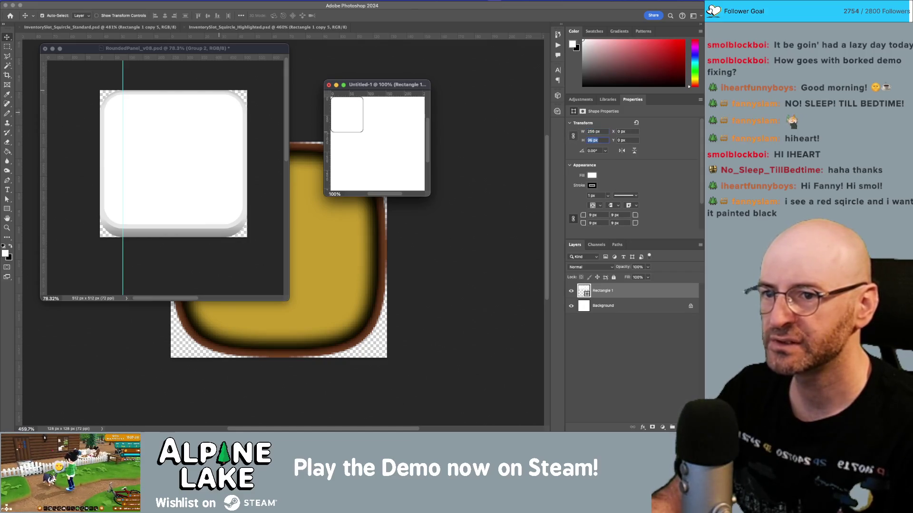
key(Tab)
text(256)
key(Return)
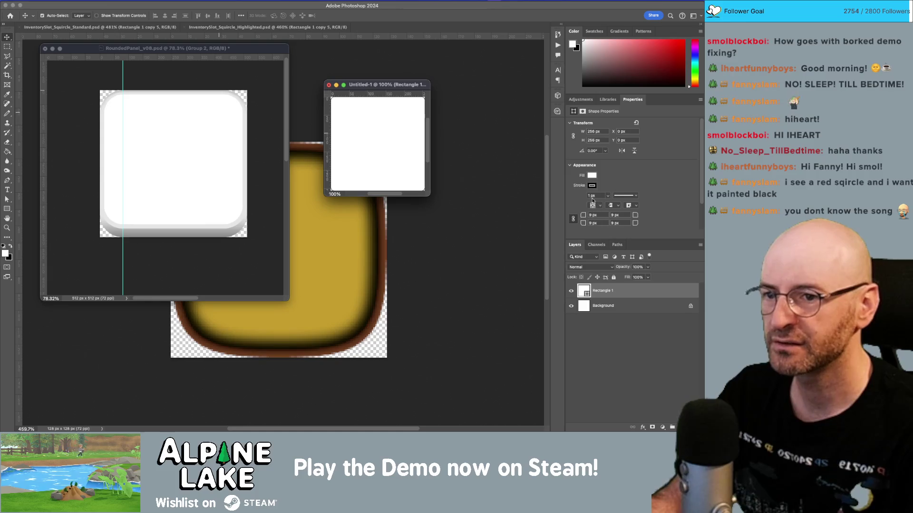
click(594, 187)
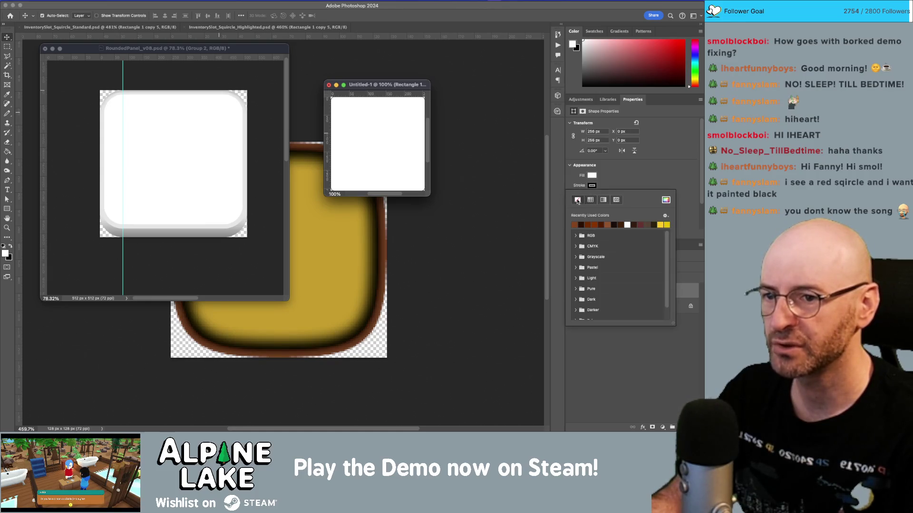
click(577, 201)
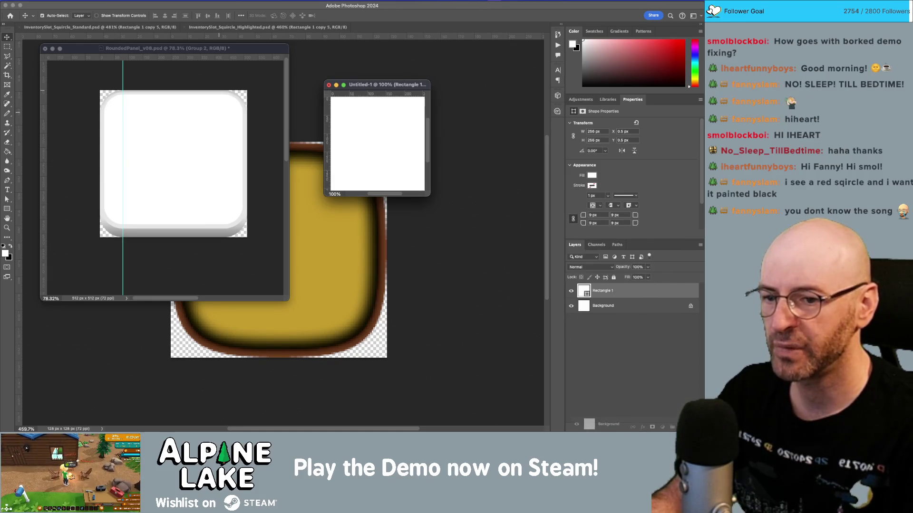
Raise the rectangle's corner radius and enlarge the Untitled-1 window to inspect the shape.
drag(582, 217, 621, 221)
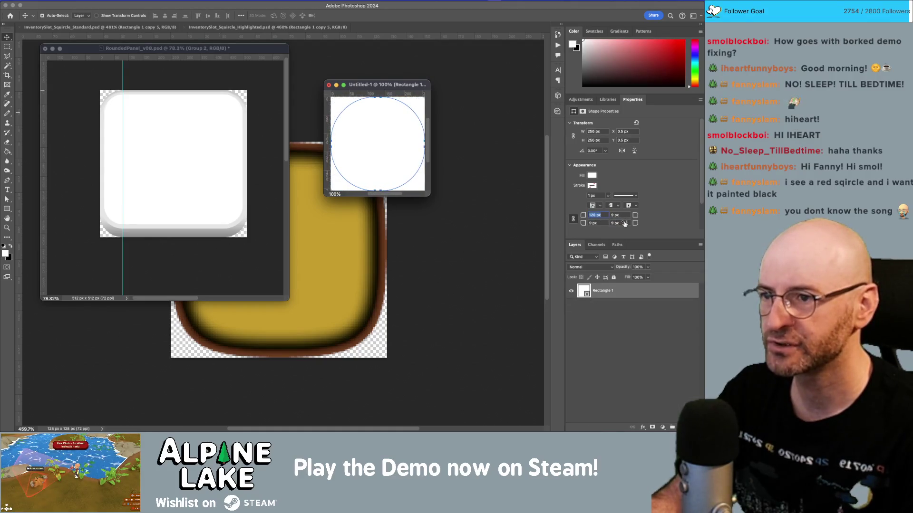
drag(391, 89, 374, 86)
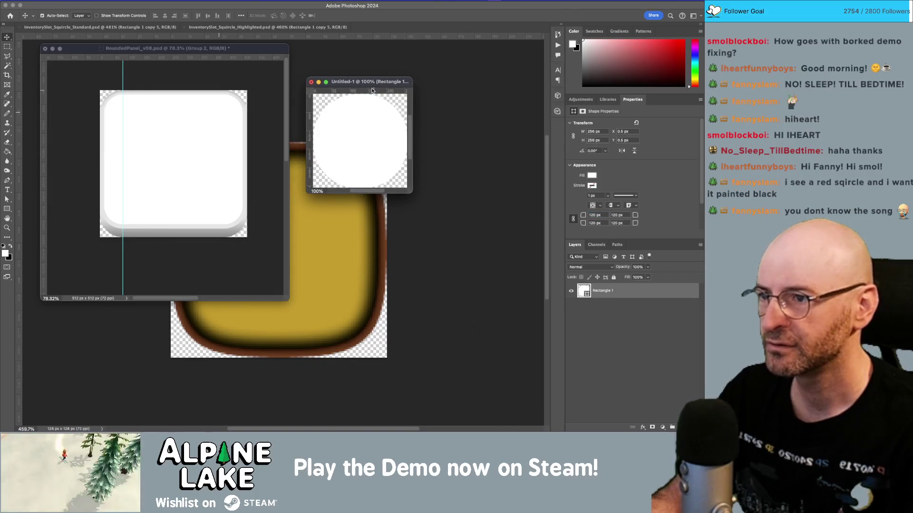
drag(412, 195, 488, 276)
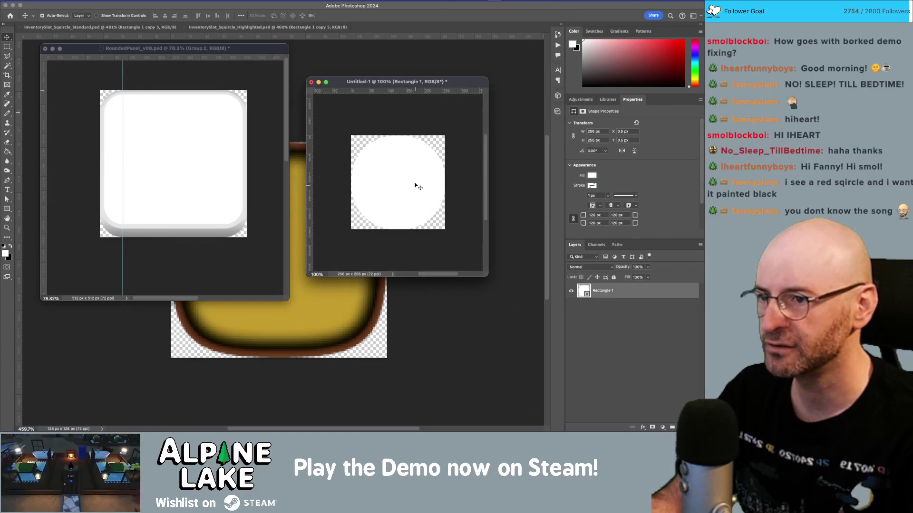
key(z)
mouse_move(399, 143)
mouse_down()
mouse_move(458, 188)
mouse_move(452, 140)
mouse_move(423, 147)
mouse_move(394, 138)
mouse_move(380, 154)
mouse_up()
key(v)
Reset the shape's position to X 0, Y 0.
click(632, 132)
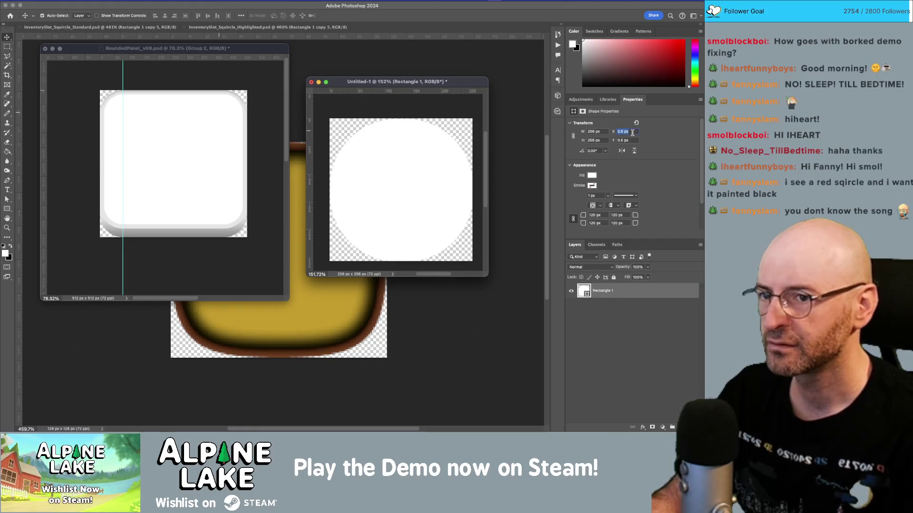
text(0)
key(Tab)
key(Tab)
click(627, 140)
text(0)
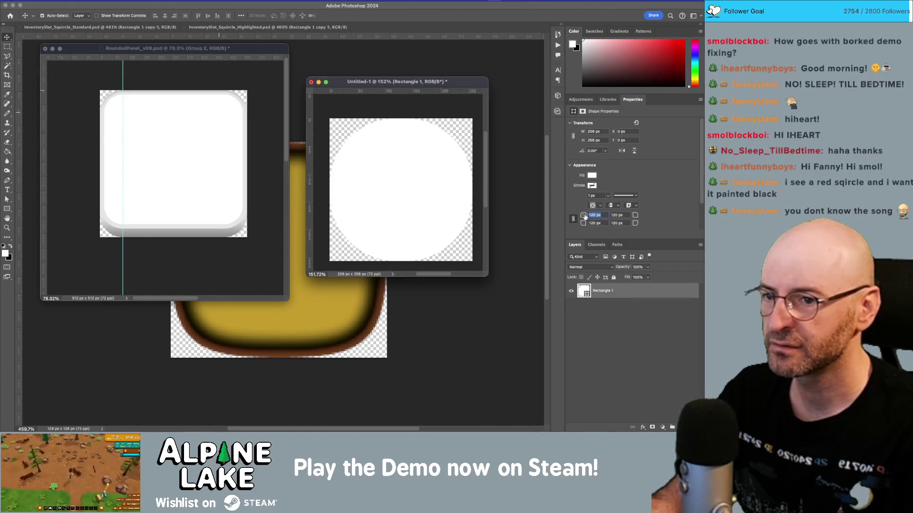
Commit all four corner radii at 123 px and close RoundedPanel_v08.
mouse_move(586, 216)
mouse_down()
mouse_move(569, 216)
mouse_move(586, 218)
mouse_up()
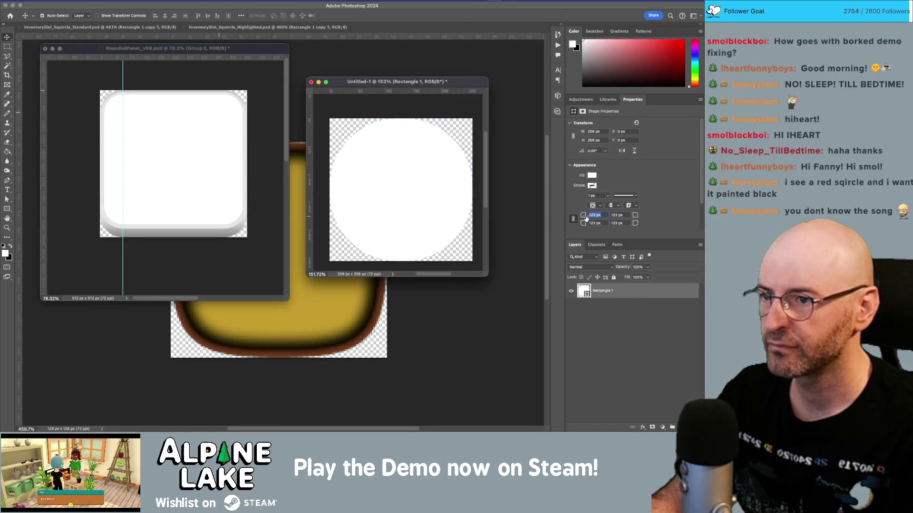
click(106, 0)
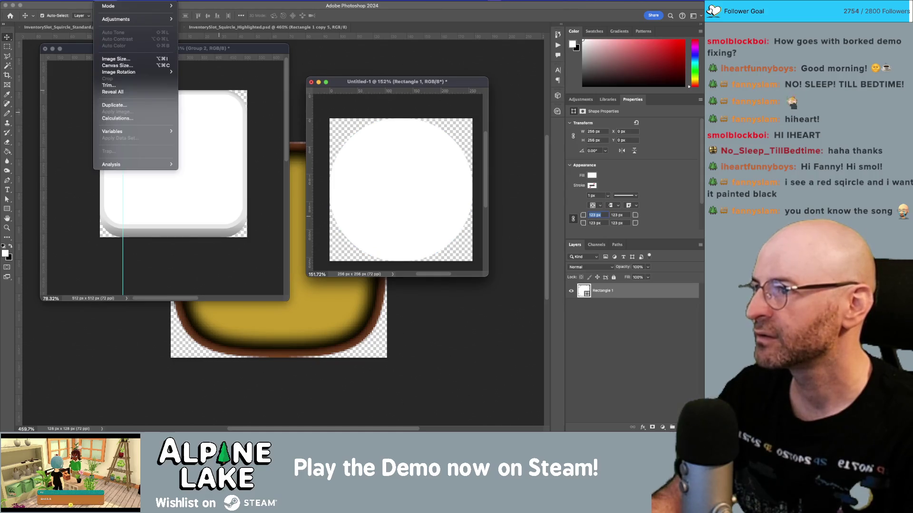
click(136, 4)
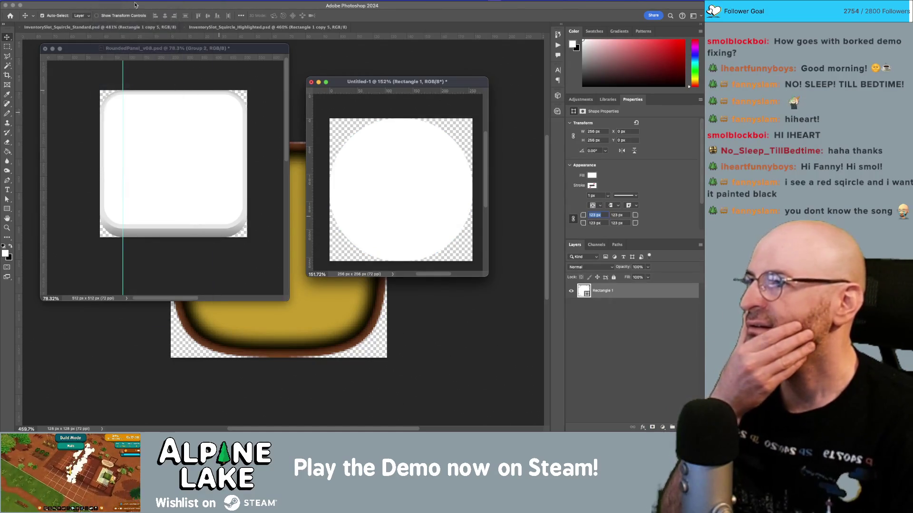
click(372, 149)
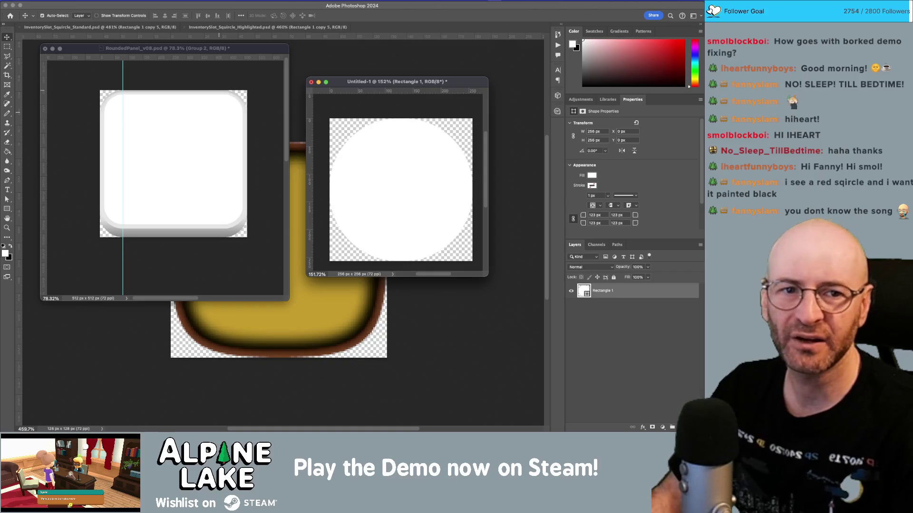
click(52, 48)
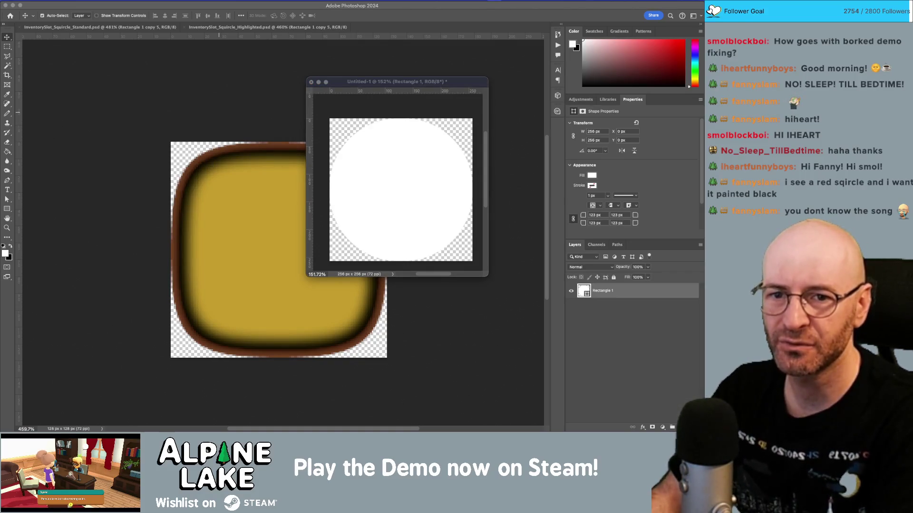
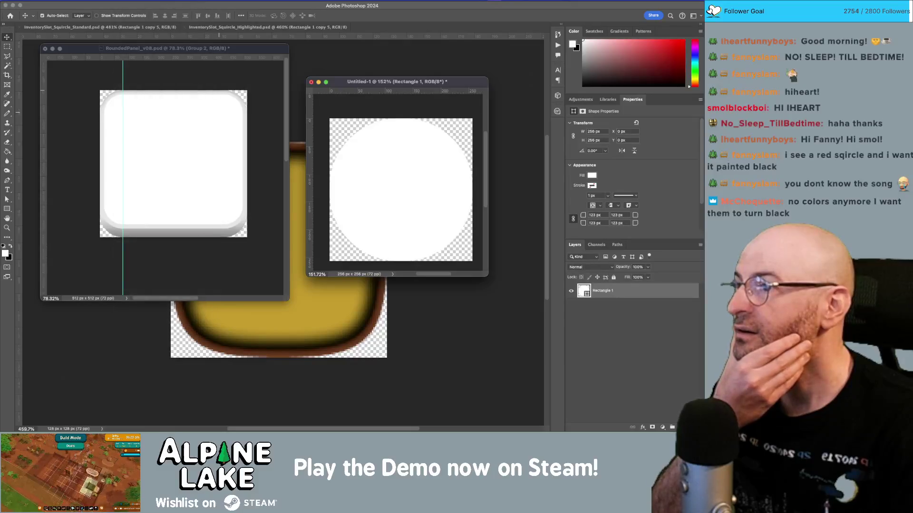
Apply an Inflate warp with about -61 bend to pinch the white circle into a squircle.
click(149, 4)
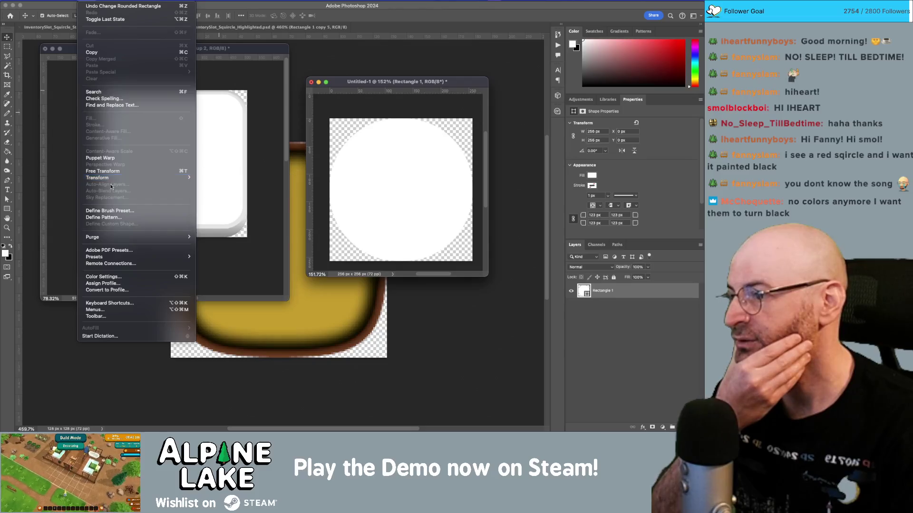
mouse_move(127, 180)
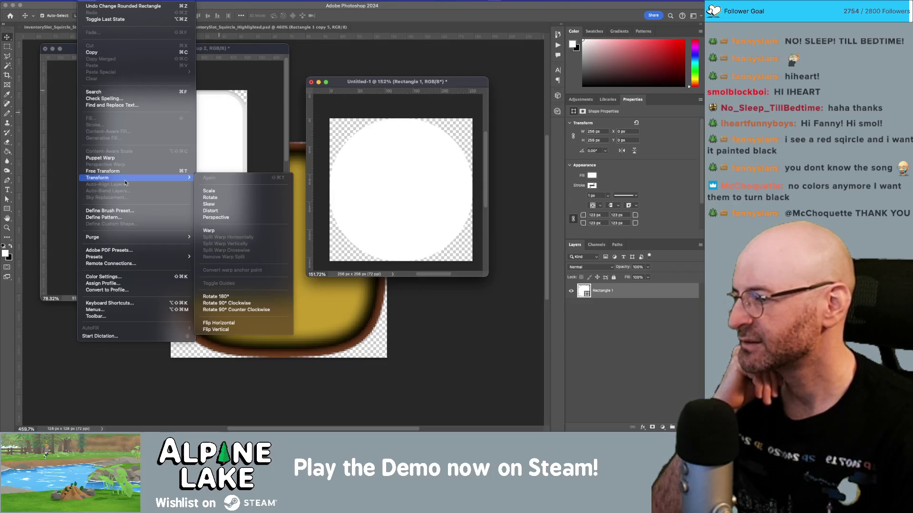
click(213, 231)
click(174, 16)
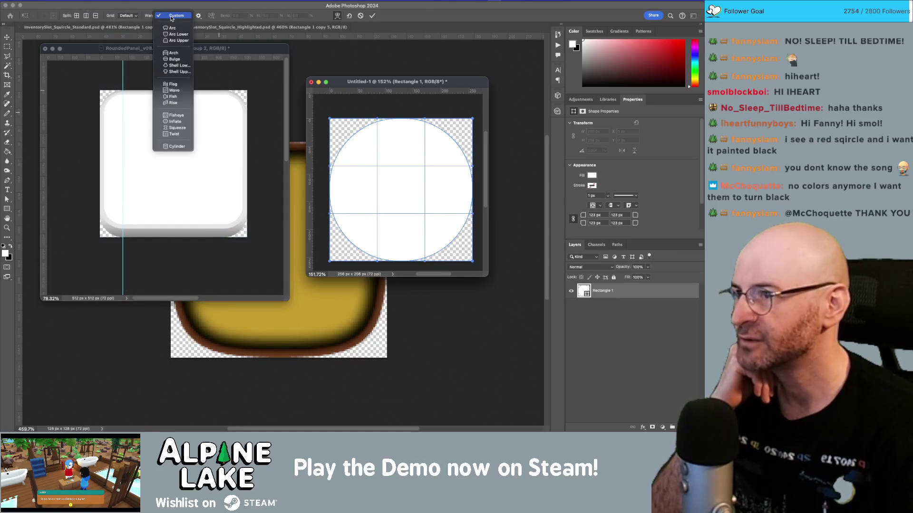
click(175, 121)
drag(401, 103, 400, 141)
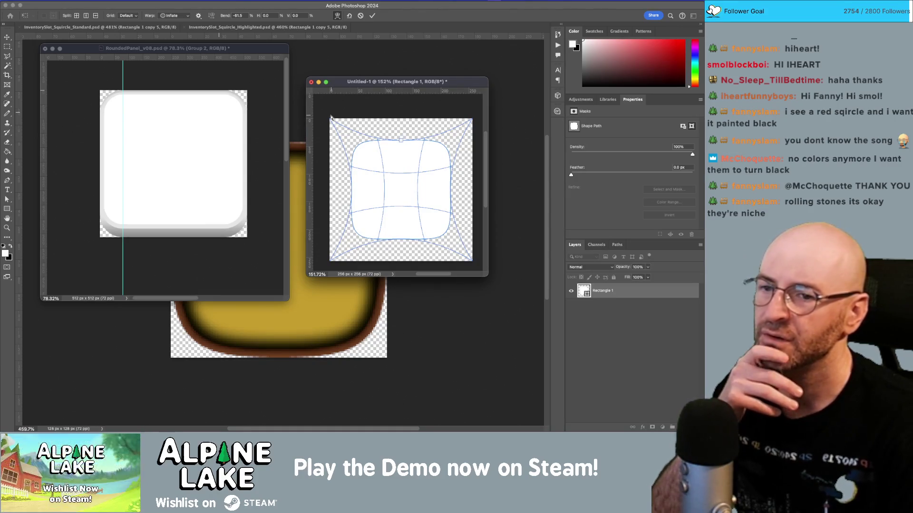
key(Return)
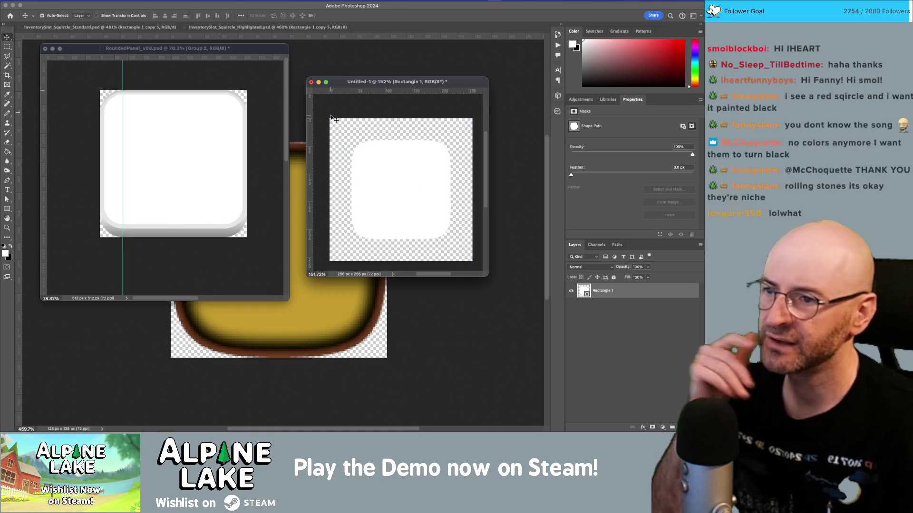
Zoom in on the squircle's edge, then undo the warp to restore the circle.
key(z)
click(408, 170)
mouse_move(408, 170)
mouse_down()
mouse_move(437, 199)
mouse_move(387, 141)
mouse_move(450, 206)
mouse_move(440, 190)
mouse_move(452, 195)
mouse_move(361, 175)
mouse_move(417, 179)
mouse_move(383, 177)
mouse_move(330, 148)
mouse_move(422, 207)
mouse_move(377, 198)
mouse_move(411, 171)
mouse_up()
key(v)
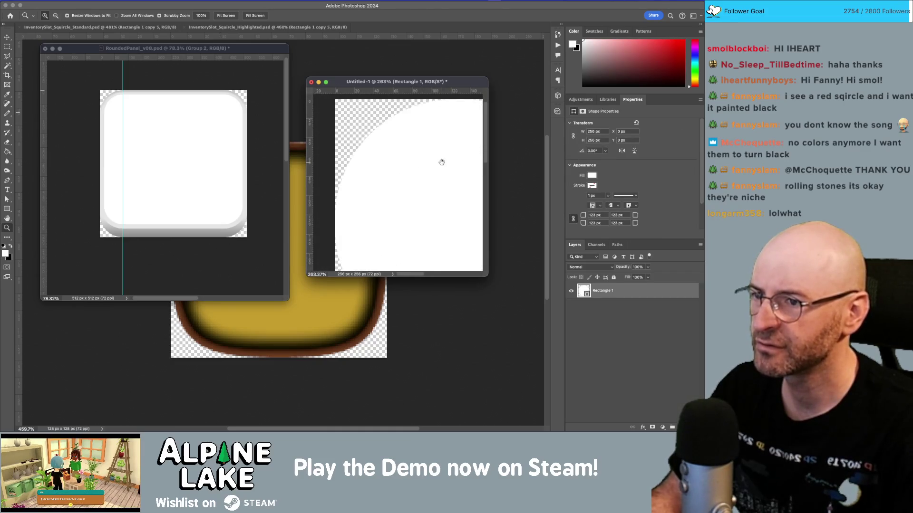
scroll(427, 157, down, 3)
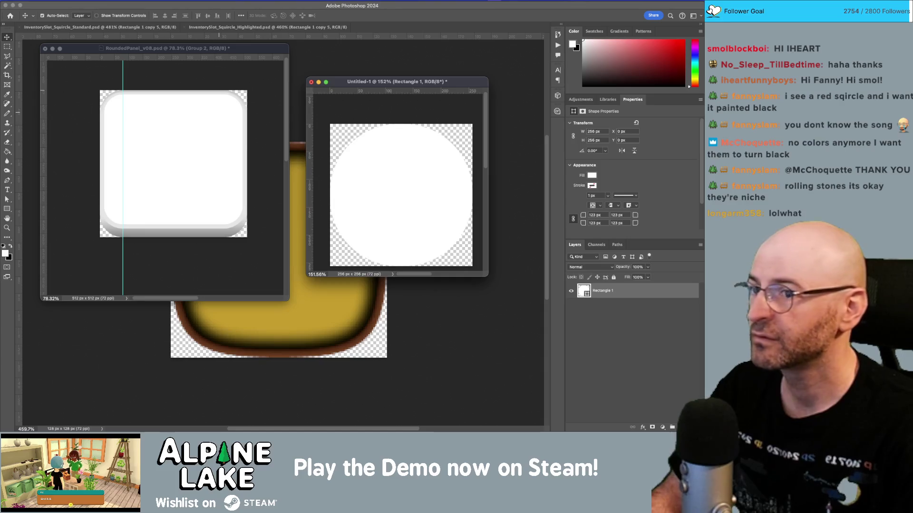
Re-warp the circle with a milder Inflate bend (about -34), then switch to the RoundedPanel document.
click(88, 1)
key(Escape)
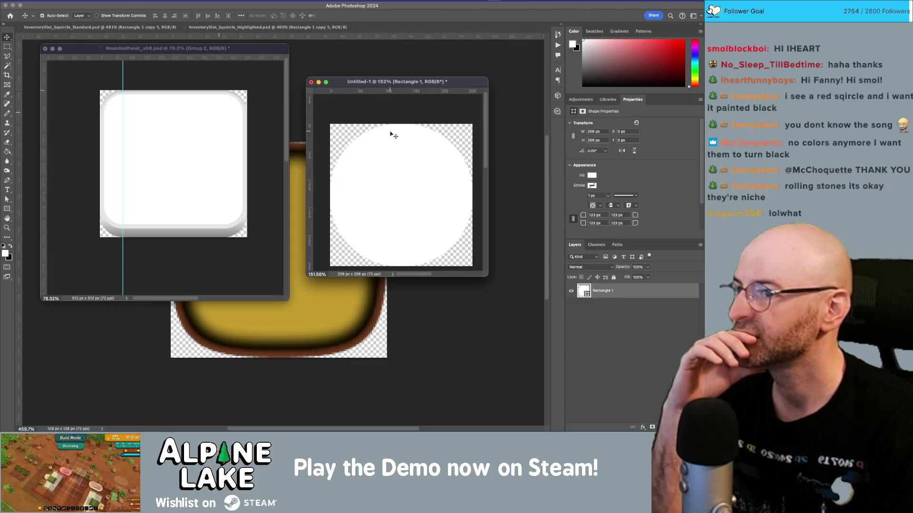
click(111, 2)
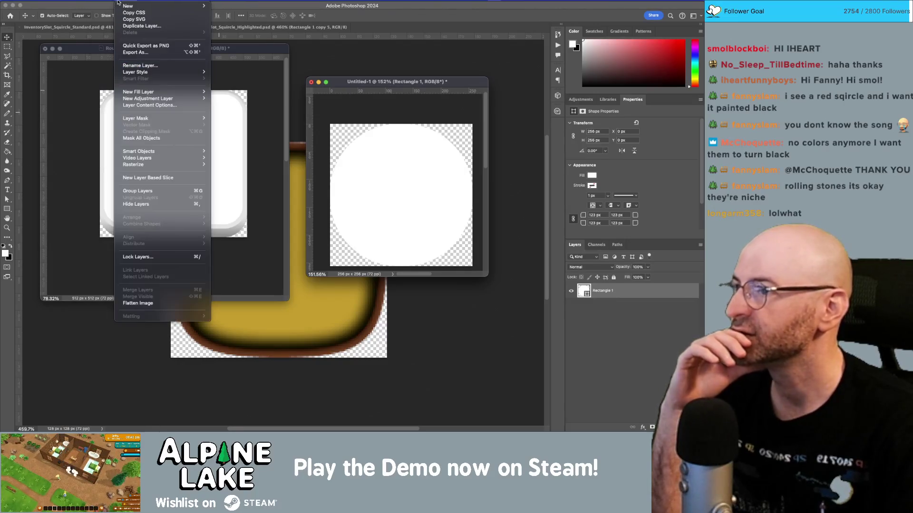
mouse_move(89, 2)
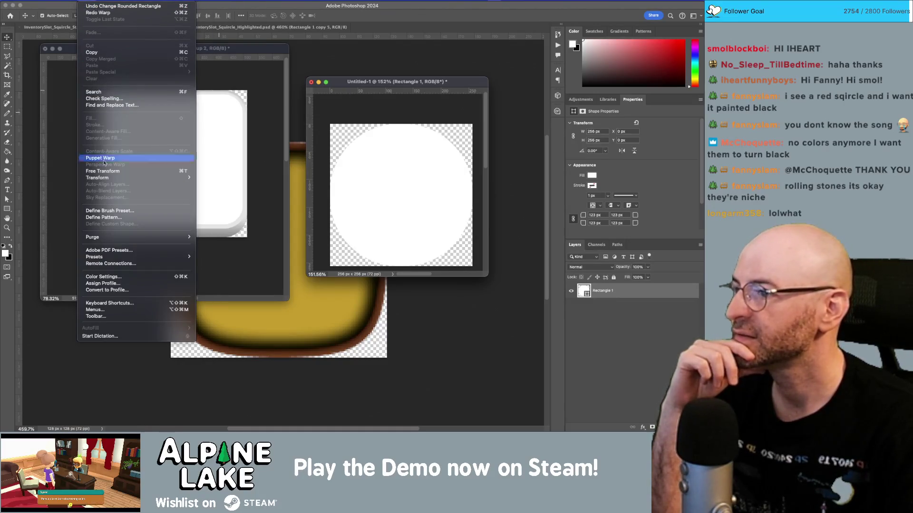
mouse_move(157, 177)
click(228, 234)
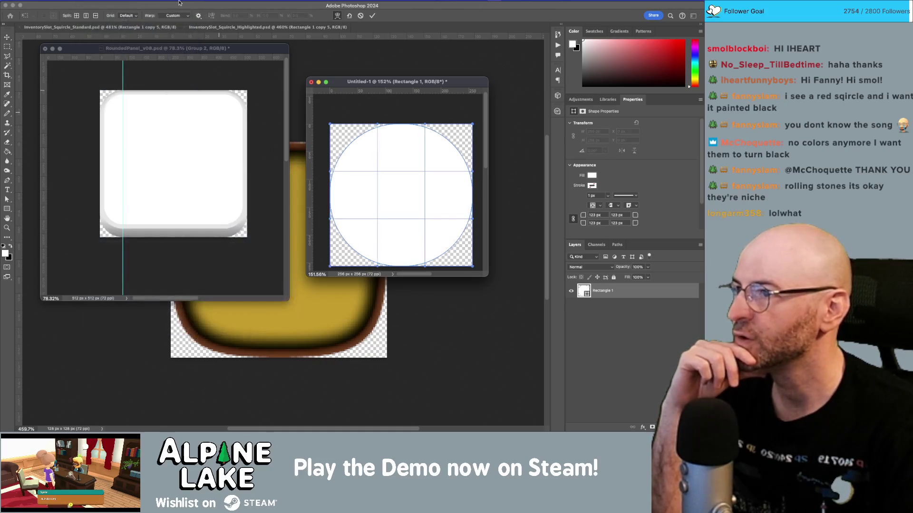
click(161, 16)
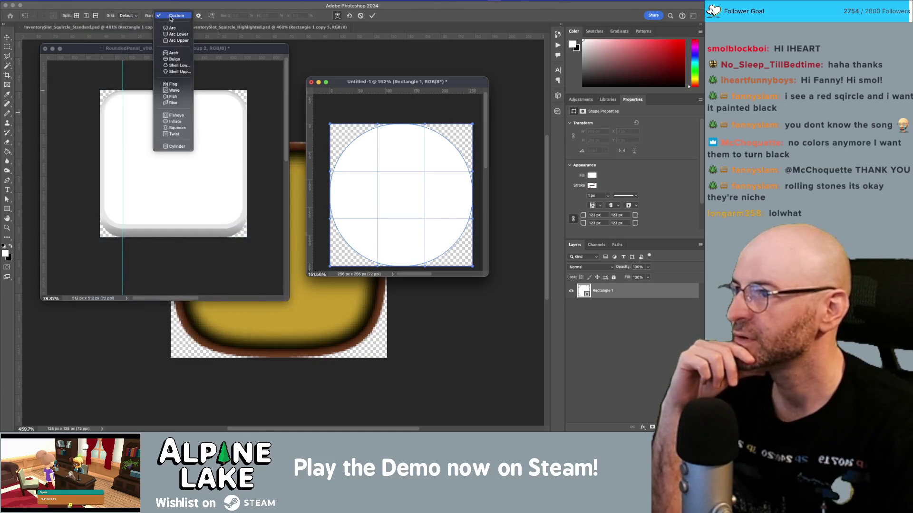
click(175, 121)
drag(400, 129, 397, 139)
key(Return)
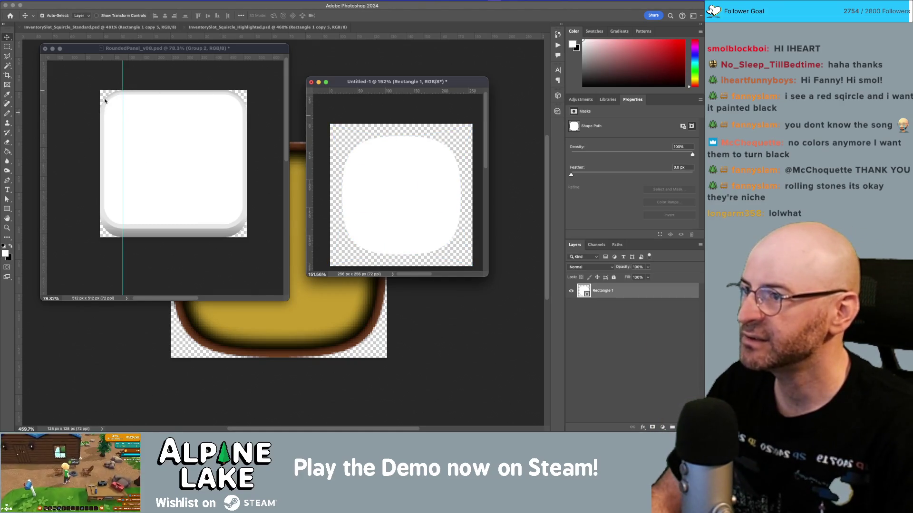
click(157, 109)
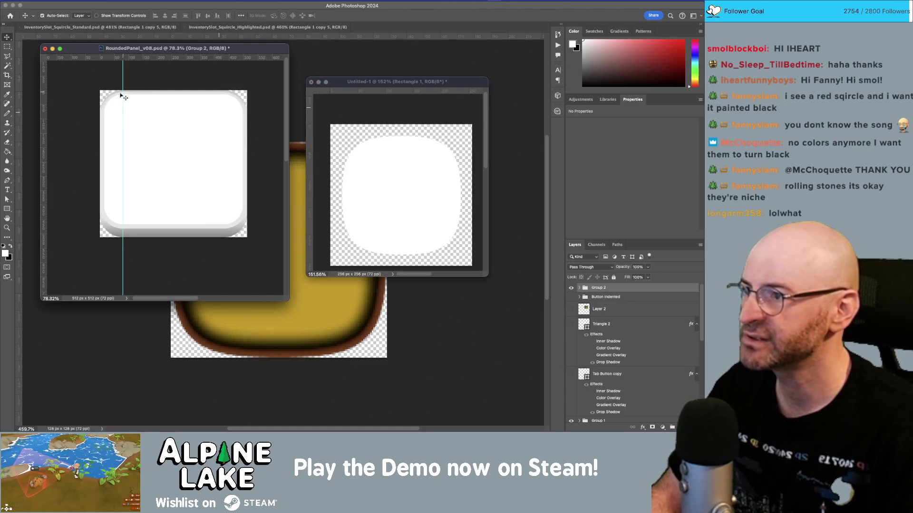
Copy the Panel Raised Outline layer into Untitled-1 and position it over the squircle.
click(142, 99)
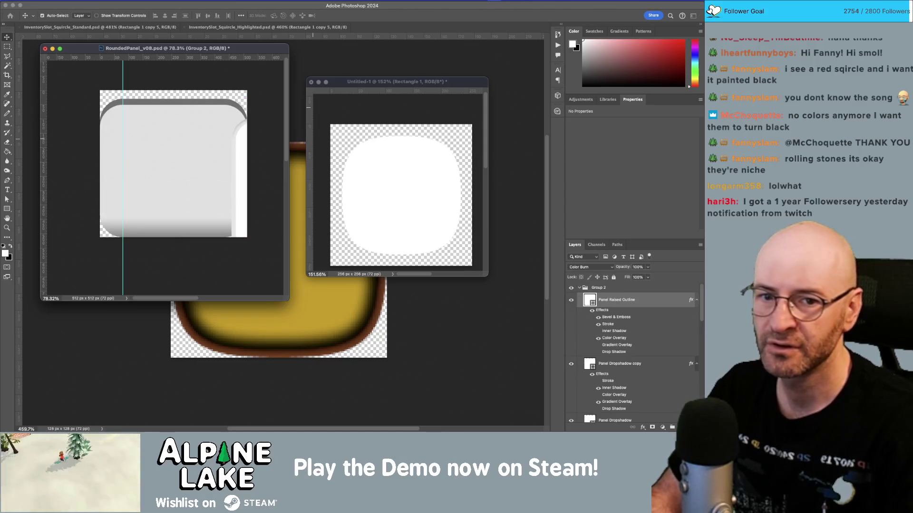
key(super+v)
mouse_move(368, 157)
mouse_down()
mouse_move(437, 202)
mouse_move(370, 161)
mouse_move(389, 169)
mouse_move(403, 192)
mouse_up()
Select the Rectangle 1 layer and bring up Image Size (256 × 256 px, 72 ppi).
click(389, 148)
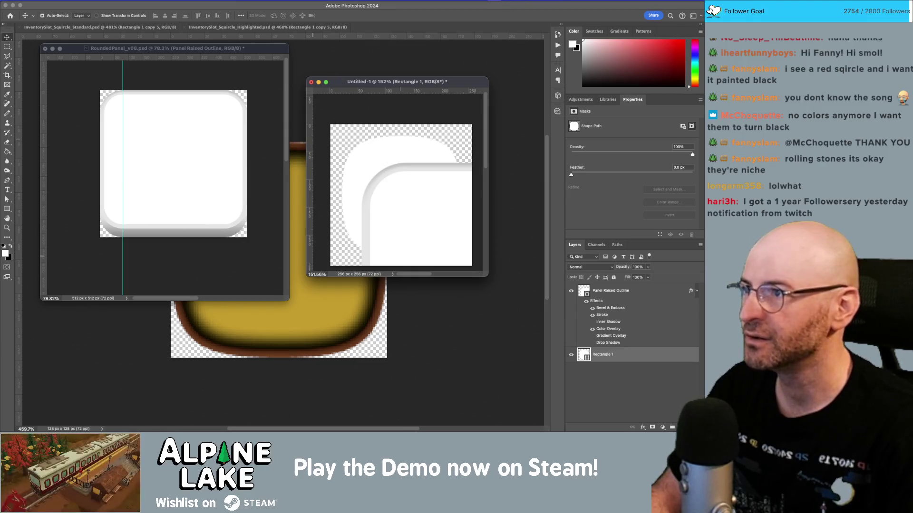
click(102, 1)
click(123, 61)
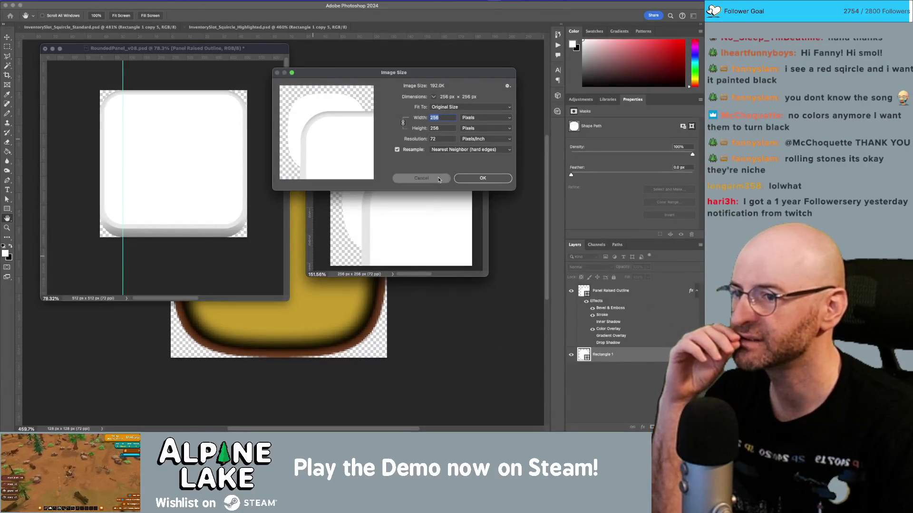
Cancel Image Size, shift the raised outline, then hide the Panel Raised Outline layer.
click(421, 178)
mouse_move(416, 189)
mouse_down()
mouse_move(383, 148)
mouse_move(426, 218)
mouse_move(380, 151)
mouse_up()
click(570, 292)
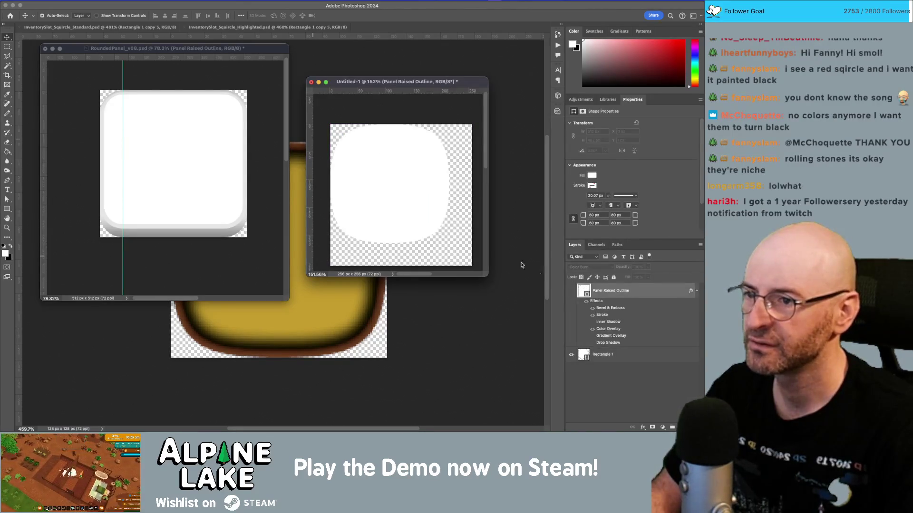
click(428, 200)
Crop tightly around the squircle and resize the image to 128 × 128 px.
key(c)
drag(470, 264, 462, 253)
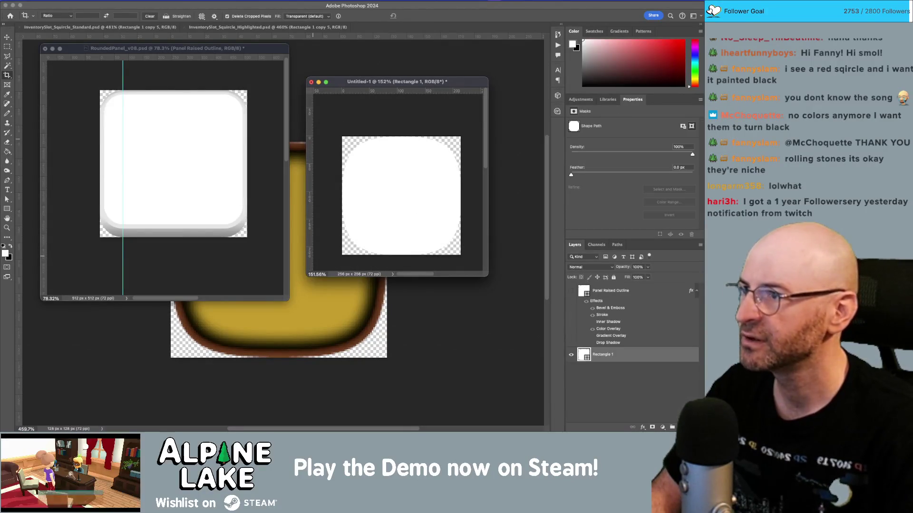
click(110, 1)
click(116, 59)
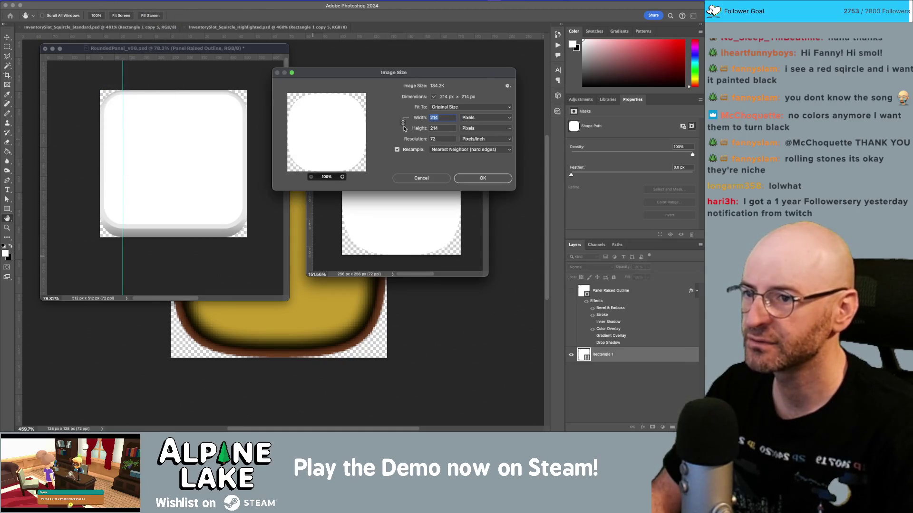
text(128)
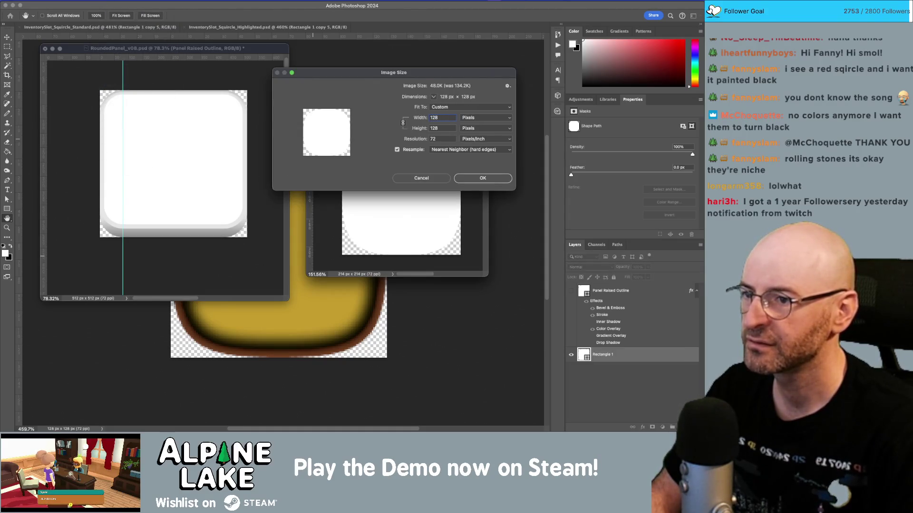
key(Return)
key(c)
key(Return)
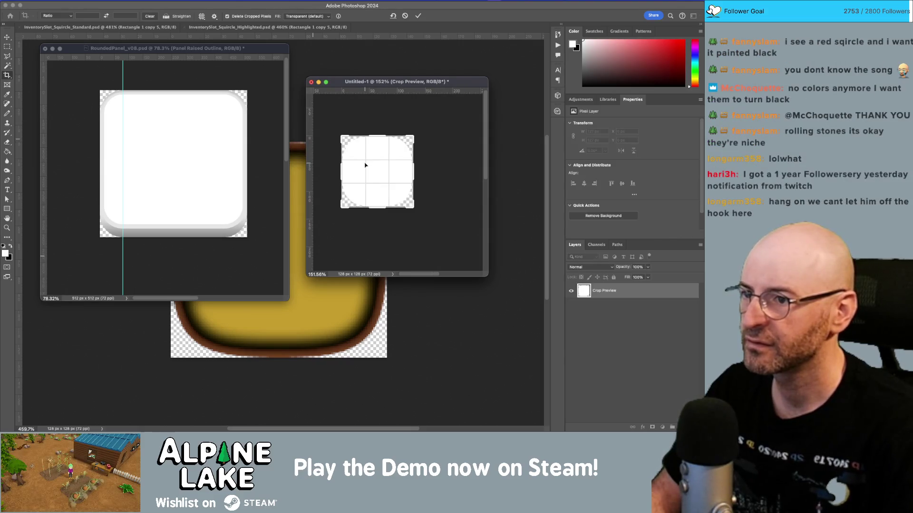
Zoom the image to 300% and briefly toggle the Panel Raised Outline layer to compare.
key(z)
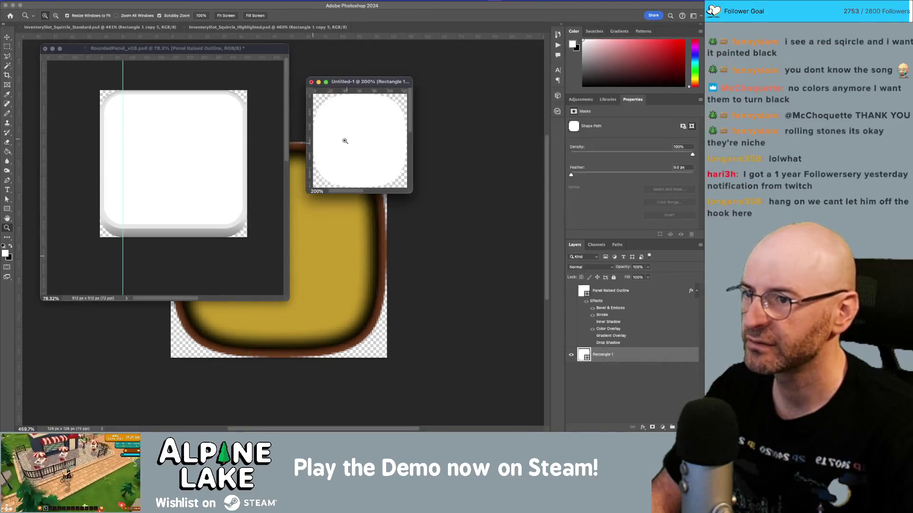
alt+click(338, 130)
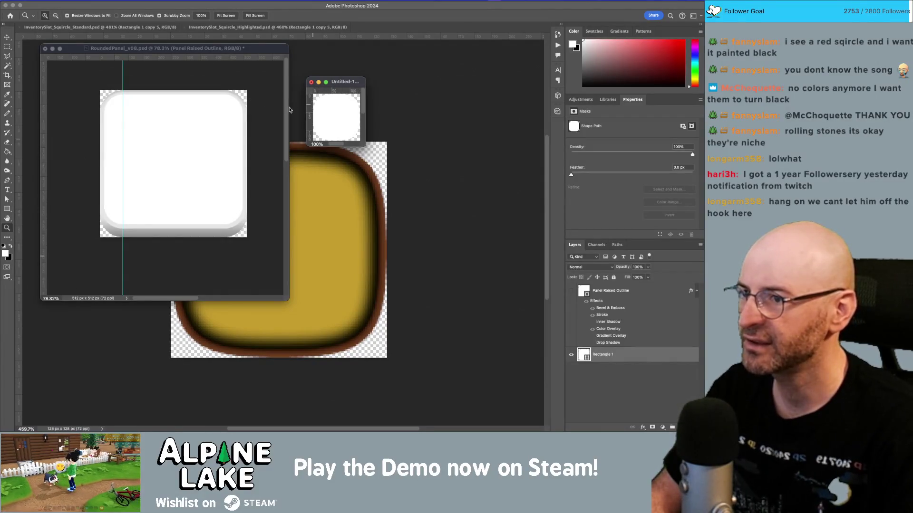
drag(324, 102, 334, 110)
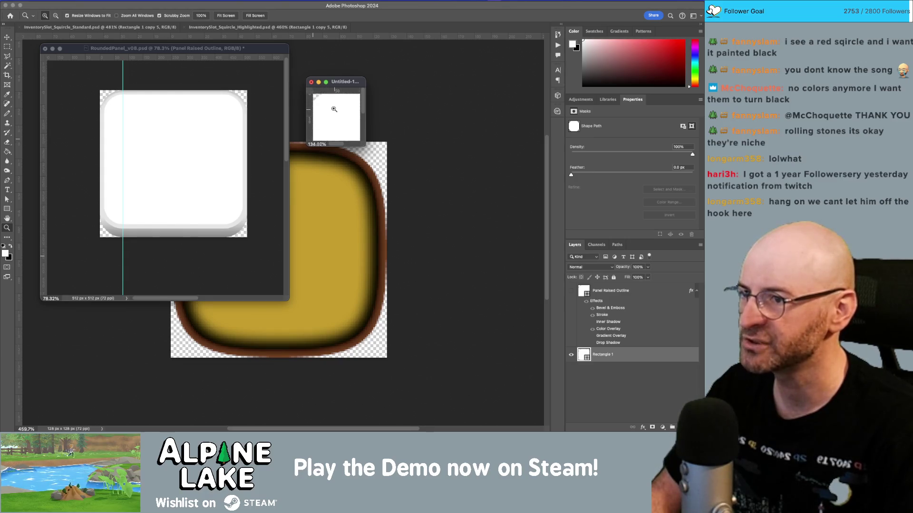
mouse_move(363, 146)
mouse_down()
mouse_move(570, 295)
mouse_move(366, 143)
mouse_up()
click(349, 128)
click(348, 128)
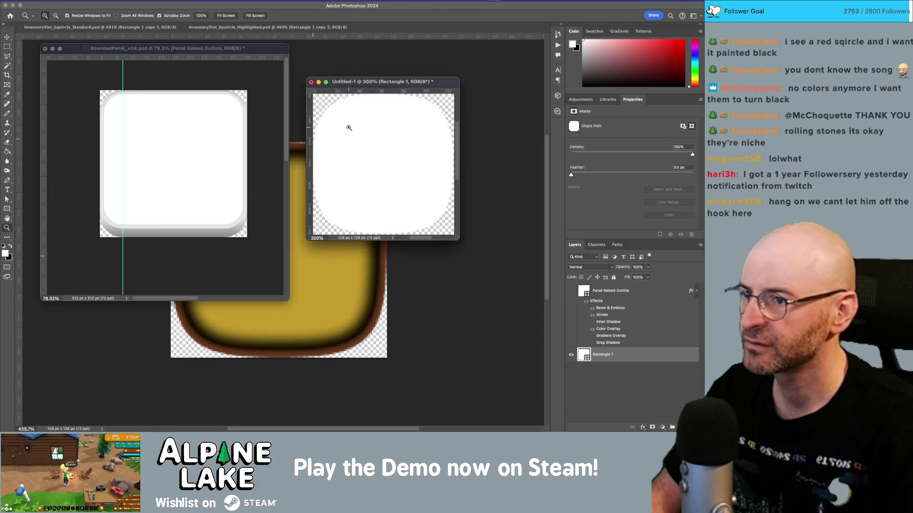
click(572, 292)
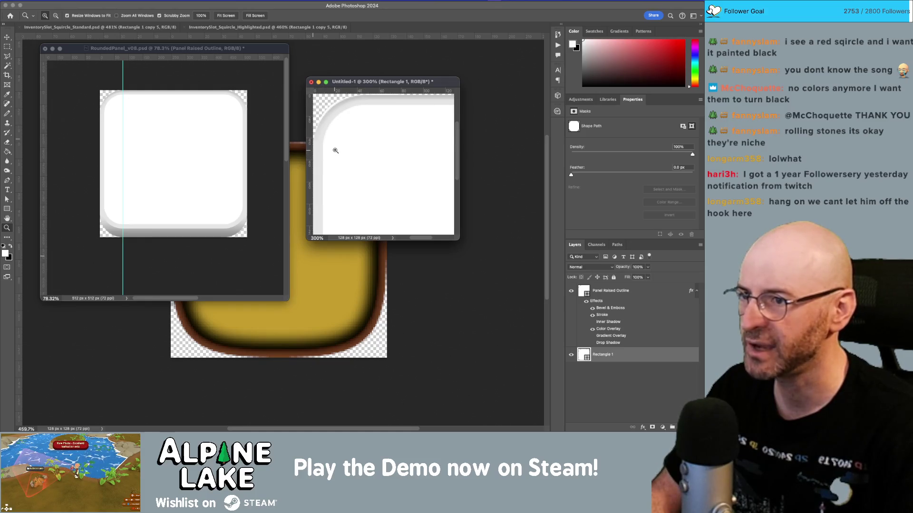
click(572, 291)
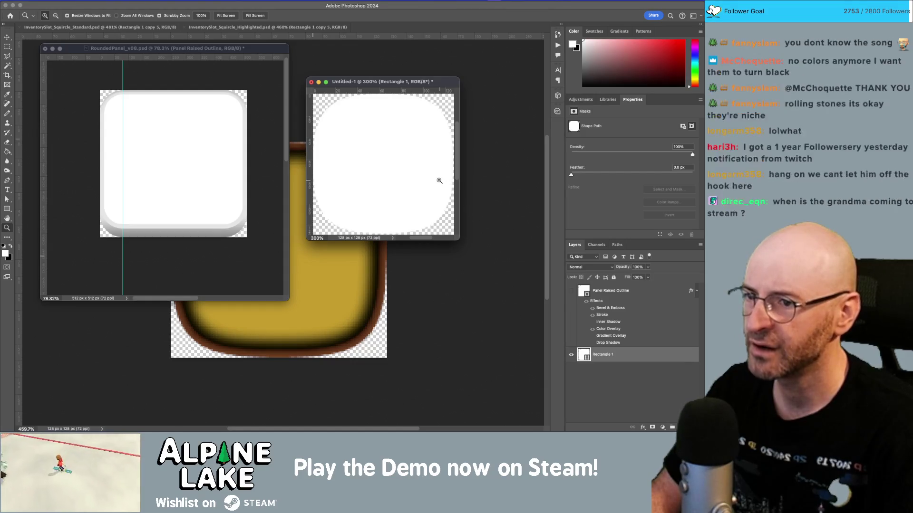
Inspect the squircle's right edge, dock Untitled-1 as a tab and enlarge the view.
mouse_move(397, 166)
mouse_down()
mouse_move(473, 179)
mouse_move(395, 198)
mouse_up()
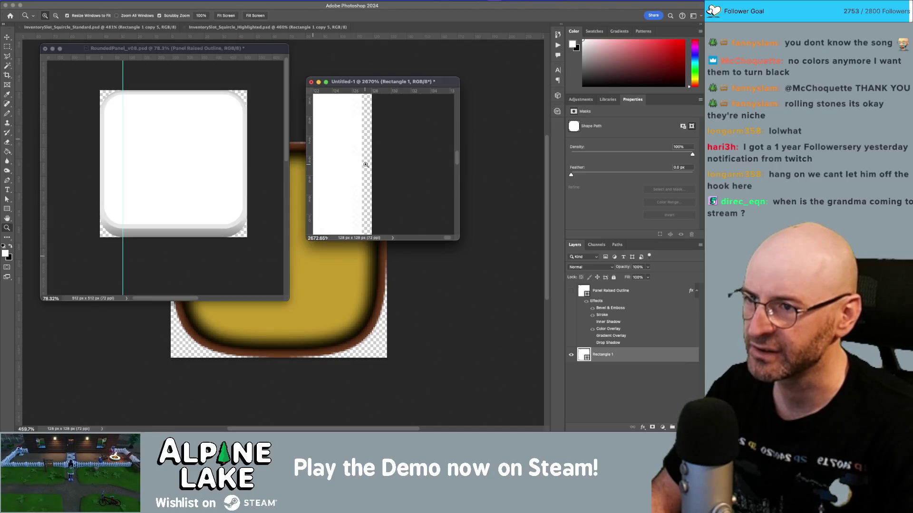
drag(365, 165, 335, 121)
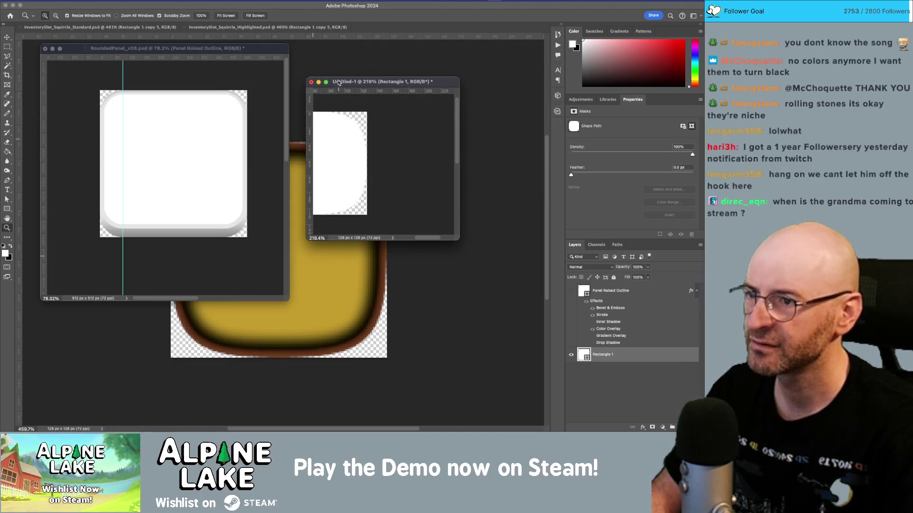
mouse_move(335, 81)
mouse_down()
mouse_move(348, 20)
mouse_move(354, 29)
mouse_up()
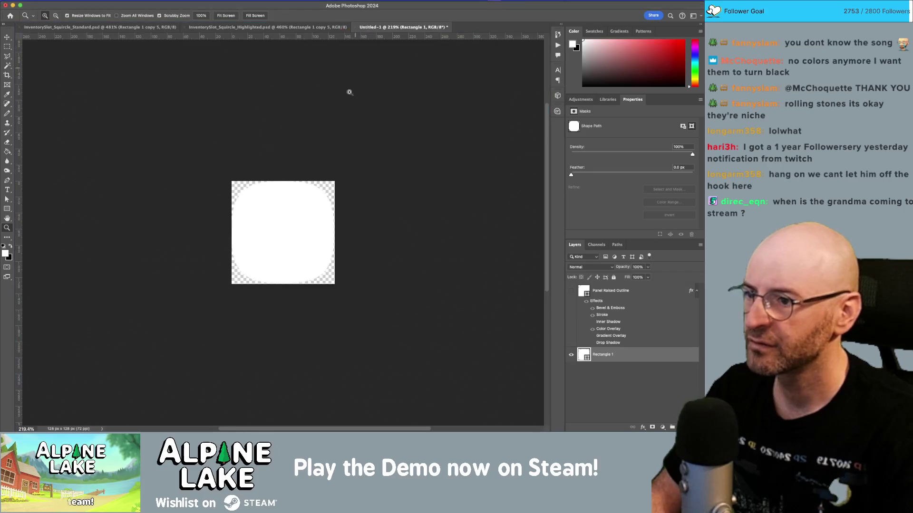
drag(323, 241, 340, 255)
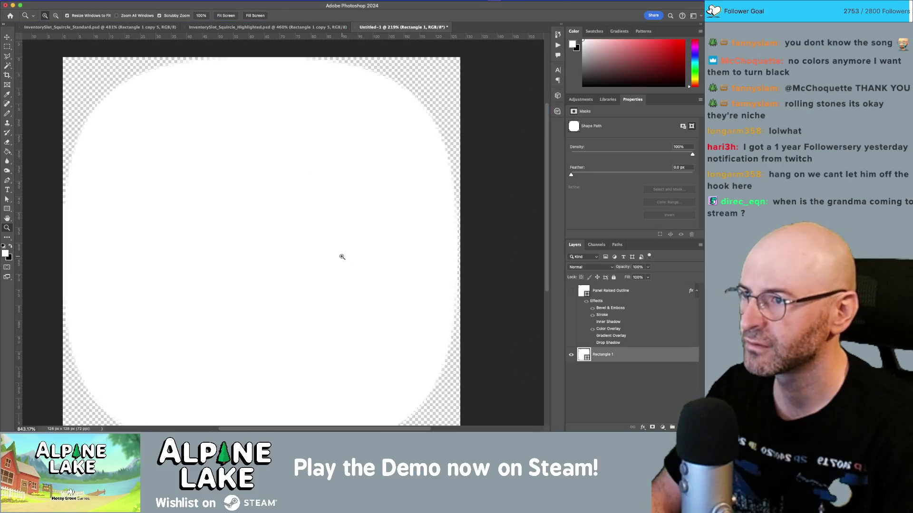
Add a new layer and fill it with black using the Paint Bucket.
super+click(672, 427)
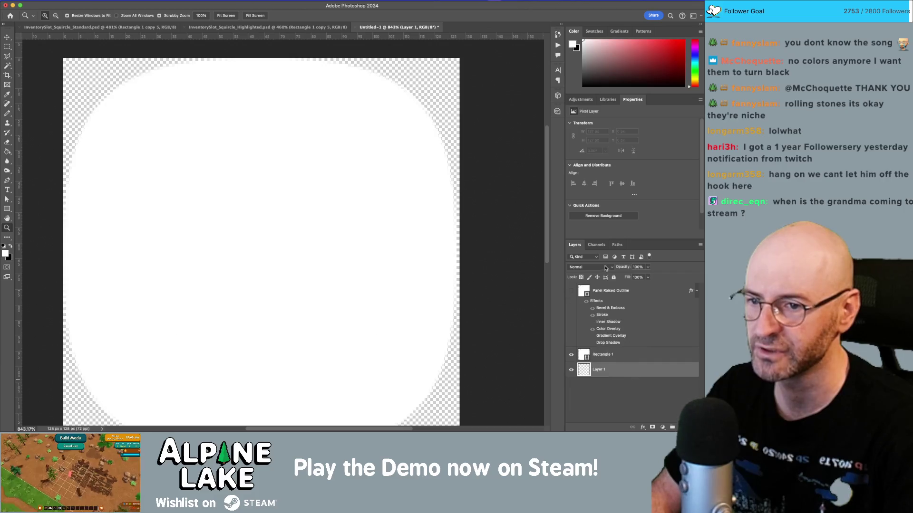
key(g)
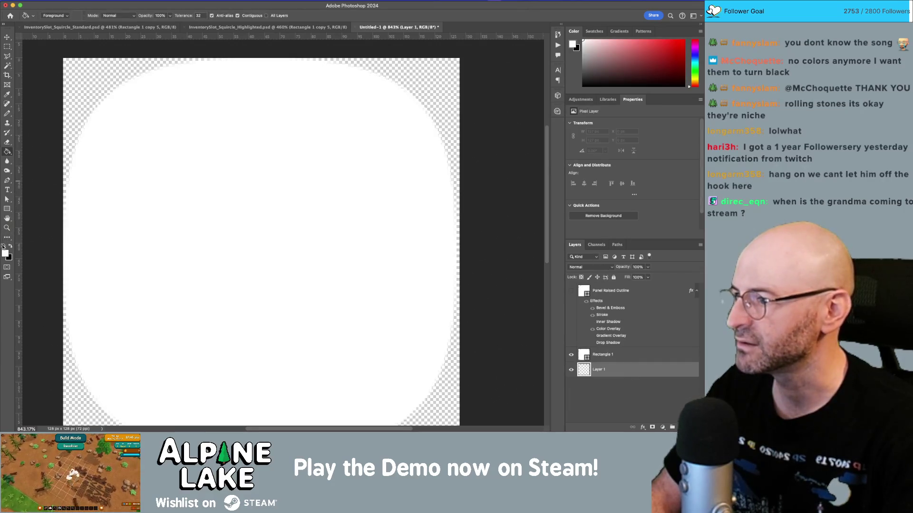
click(3, 246)
click(157, 212)
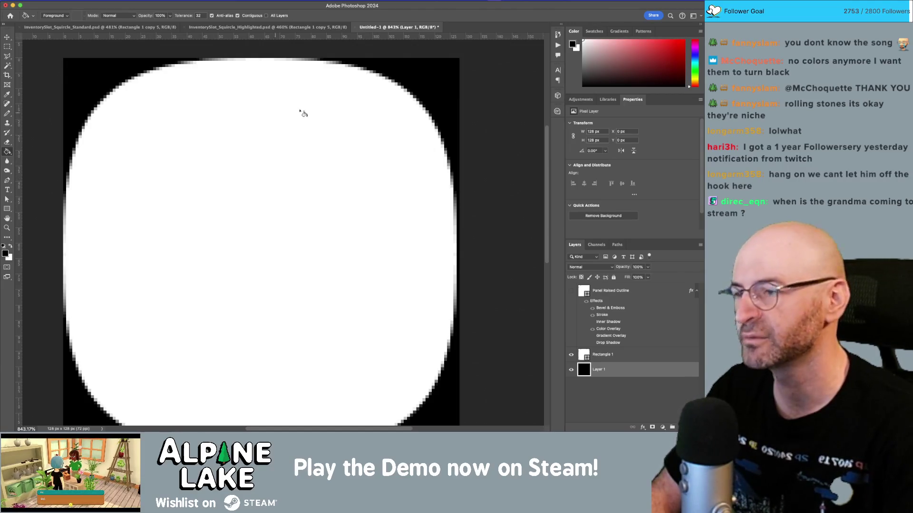
Nudge the Rectangle 1 squircle down and back up, then magnify its top edge.
mouse_move(295, 191)
mouse_down()
mouse_move(312, 173)
mouse_move(330, 171)
mouse_move(357, 187)
mouse_move(348, 220)
mouse_up()
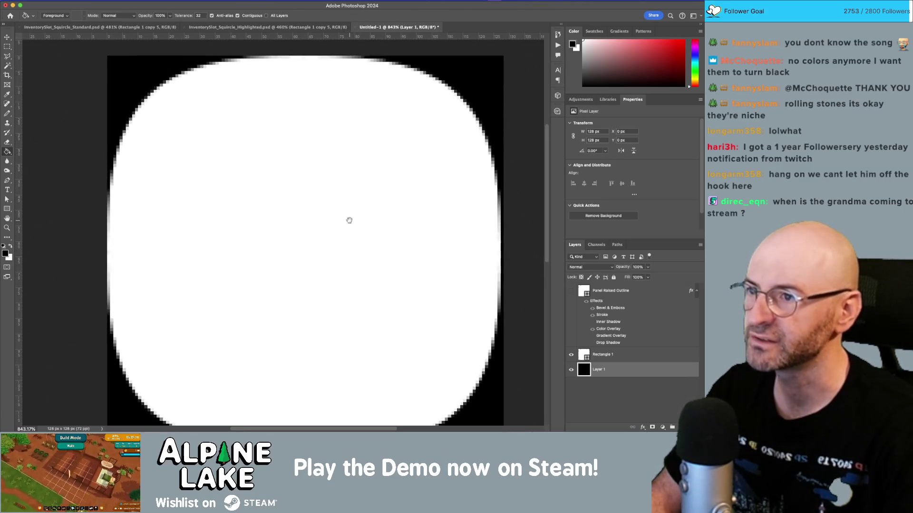
key(v)
click(297, 199)
key(Down)
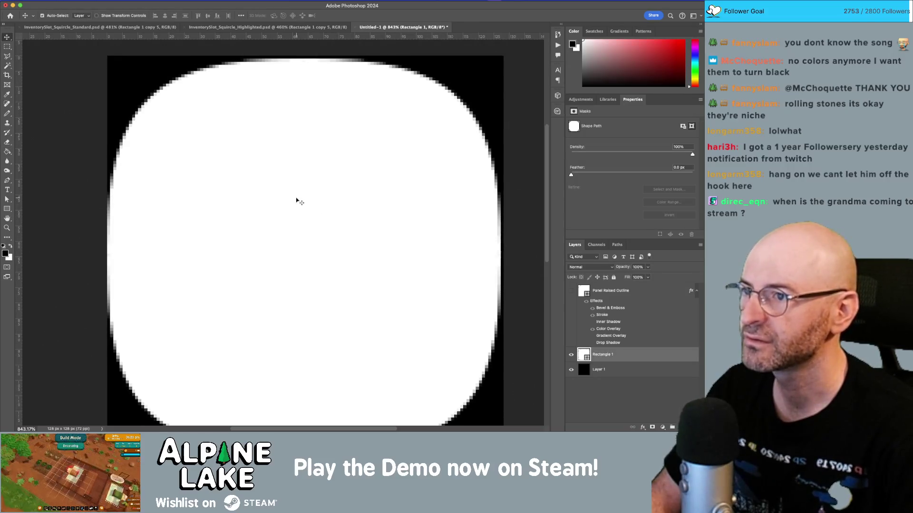
key(Up)
scroll(335, 228, down, 3)
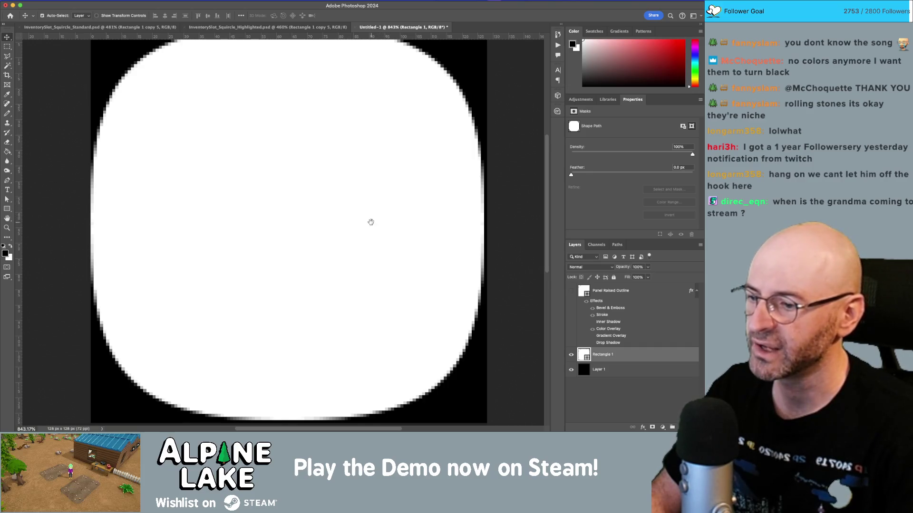
scroll(376, 214, down, 2)
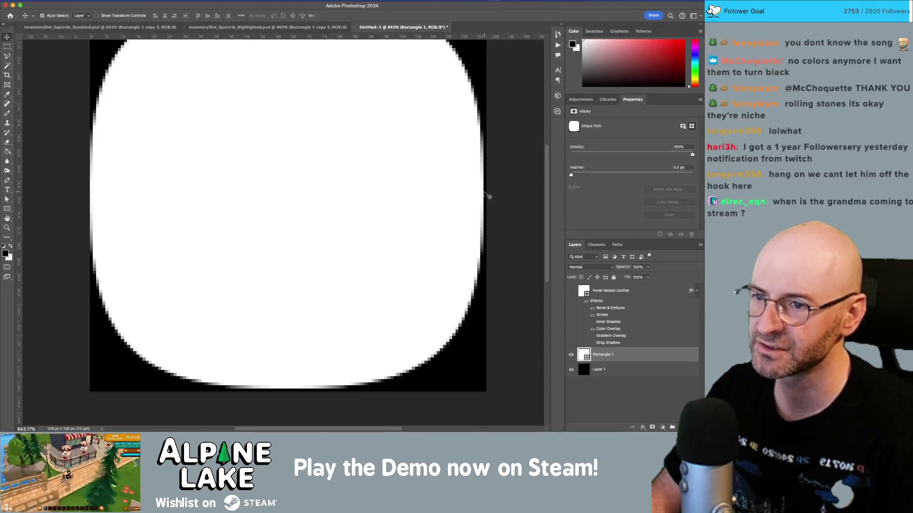
mouse_move(448, 171)
mouse_down()
mouse_move(445, 224)
mouse_move(408, 204)
mouse_up()
key(z)
mouse_move(306, 86)
mouse_down()
mouse_move(371, 141)
mouse_move(304, 98)
mouse_up()
key(b)
key(v)
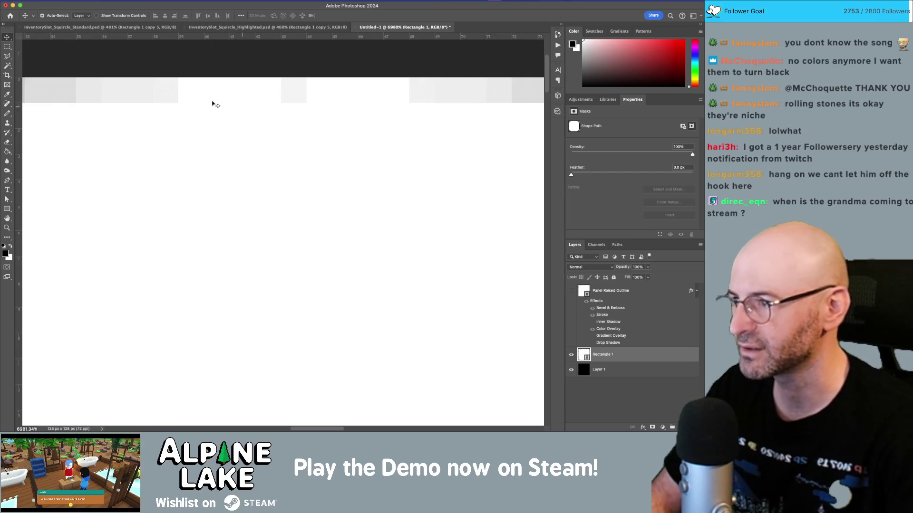
Try painting a white pixel on the squircle's top edge, declining the rasterize prompt.
key(b)
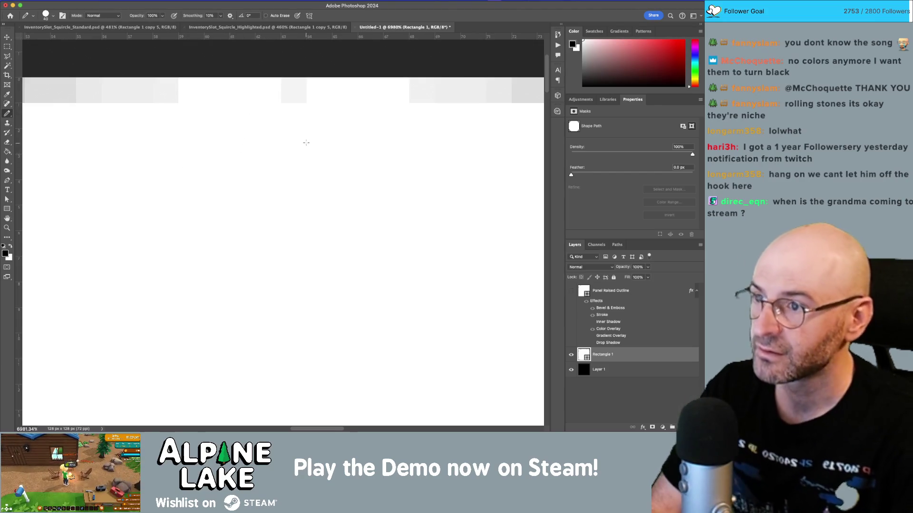
key(bracketleft)
key(bracketleft)
key(bracketleft)
key(bracketleft)
key(bracketleft)
key(bracketleft)
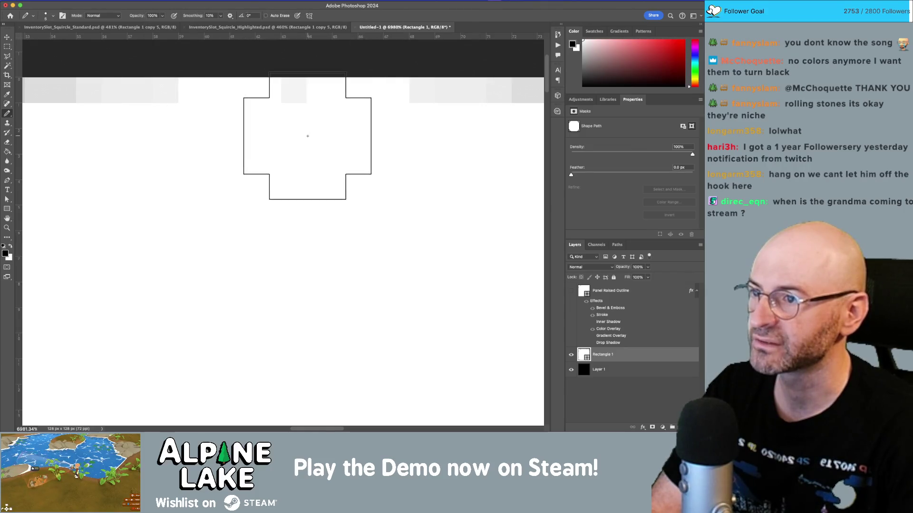
click(11, 246)
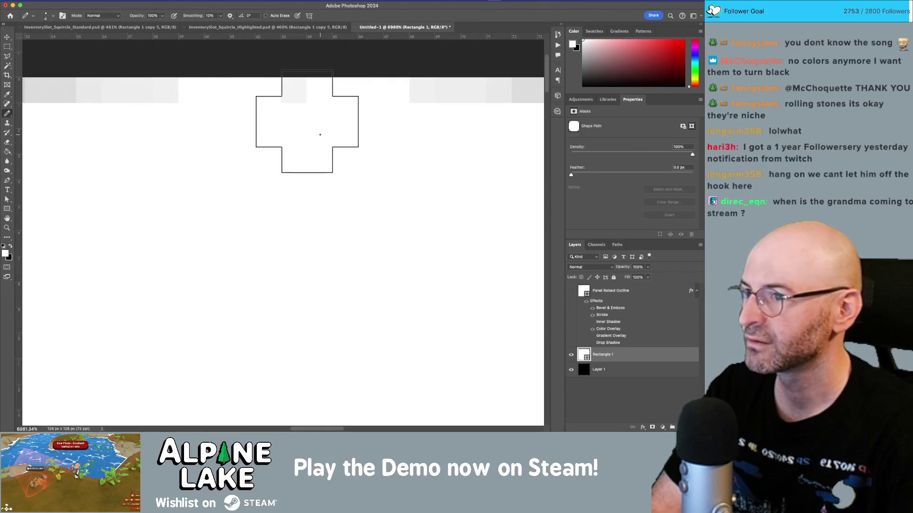
click(300, 117)
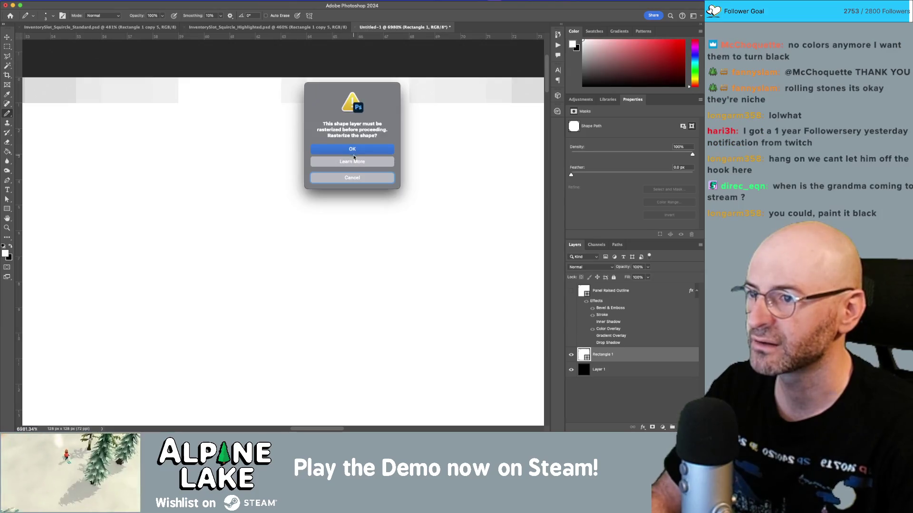
click(352, 178)
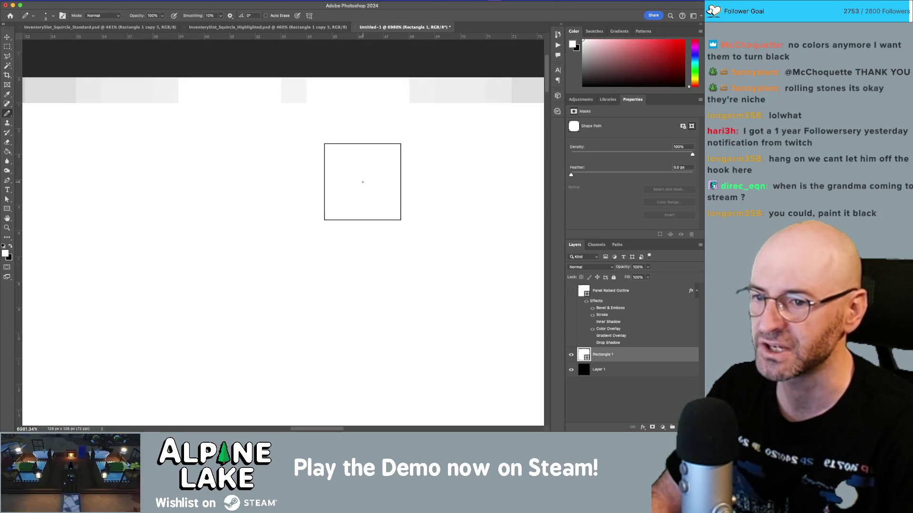
key(z)
mouse_move(352, 188)
mouse_down()
mouse_move(287, 206)
mouse_move(325, 198)
mouse_up()
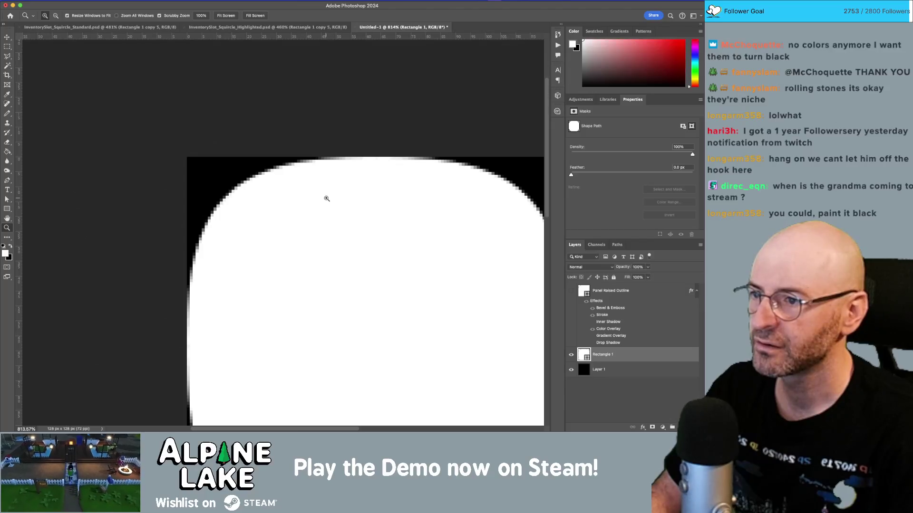
alt+click(326, 198)
mouse_move(393, 203)
mouse_down()
mouse_move(377, 216)
mouse_move(356, 204)
mouse_up()
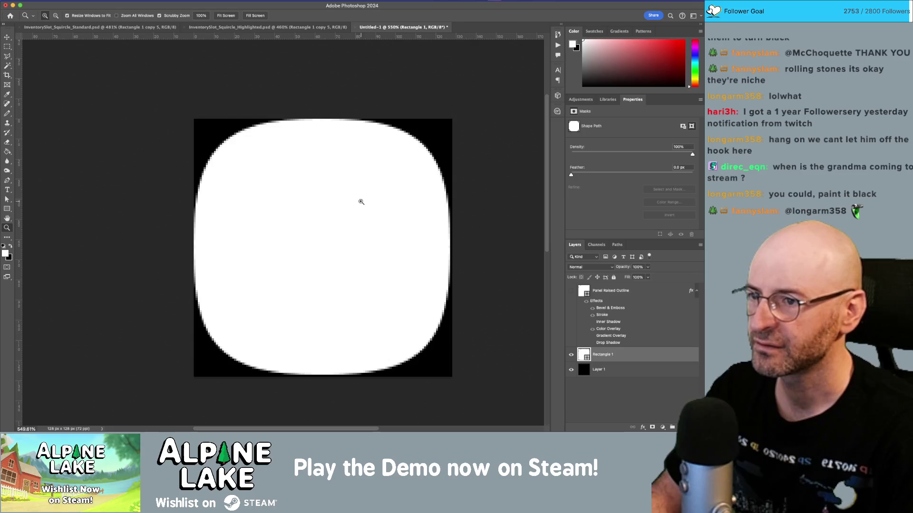
Rasterize the Rectangle 1 layer into a 127 × 127 px pixel layer.
key(v)
right_click(366, 200)
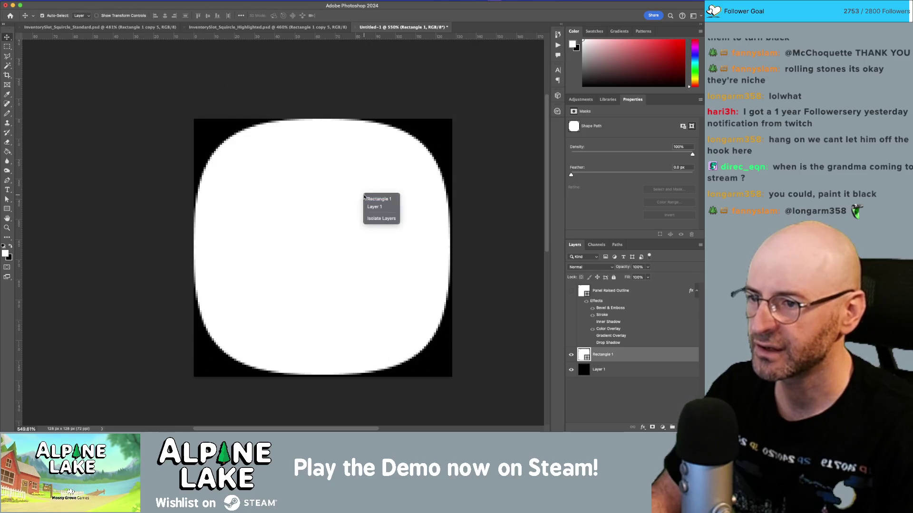
click(378, 198)
right_click(623, 355)
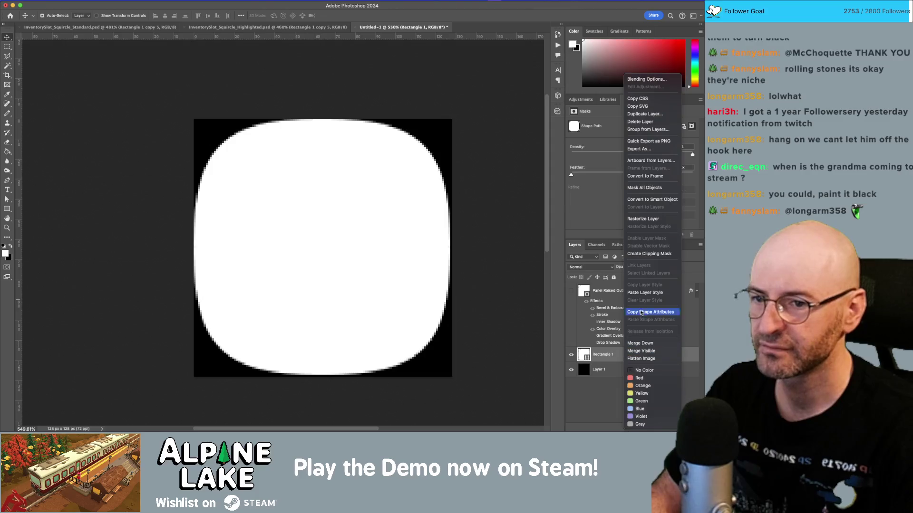
click(652, 221)
key(z)
mouse_move(328, 126)
mouse_down()
mouse_move(395, 194)
mouse_move(320, 136)
mouse_move(391, 163)
mouse_move(317, 201)
mouse_move(296, 244)
mouse_move(328, 279)
mouse_move(295, 230)
mouse_move(331, 221)
mouse_move(422, 281)
mouse_move(404, 264)
mouse_move(461, 285)
mouse_move(397, 252)
mouse_move(406, 244)
mouse_move(381, 230)
mouse_move(402, 180)
mouse_move(297, 214)
mouse_up()
Trial-nudge the squircle's right half one pixel right, then undo it.
drag(371, 178, 401, 206)
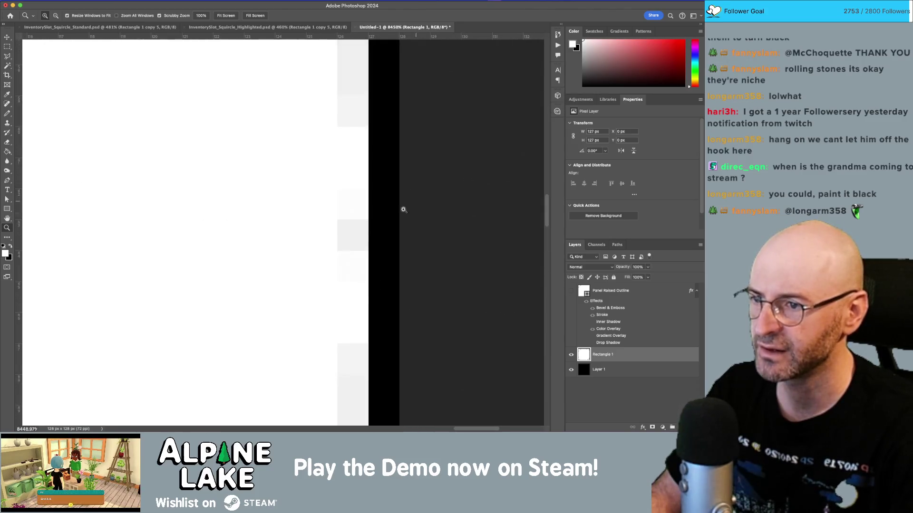
drag(349, 224, 271, 267)
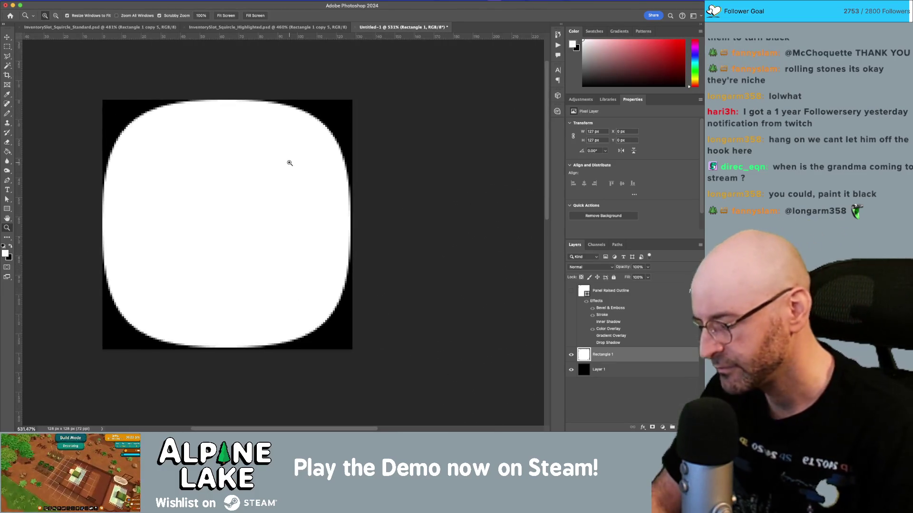
key(m)
mouse_move(393, 87)
mouse_down()
mouse_move(247, 350)
mouse_move(233, 358)
mouse_up()
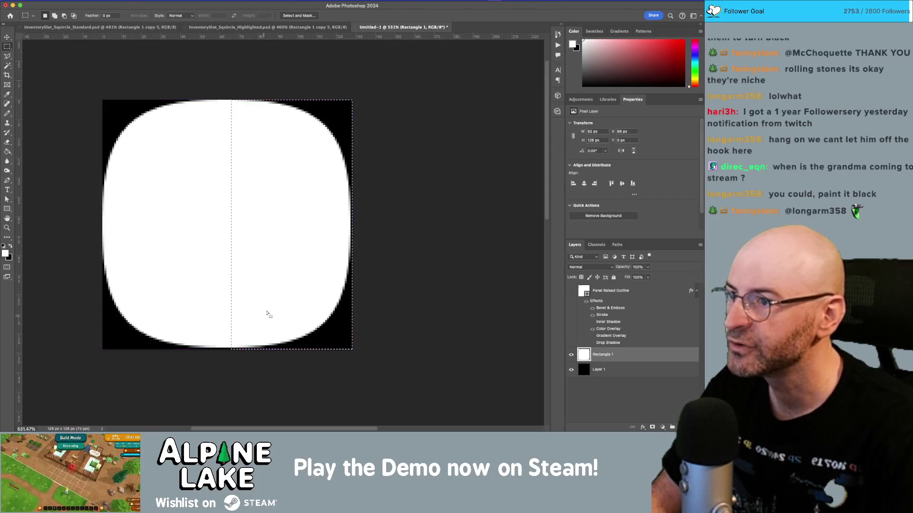
key(v)
key(Right)
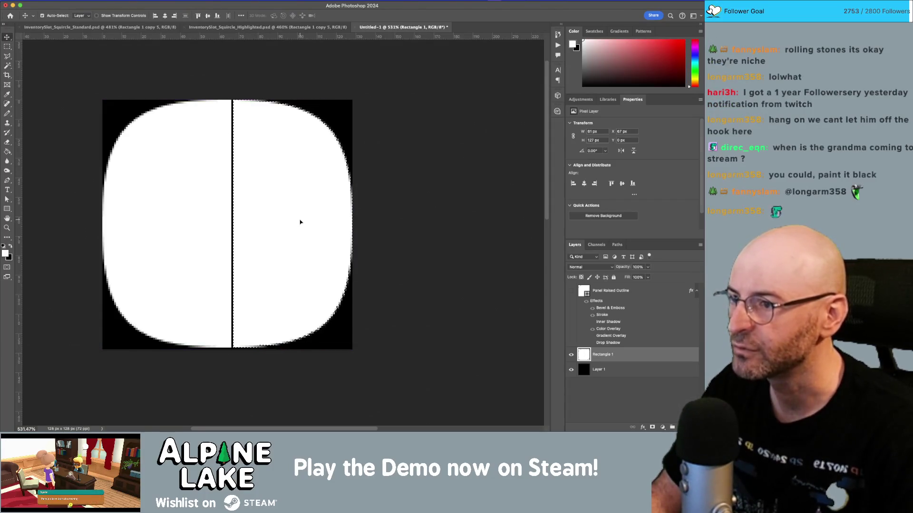
key(ctrl+z)
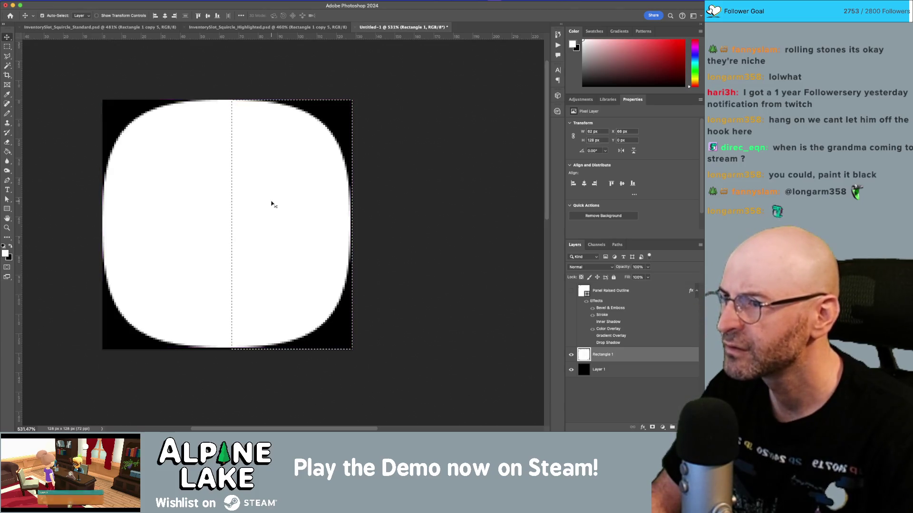
Shift the squircle's right half 1 px right and its bottom half 1 px down.
key(m)
mouse_move(226, 95)
mouse_down()
mouse_move(332, 211)
mouse_move(385, 312)
mouse_move(379, 348)
mouse_up()
key(ctrl+Right)
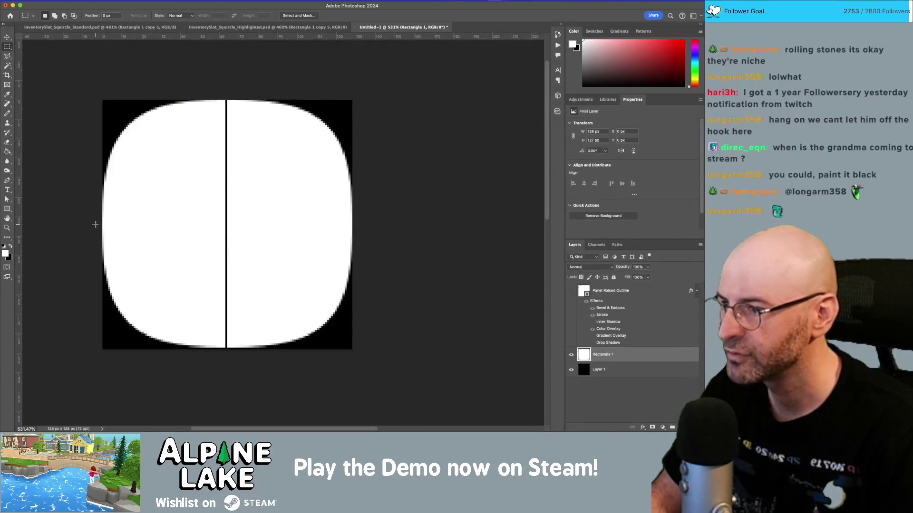
drag(97, 222, 377, 373)
key(v)
key(Down)
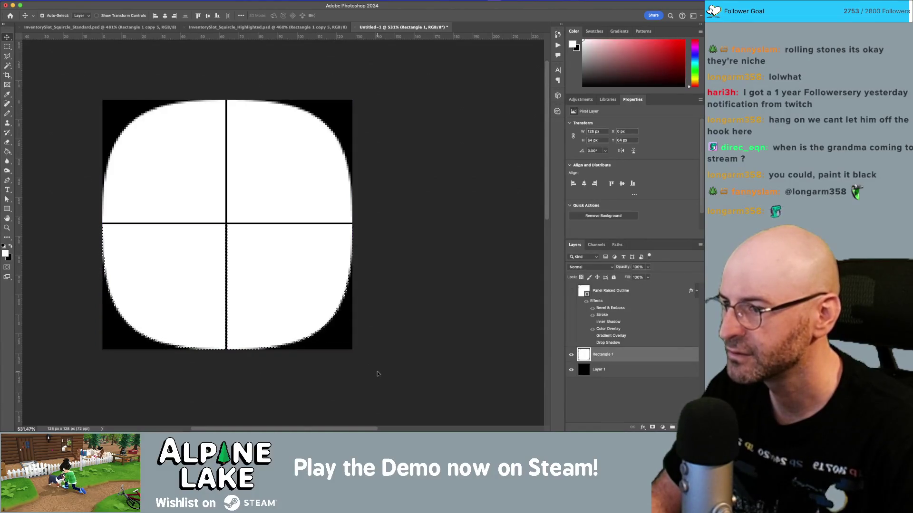
Move the bottom half back up, deselect, and paint the vertical centre seam white.
key(m)
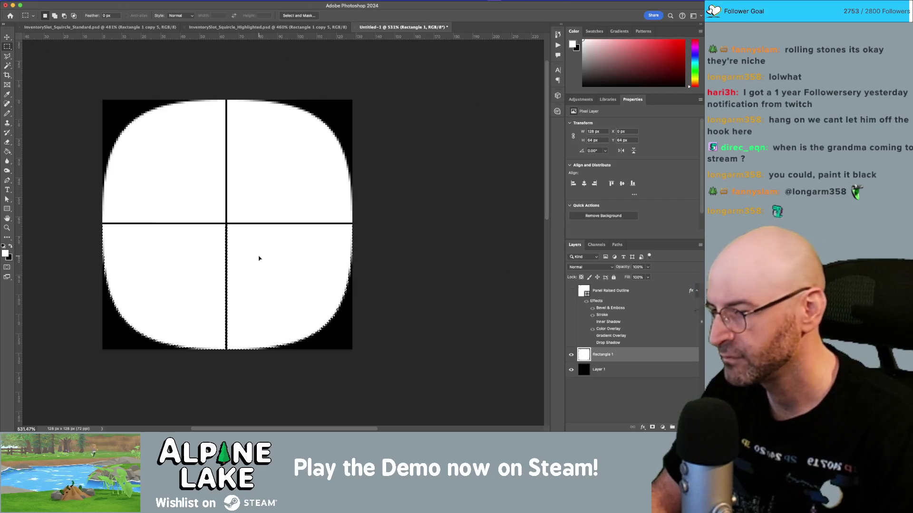
key(b)
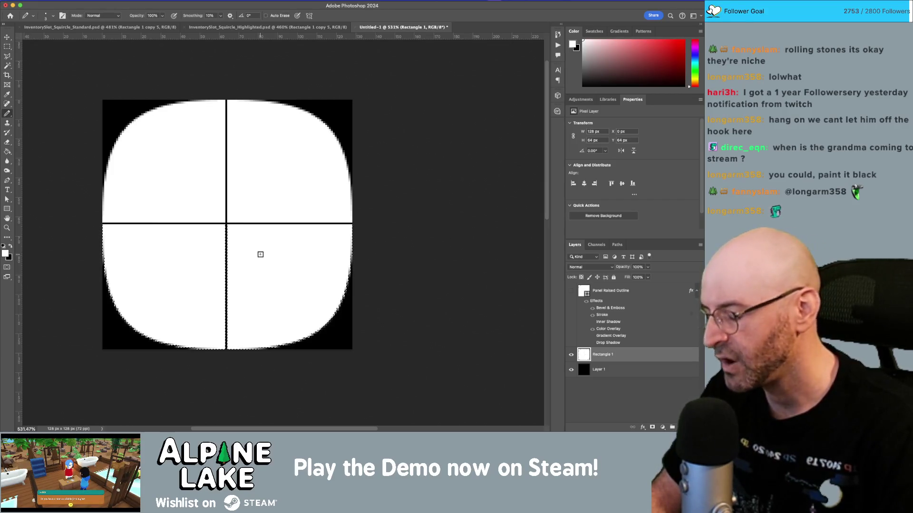
key(v)
key(Up)
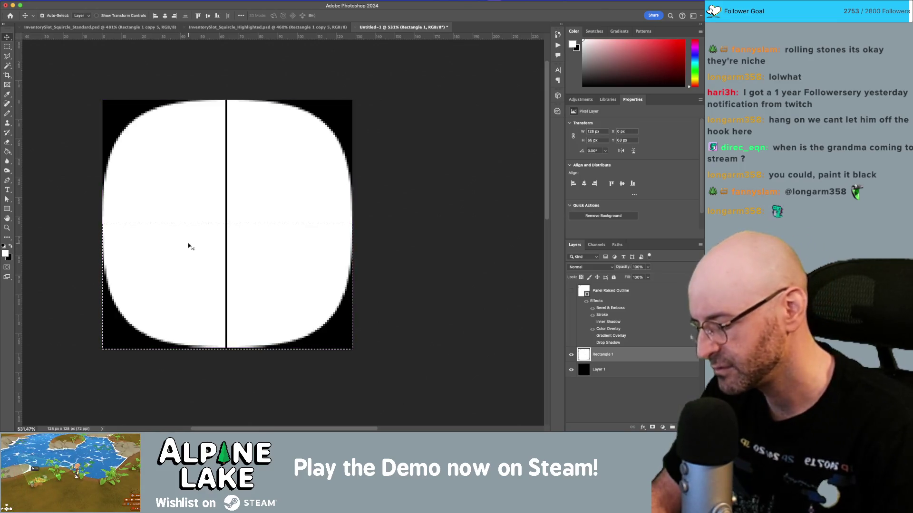
key(m)
key(ctrl+d)
key(b)
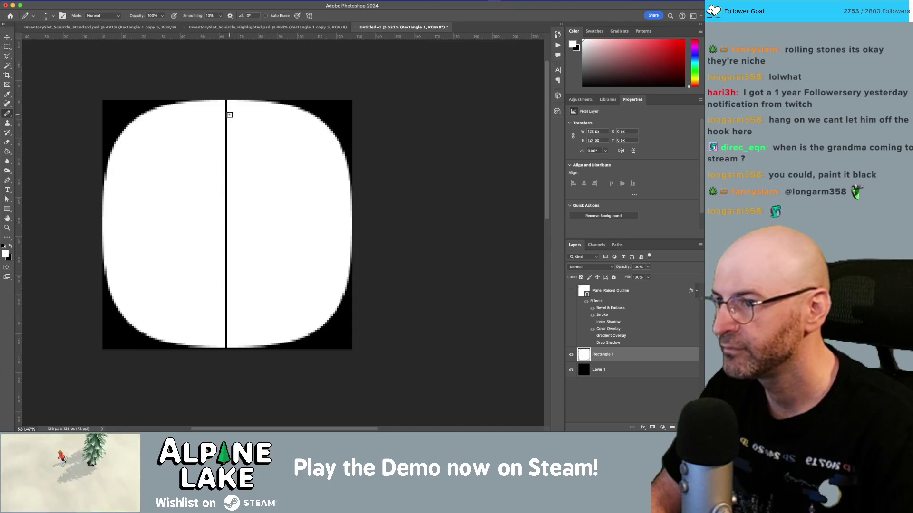
mouse_move(225, 102)
mouse_down()
mouse_move(234, 217)
mouse_move(225, 339)
mouse_up()
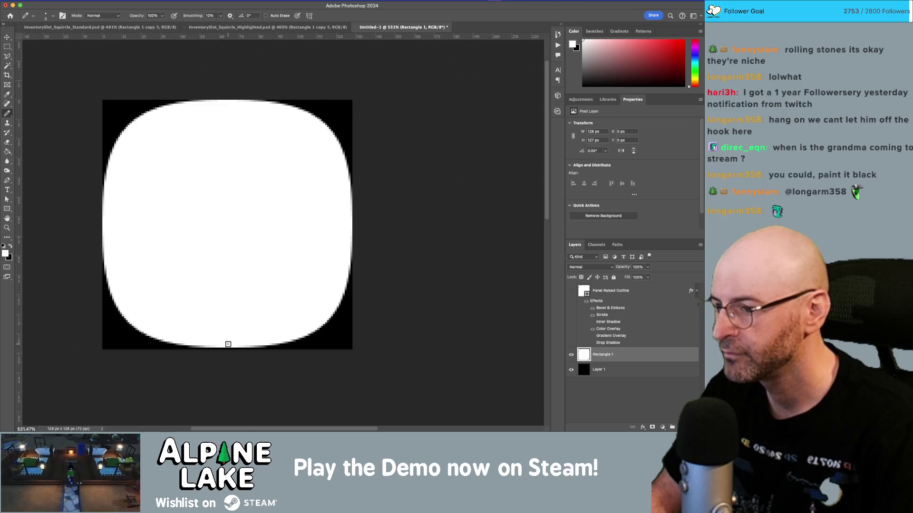
key(z)
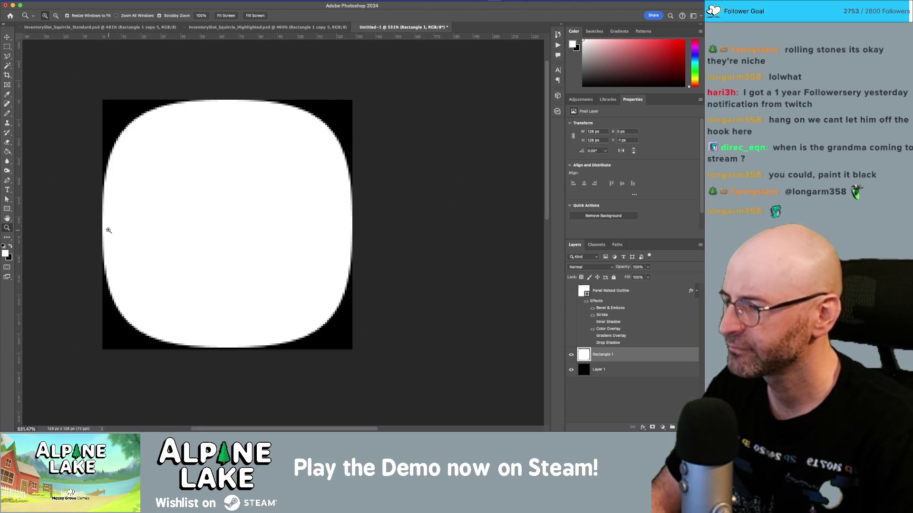
Nudge the squircle's lower half up 4 px to make it 124 px tall, then deselect.
key(m)
drag(97, 227, 370, 374)
key(v)
key(Up)
key(Up)
key(Up)
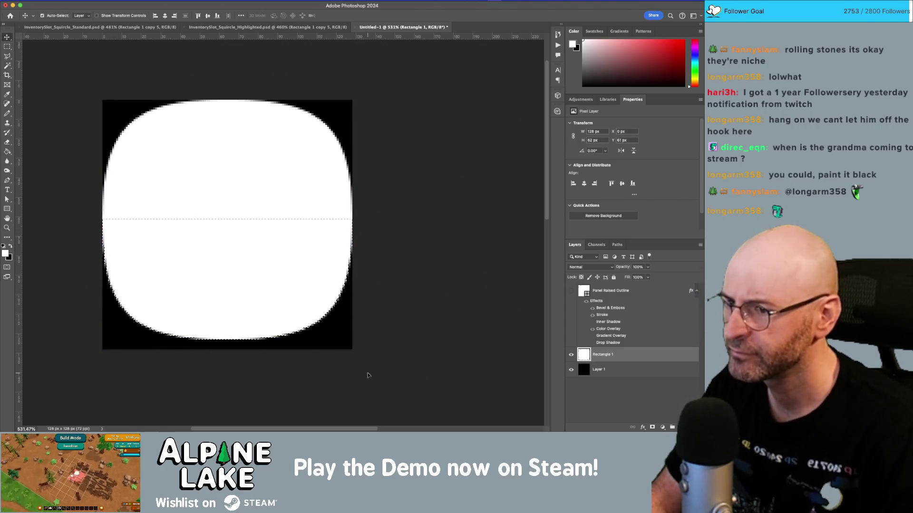
key(m)
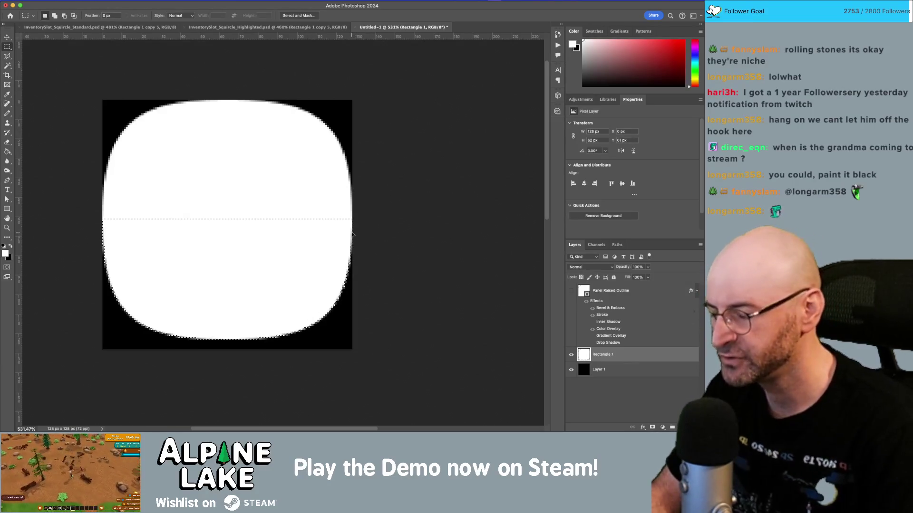
click(341, 208)
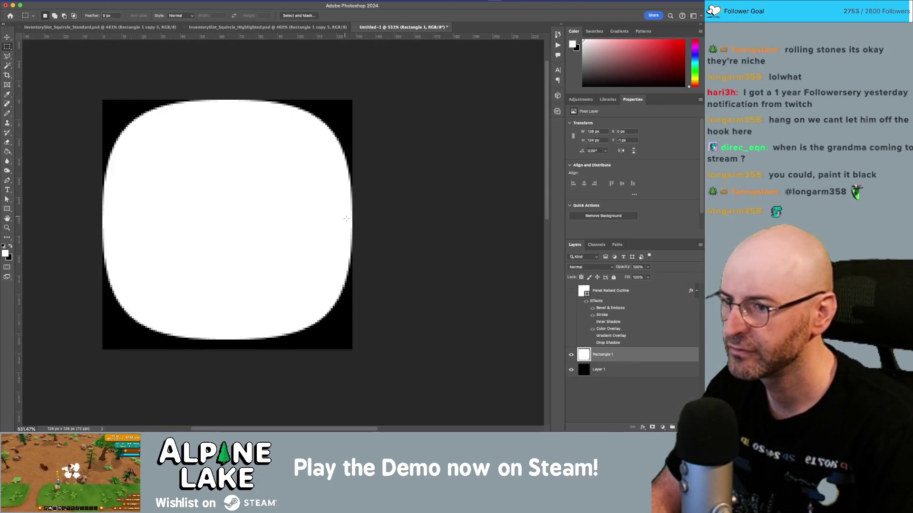
Inspect the edges, then duplicate the squircle as Rectangle 1 copy offset 4 px lower.
key(z)
mouse_move(346, 218)
mouse_down()
mouse_move(415, 264)
mouse_move(375, 195)
mouse_up()
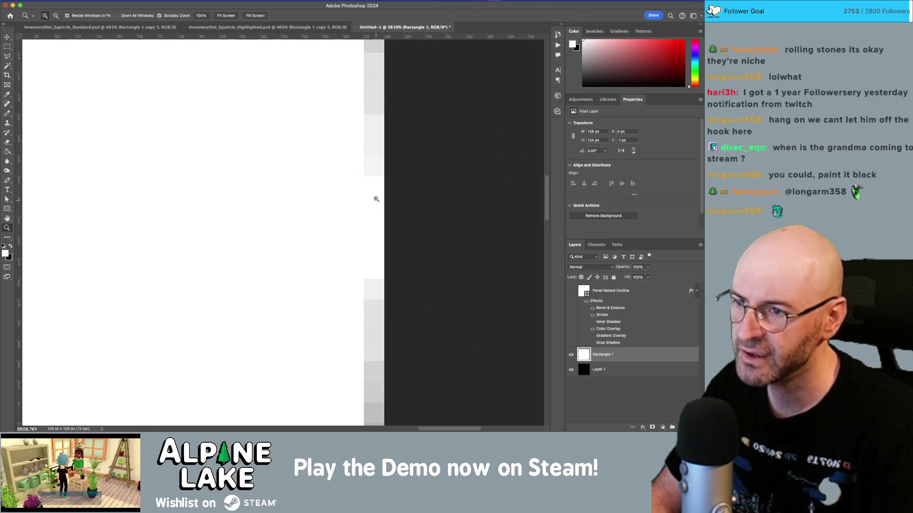
key(v)
key(z)
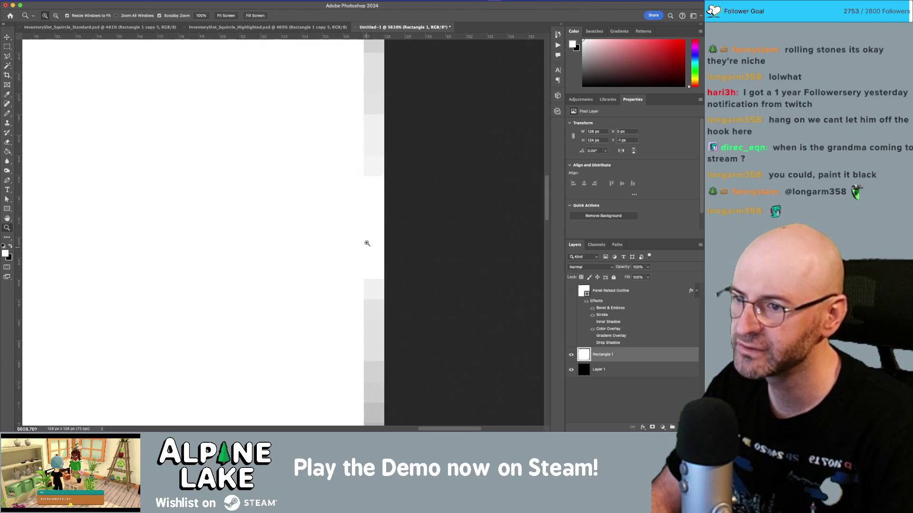
mouse_move(367, 242)
mouse_down()
mouse_move(309, 279)
mouse_move(232, 260)
mouse_up()
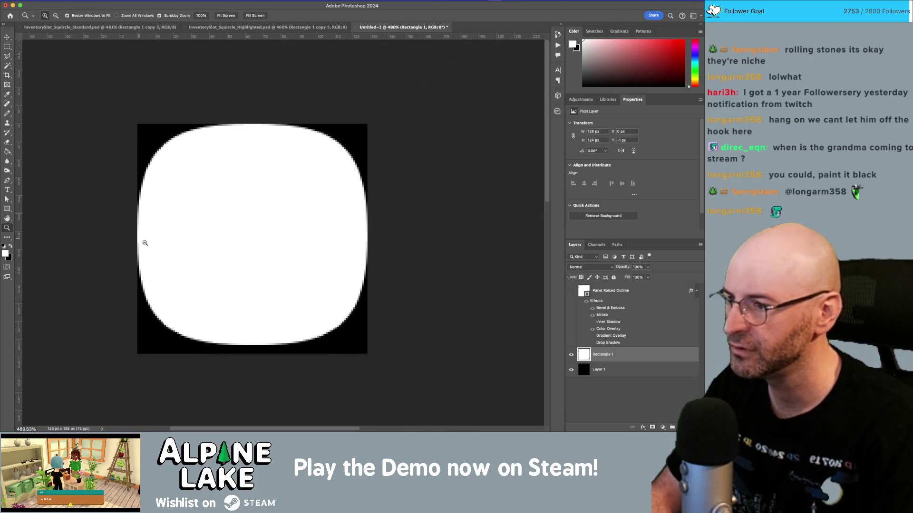
mouse_move(145, 242)
mouse_down()
mouse_move(212, 270)
mouse_move(161, 242)
mouse_move(204, 359)
mouse_move(326, 238)
mouse_move(322, 182)
mouse_up()
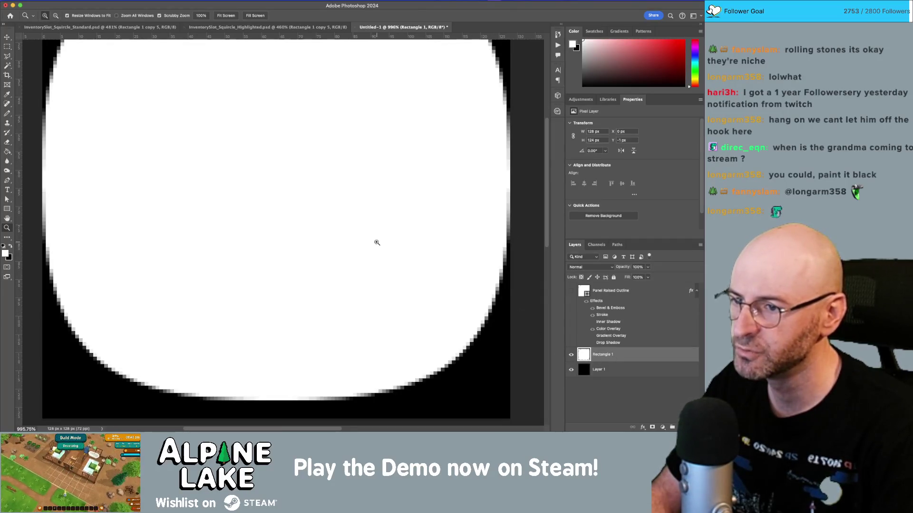
key(v)
drag(333, 245, 333, 260)
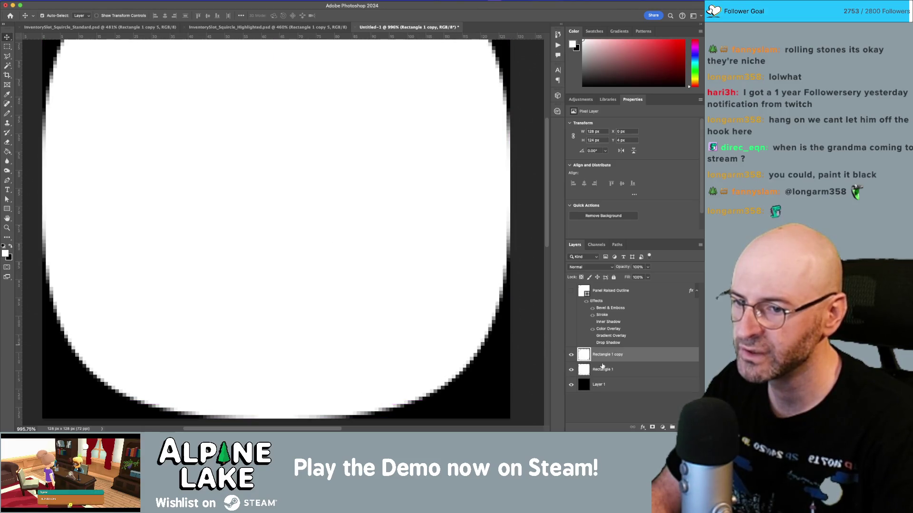
Give Rectangle 1 a dark grey Color Overlay layer style.
click(619, 371)
double_click(632, 371)
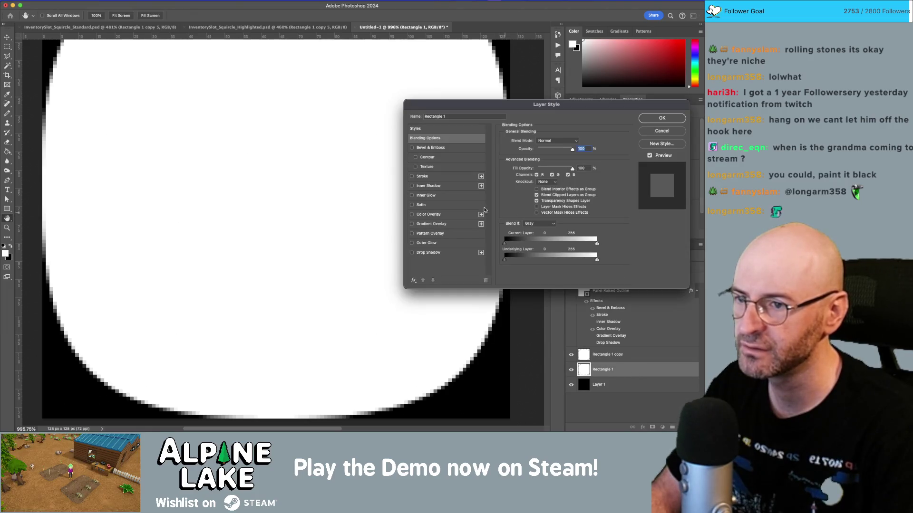
click(412, 224)
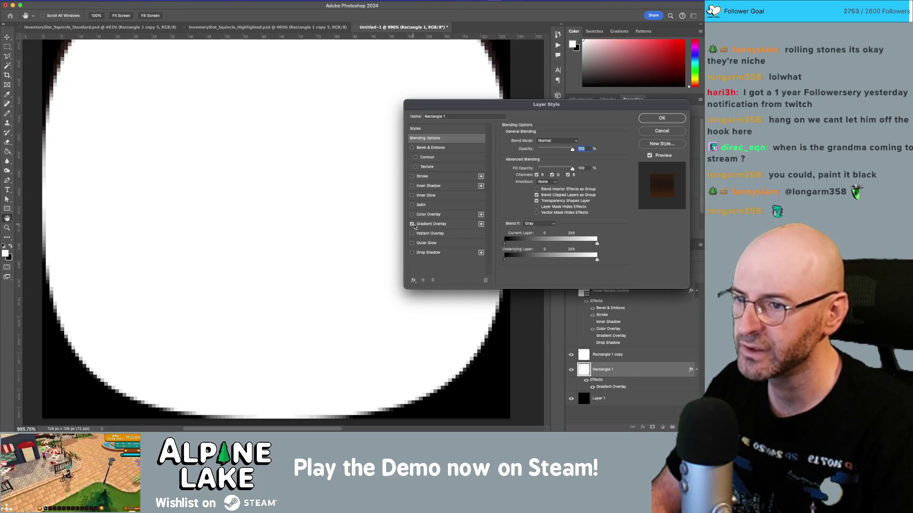
click(417, 225)
click(412, 224)
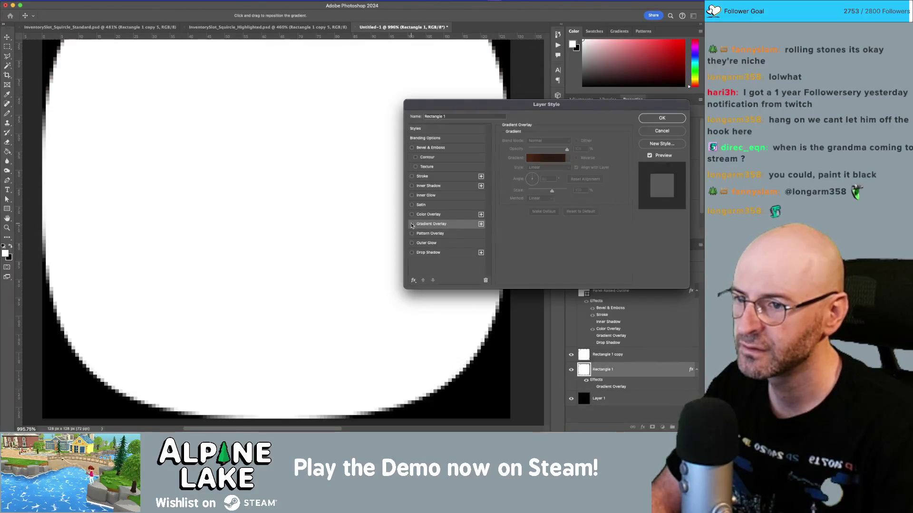
click(454, 215)
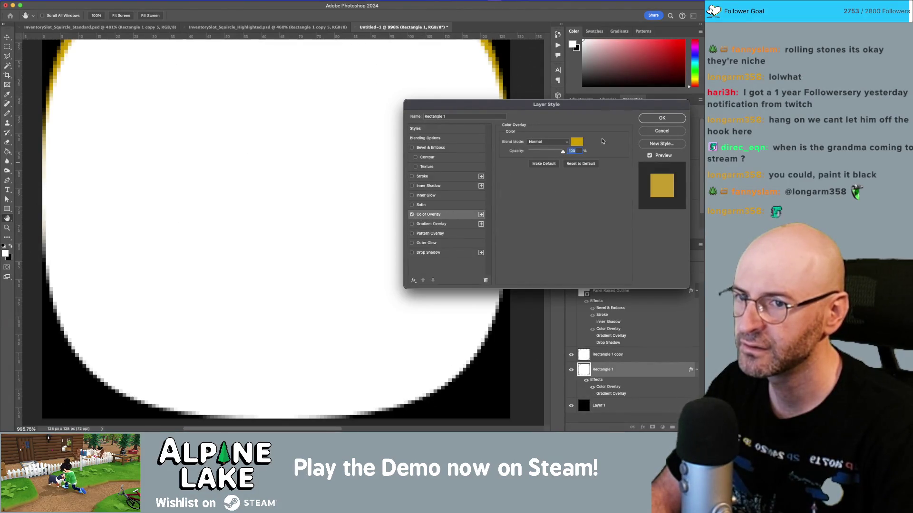
click(575, 143)
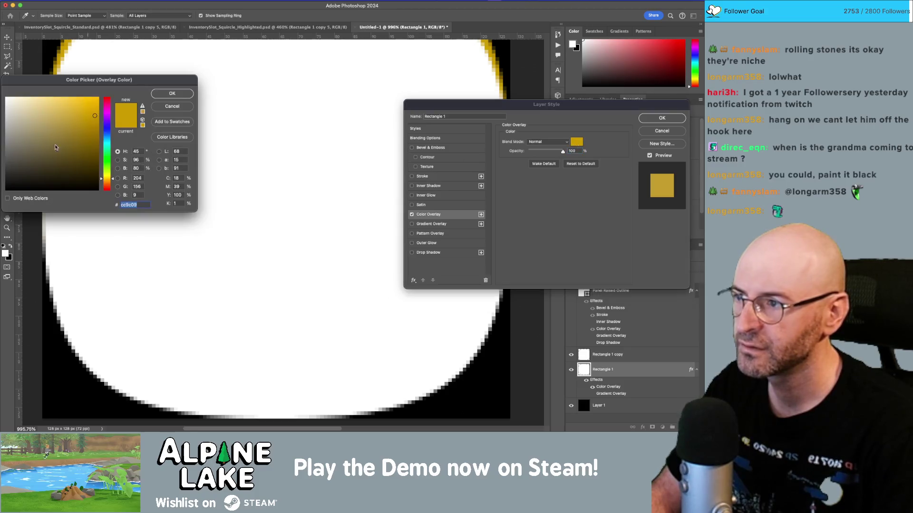
click(20, 149)
click(189, 94)
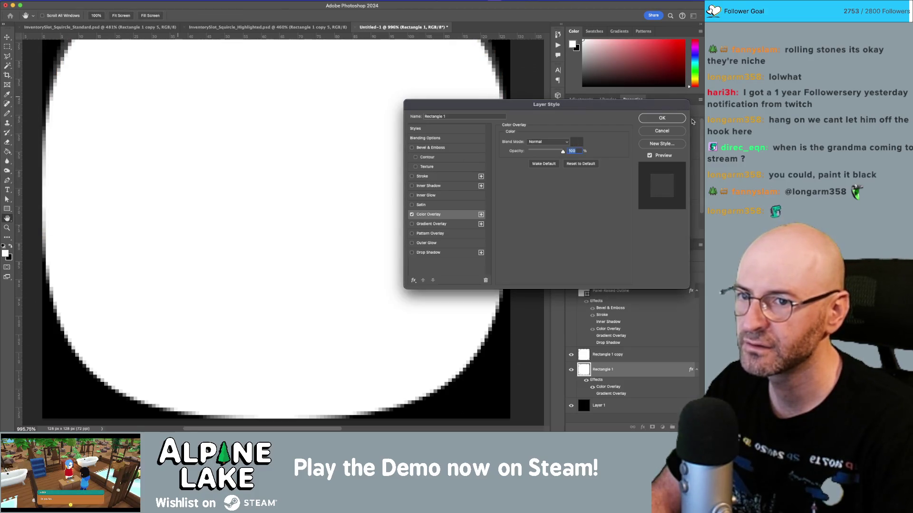
click(674, 120)
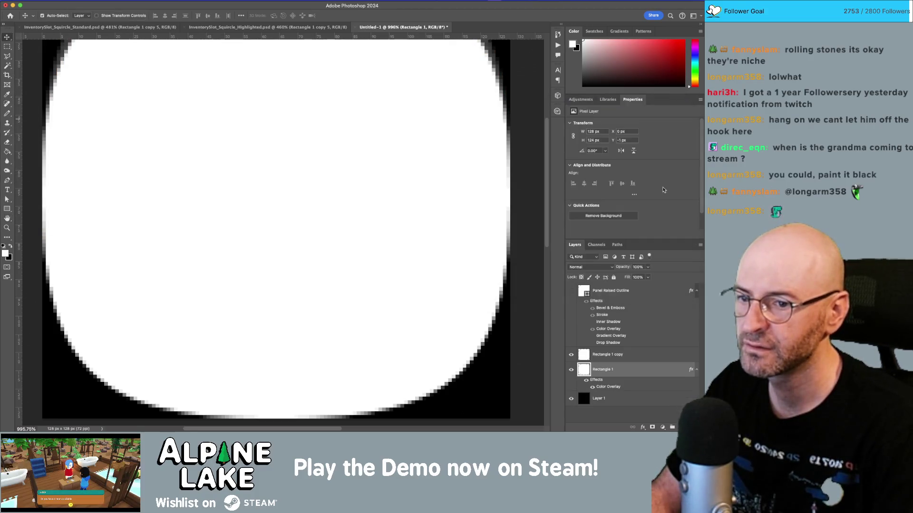
Move the white Rectangle 1 copy up to Y -1.
click(613, 354)
click(572, 356)
click(572, 356)
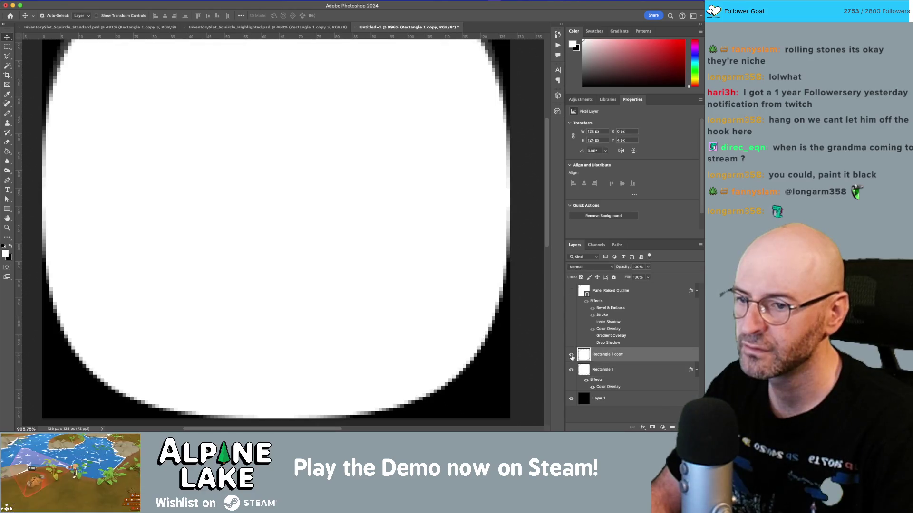
scroll(492, 302, up, 5)
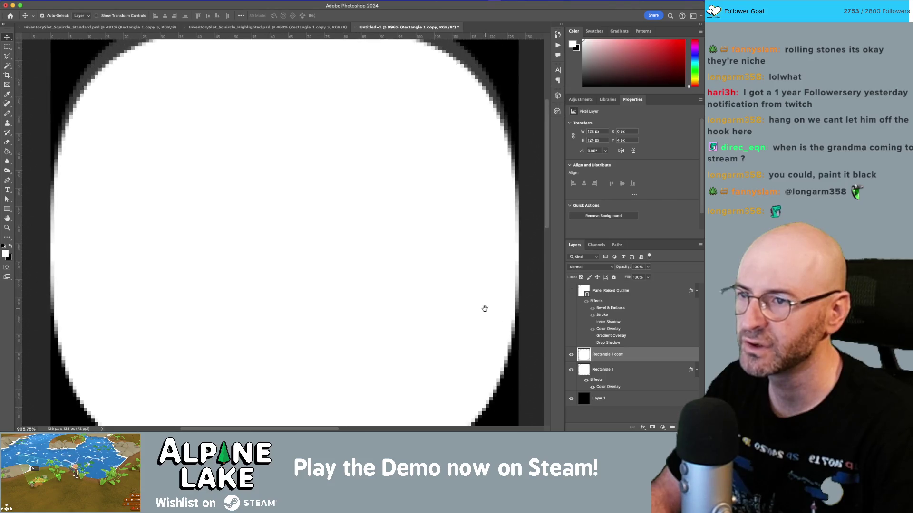
drag(350, 188, 348, 172)
key(e)
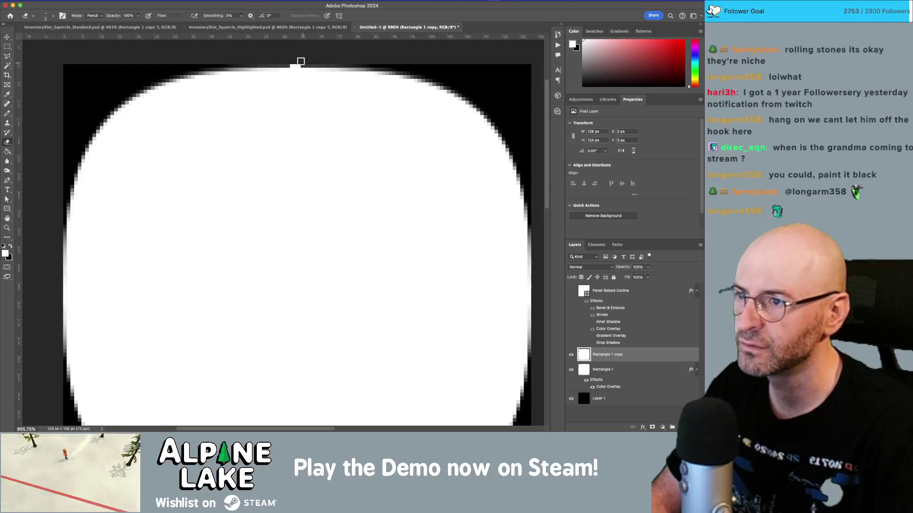
key(v)
drag(307, 108, 255, 174)
scroll(294, 238, down, 5)
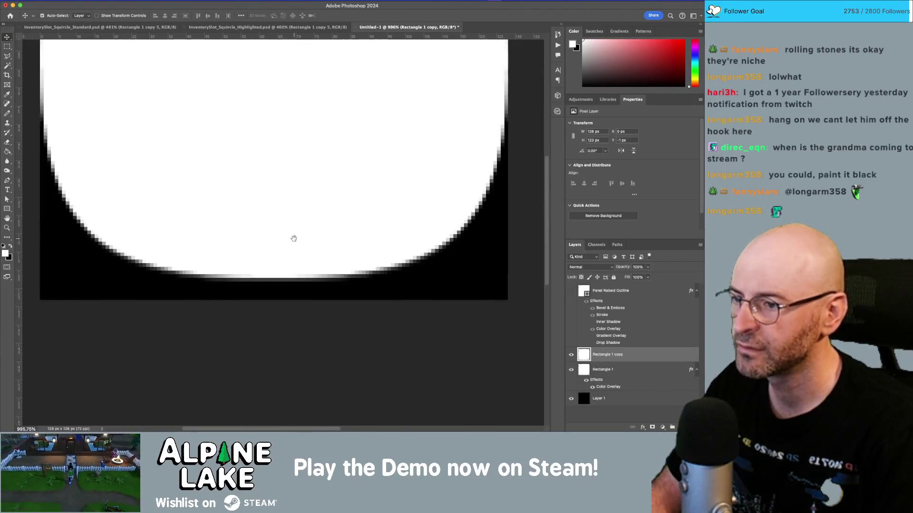
Shift the grey Rectangle 1 down 5 px and zoom out to see the whole squircle.
click(637, 371)
key(Down)
key(Down)
key(Down)
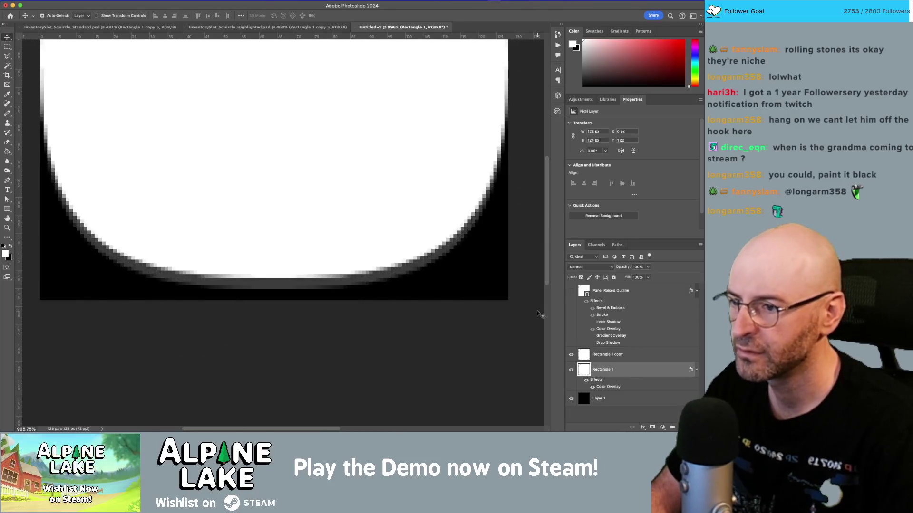
key(z)
mouse_move(500, 293)
mouse_down()
mouse_move(467, 295)
mouse_move(409, 255)
mouse_up()
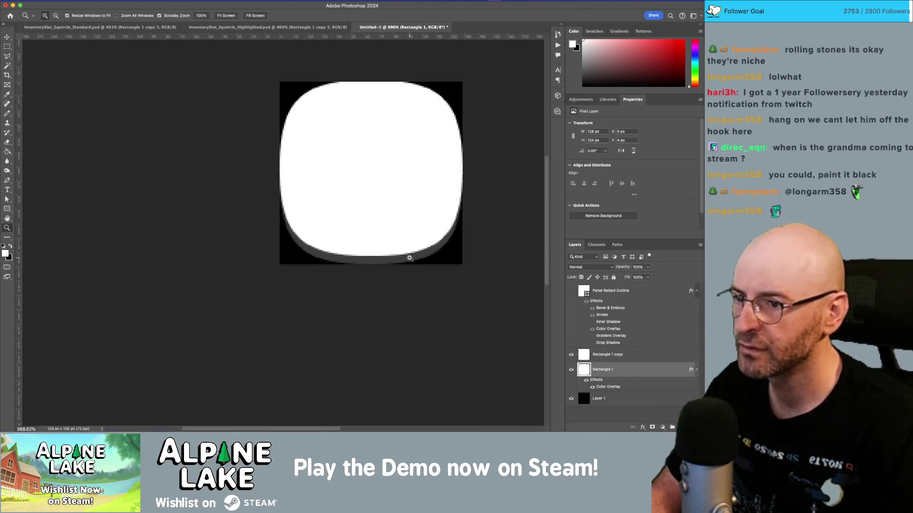
Replace Rectangle 1's colour overlay with a reversed 180° Grays > Gray_03 gradient overlay.
double_click(645, 369)
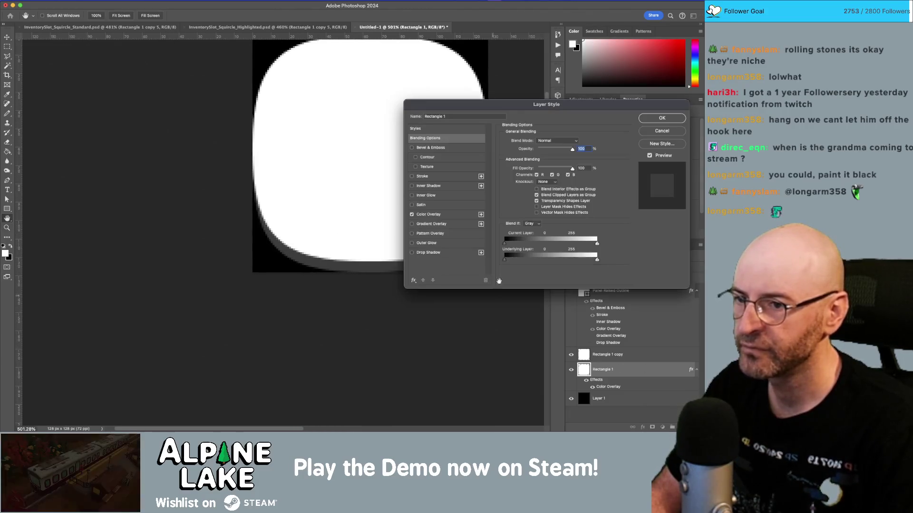
click(412, 214)
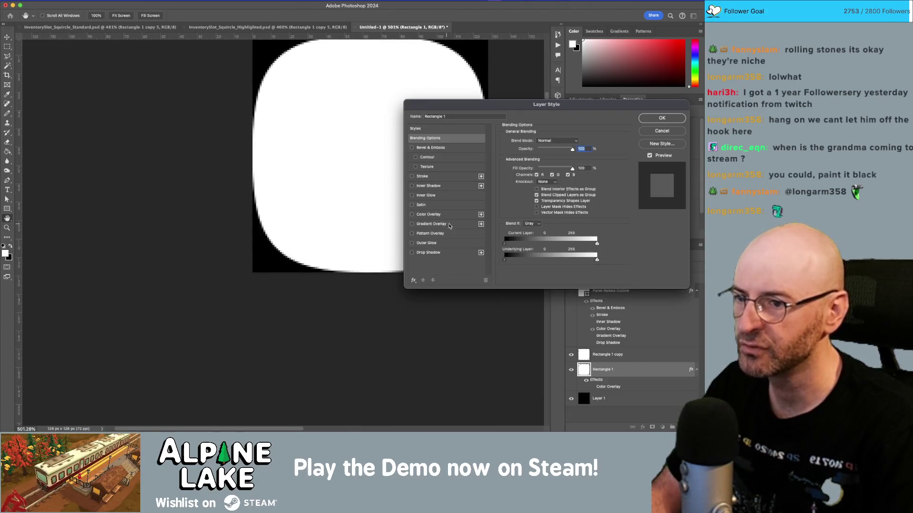
click(419, 225)
click(550, 167)
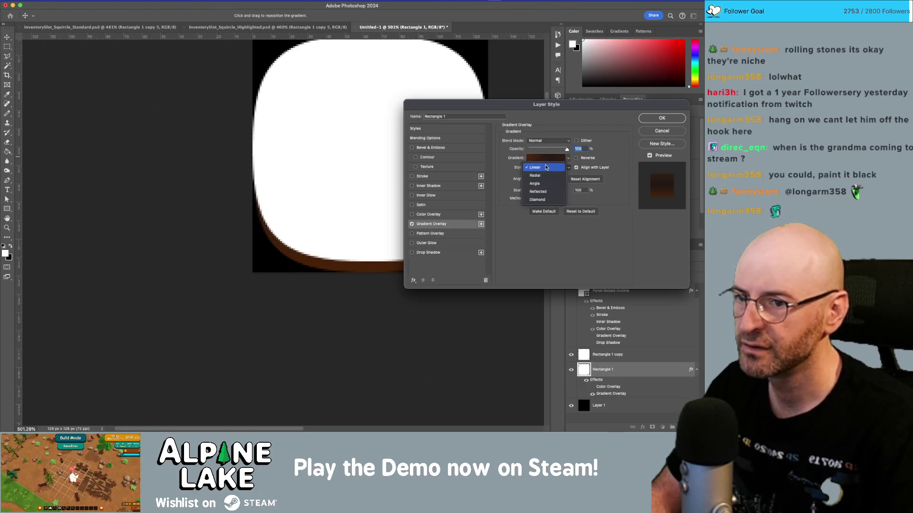
click(524, 182)
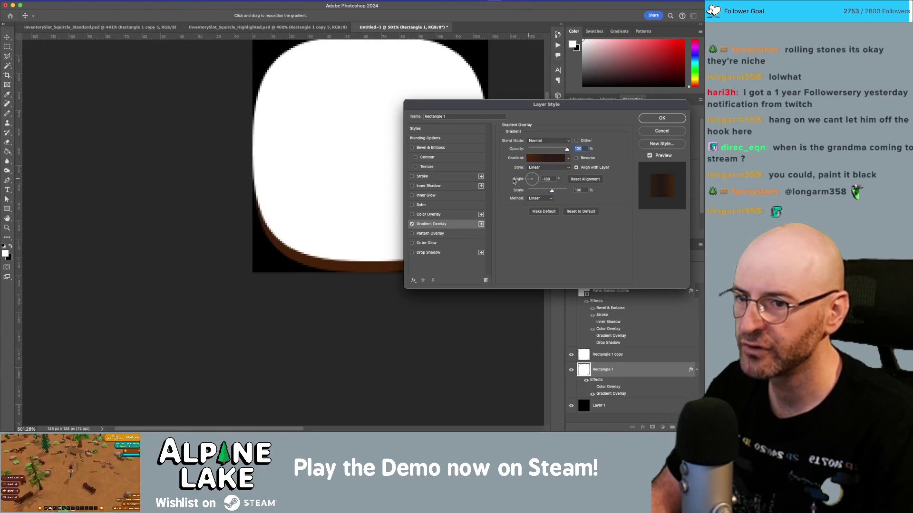
click(551, 159)
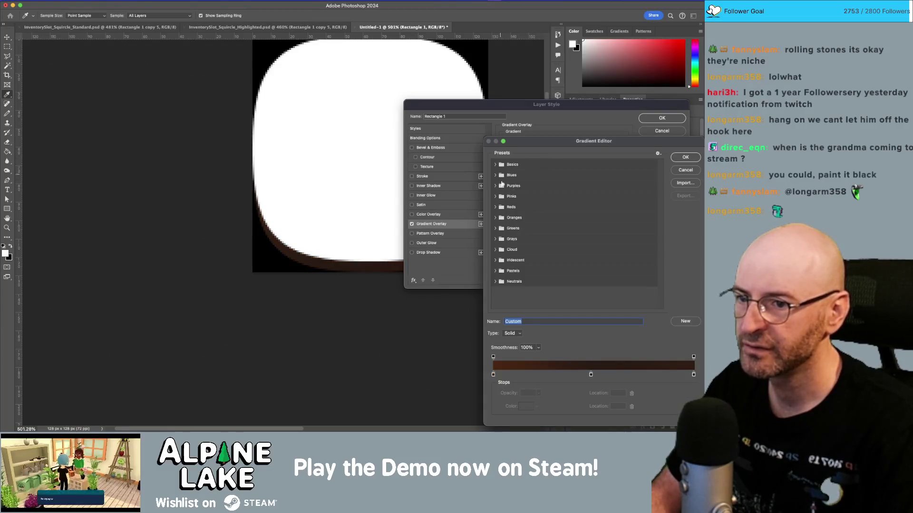
click(503, 239)
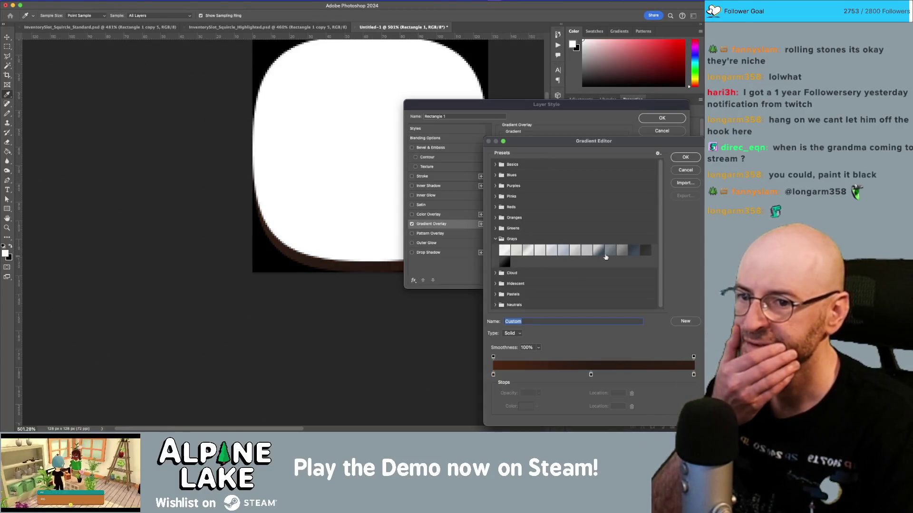
click(528, 250)
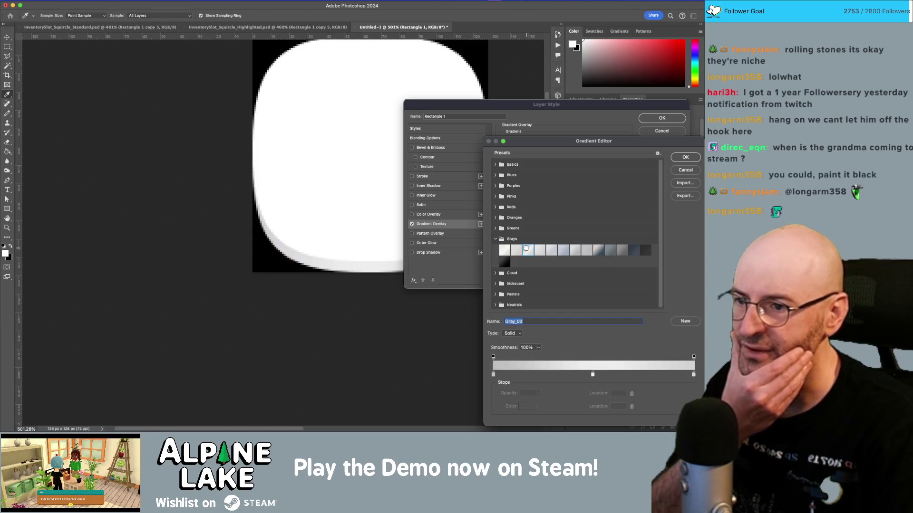
click(683, 158)
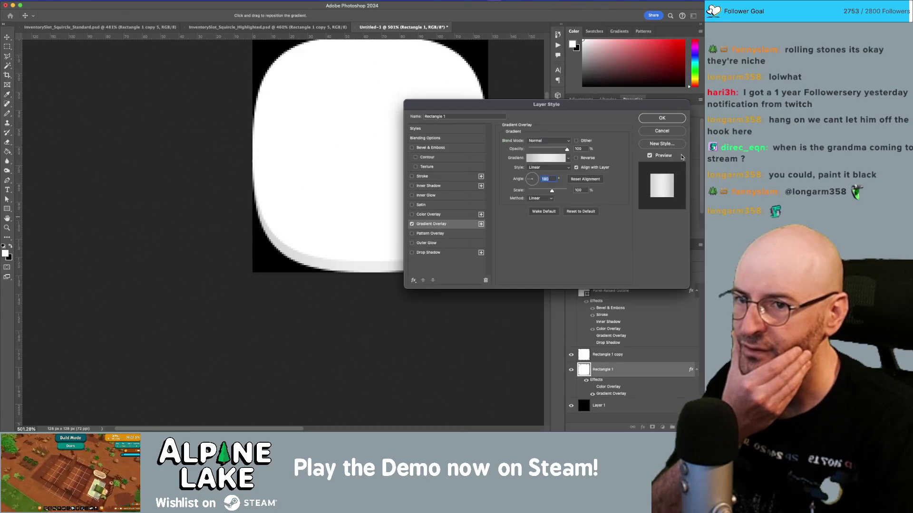
click(662, 117)
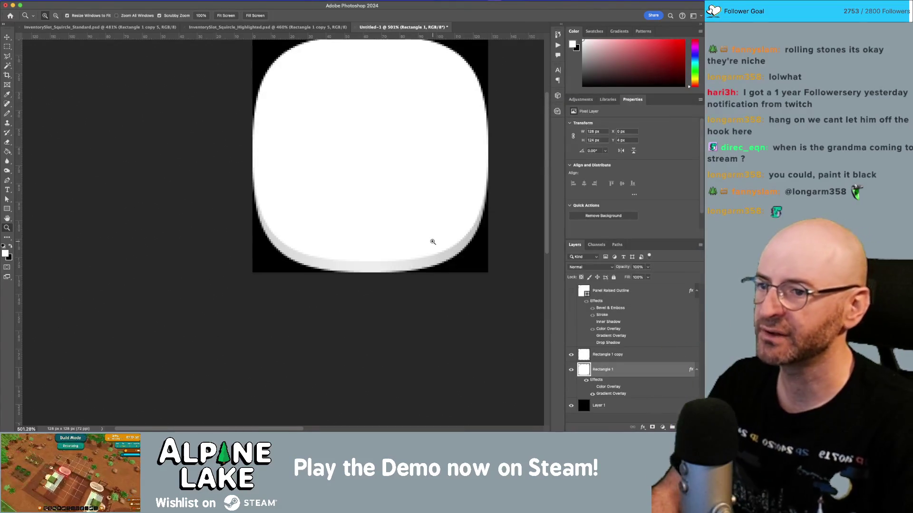
scroll(433, 242, down, 6)
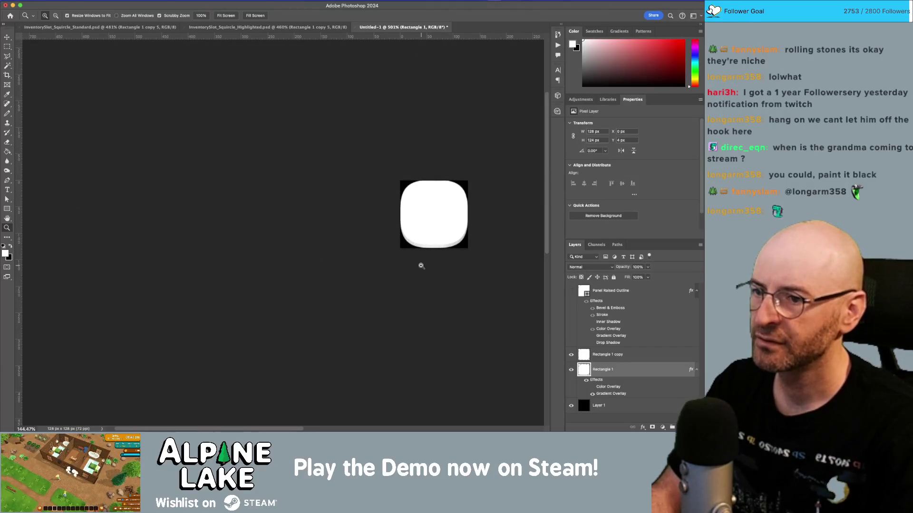
scroll(421, 266, up, 6)
scroll(435, 269, down, 3)
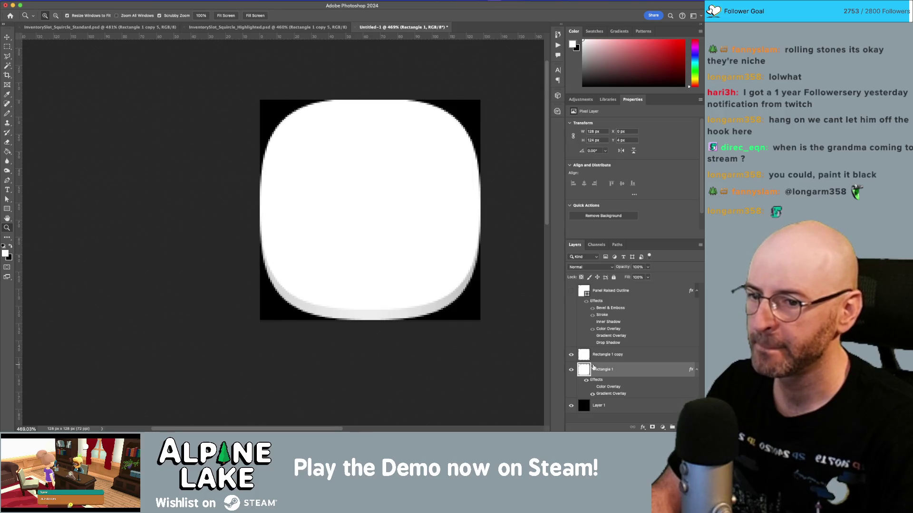
double_click(653, 356)
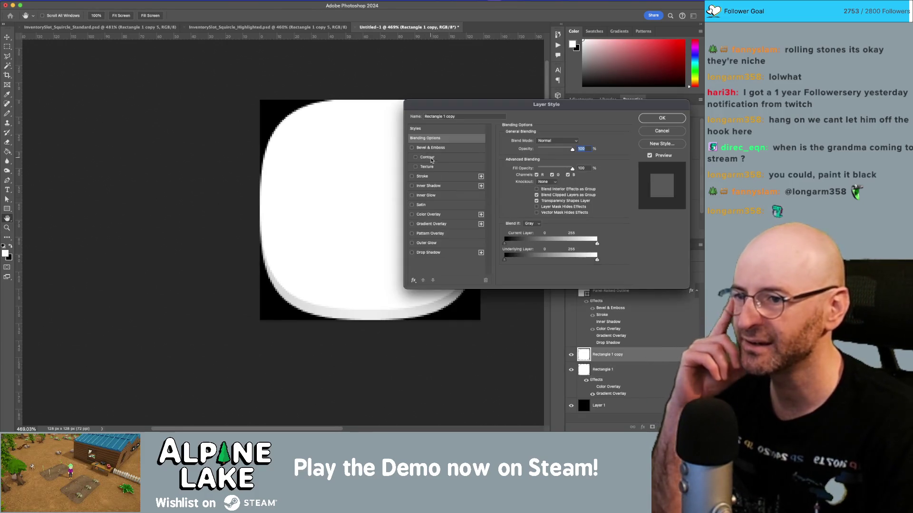
click(412, 188)
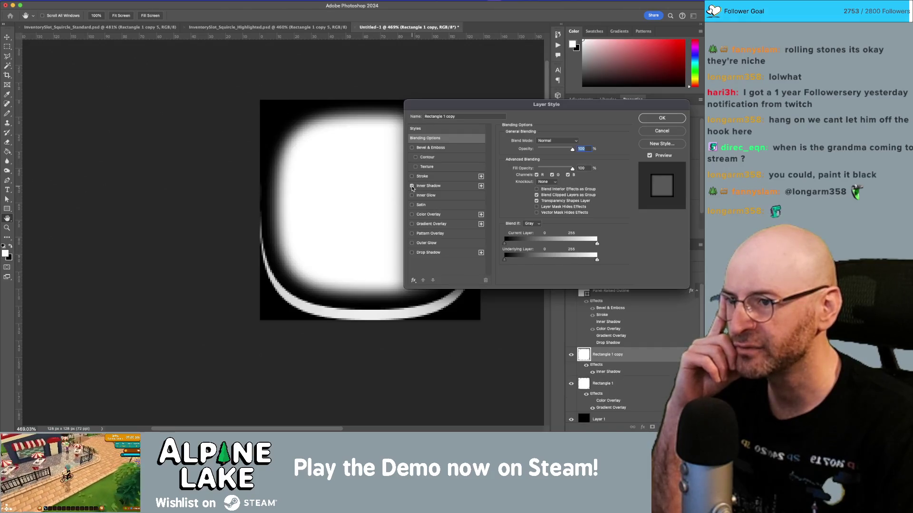
click(454, 186)
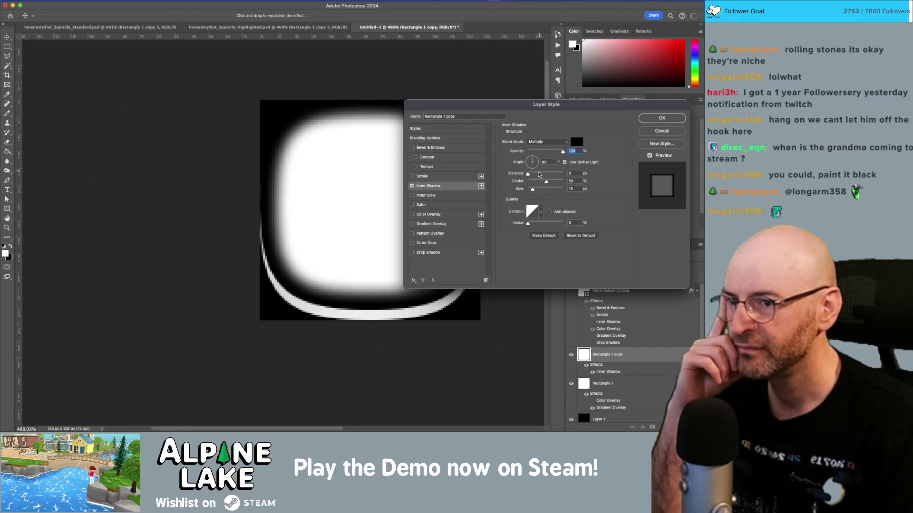
mouse_move(542, 182)
mouse_down()
mouse_move(525, 185)
mouse_move(530, 191)
mouse_up()
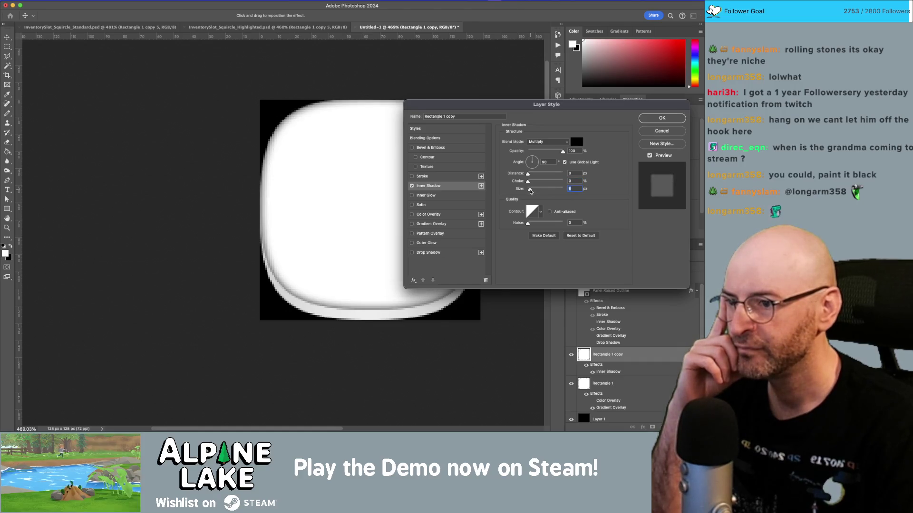
click(662, 130)
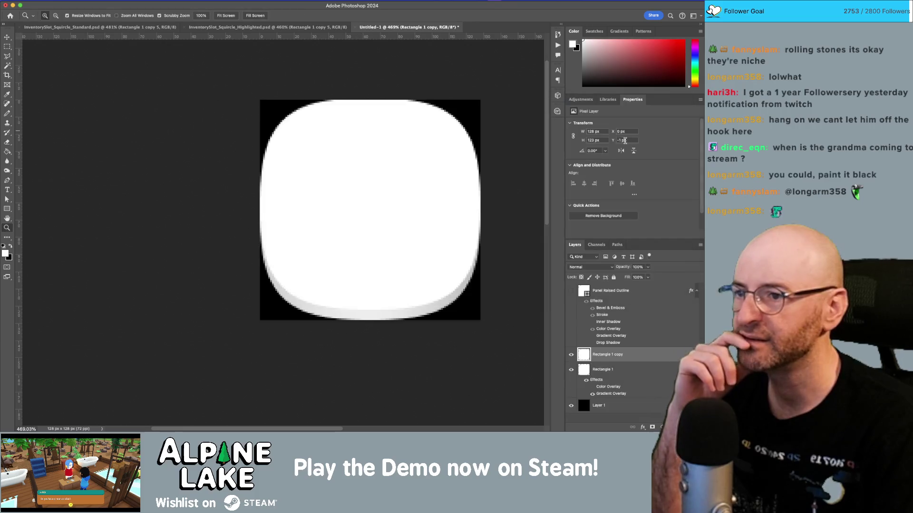
double_click(654, 353)
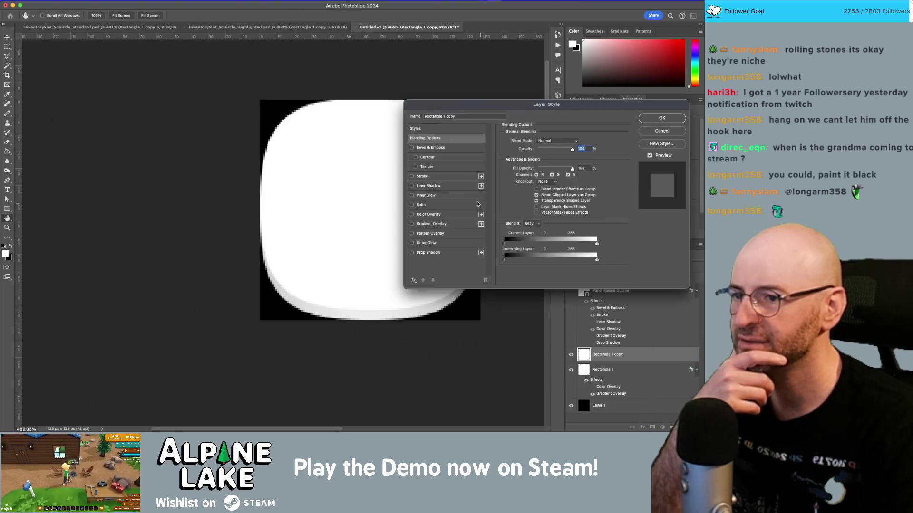
click(654, 133)
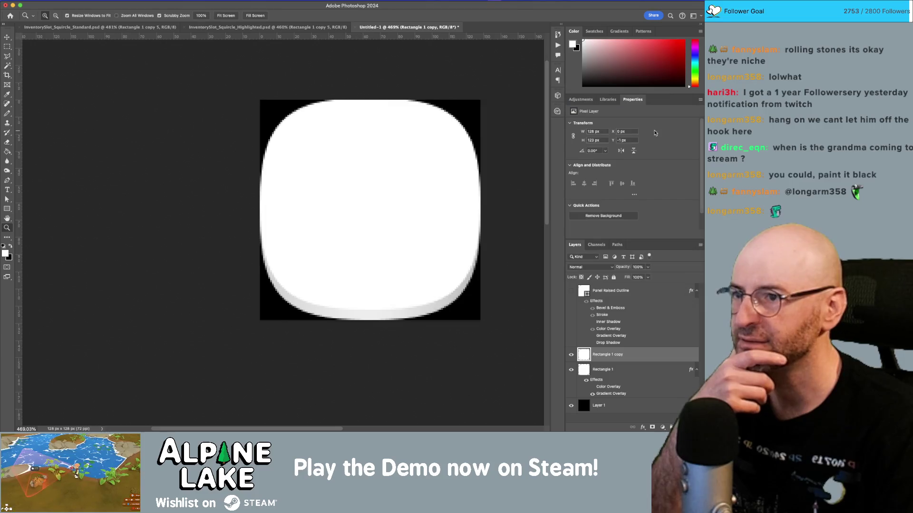
click(610, 314)
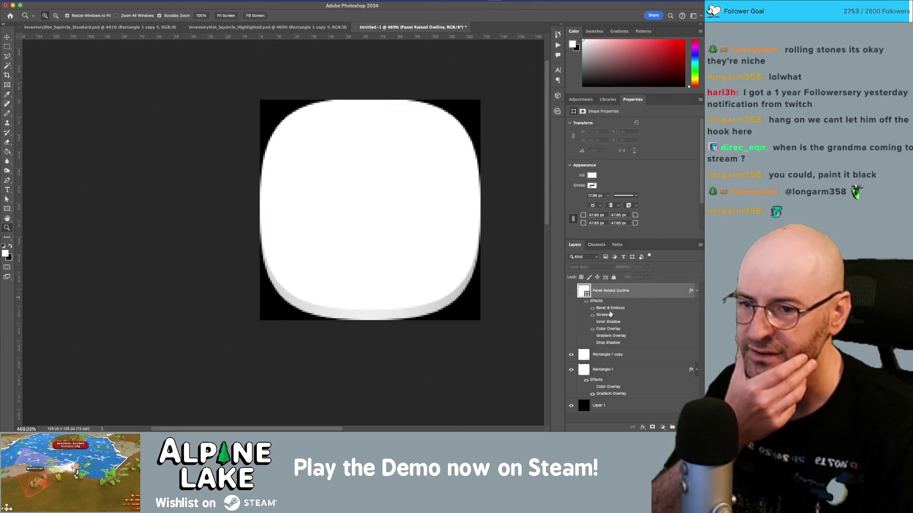
Copy the Panel Raised Outline layer style and paste it onto Rectangle 1 copy.
right_click(634, 302)
click(637, 377)
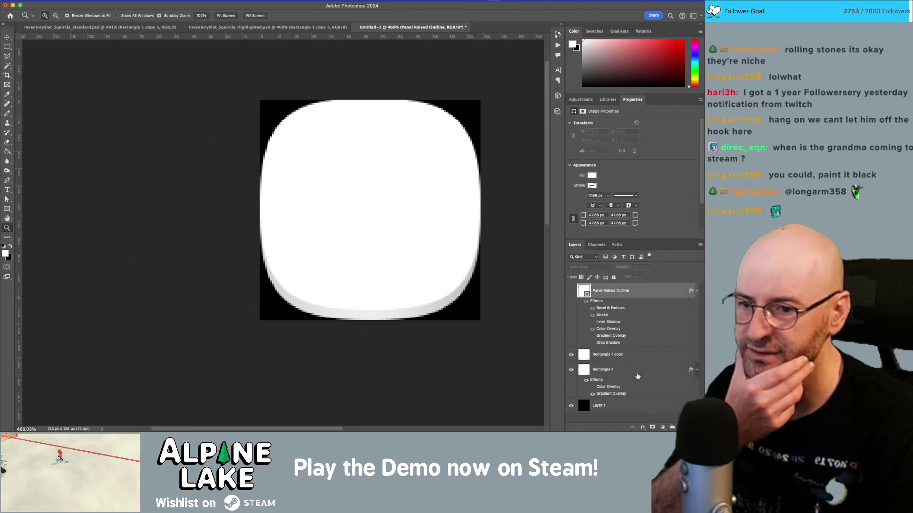
click(638, 377)
right_click(636, 373)
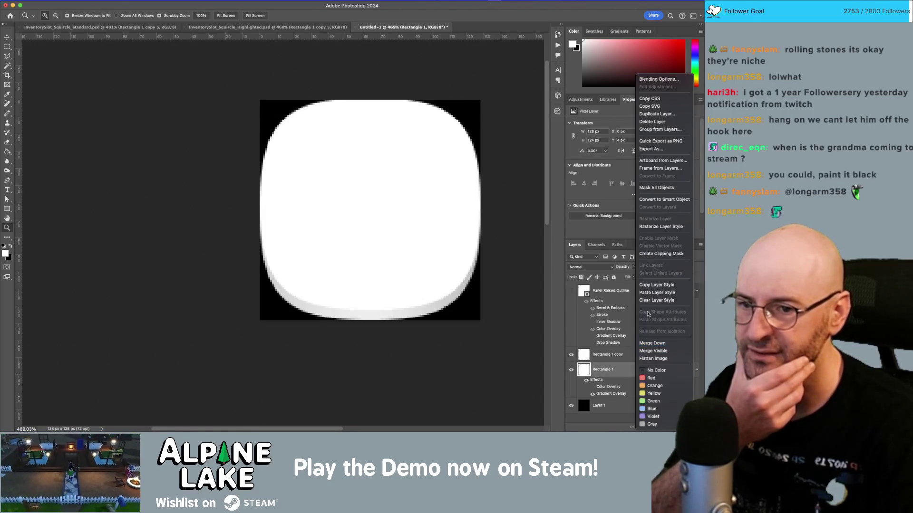
click(659, 295)
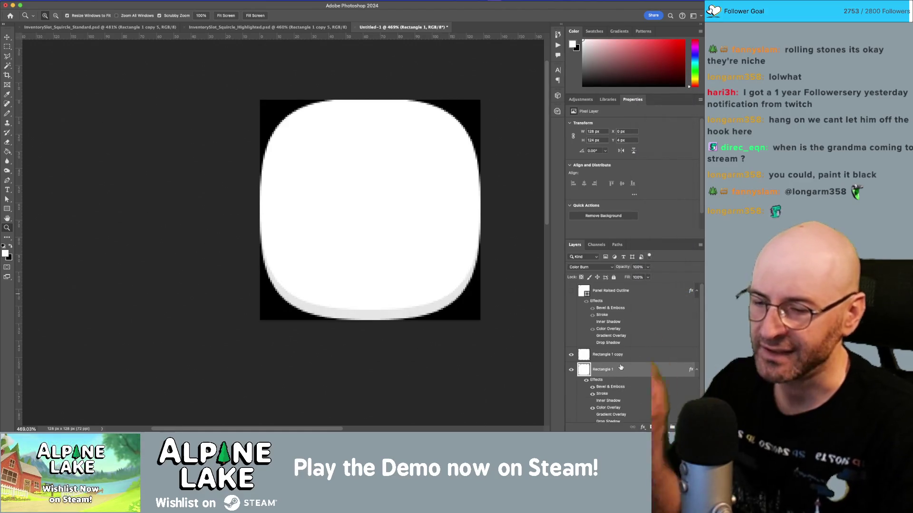
key(super+z)
click(632, 357)
right_click(633, 358)
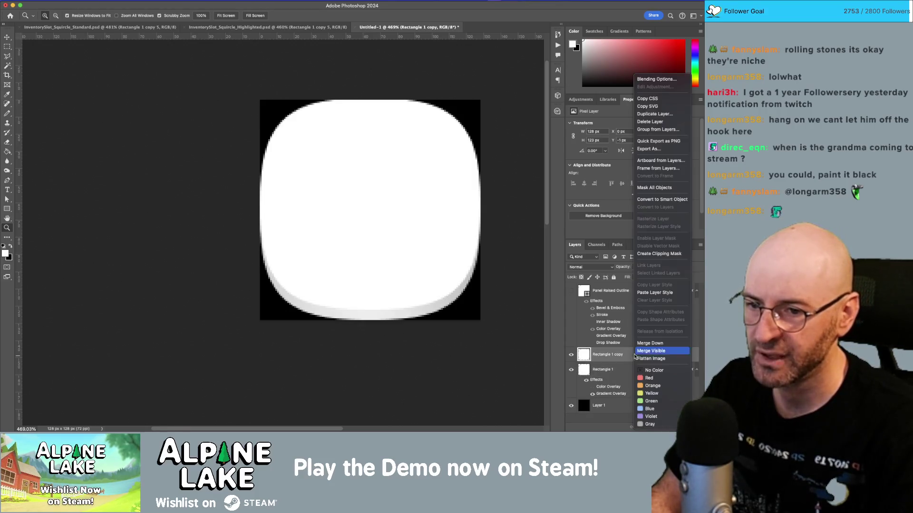
click(659, 297)
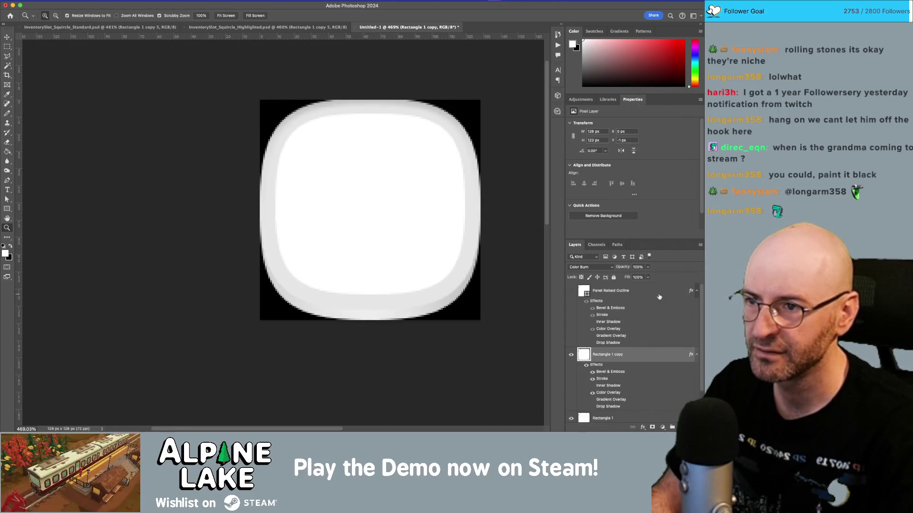
Turn off Rectangle 1 copy's stroke and lower its bevel highlight opacity to 16.
double_click(640, 357)
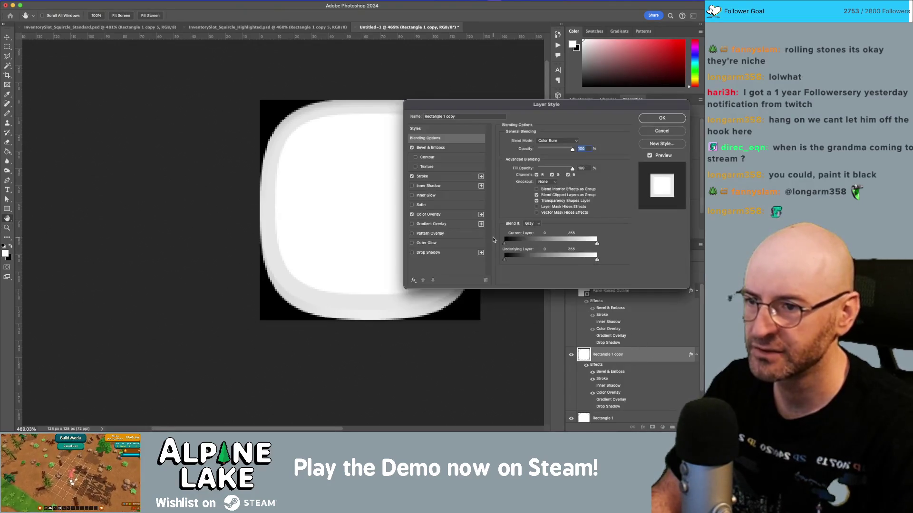
click(412, 177)
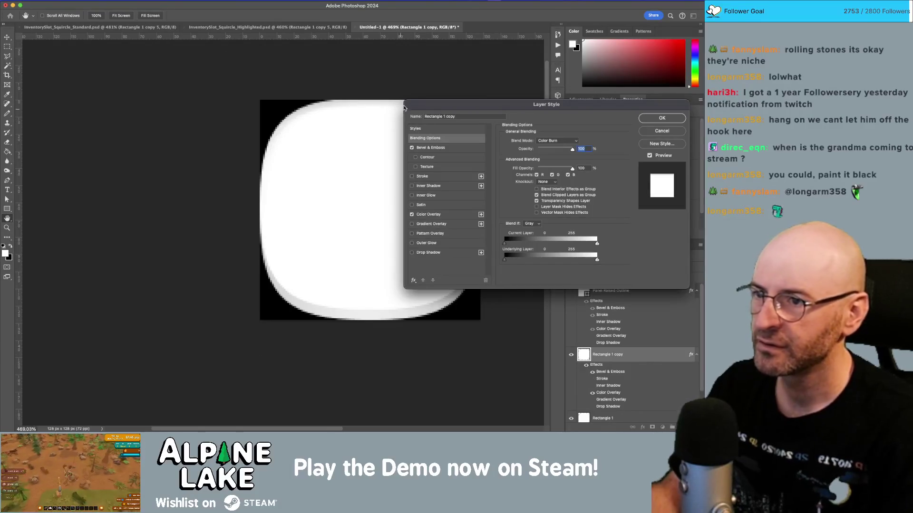
drag(475, 104, 507, 141)
click(484, 186)
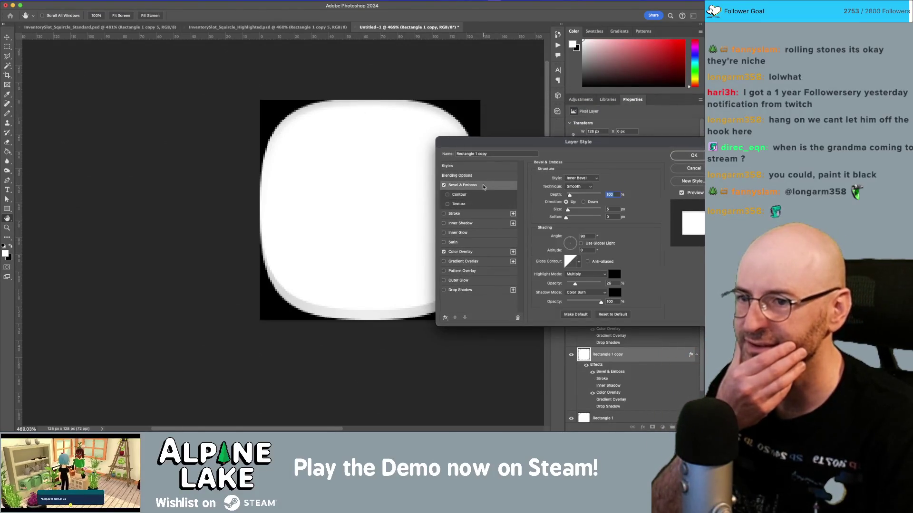
click(444, 186)
click(444, 185)
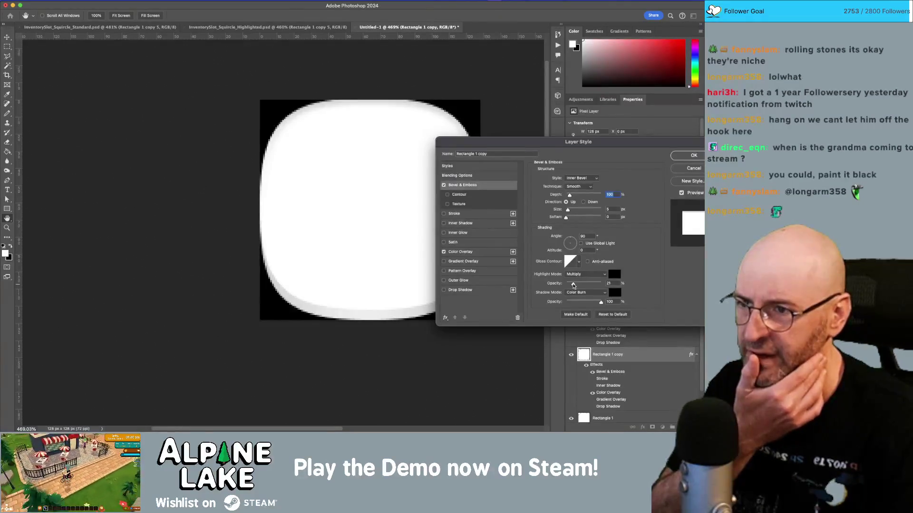
drag(574, 285, 572, 285)
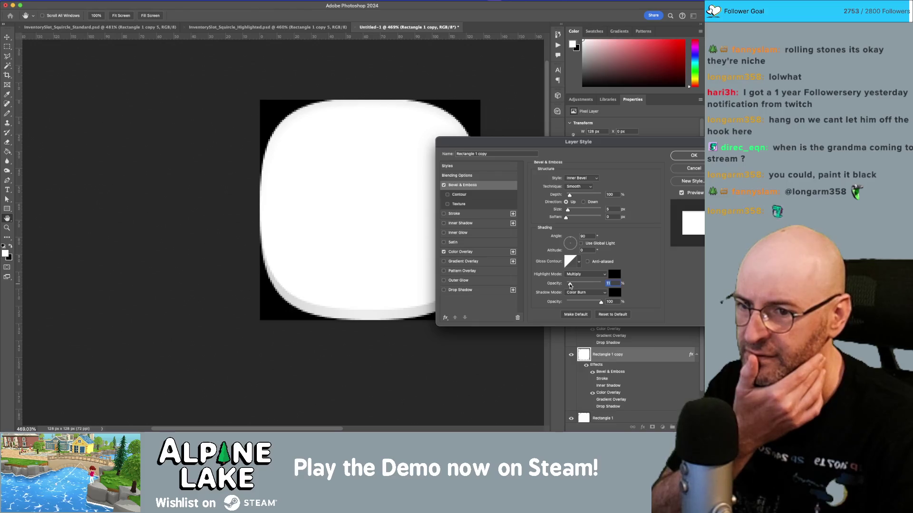
click(678, 159)
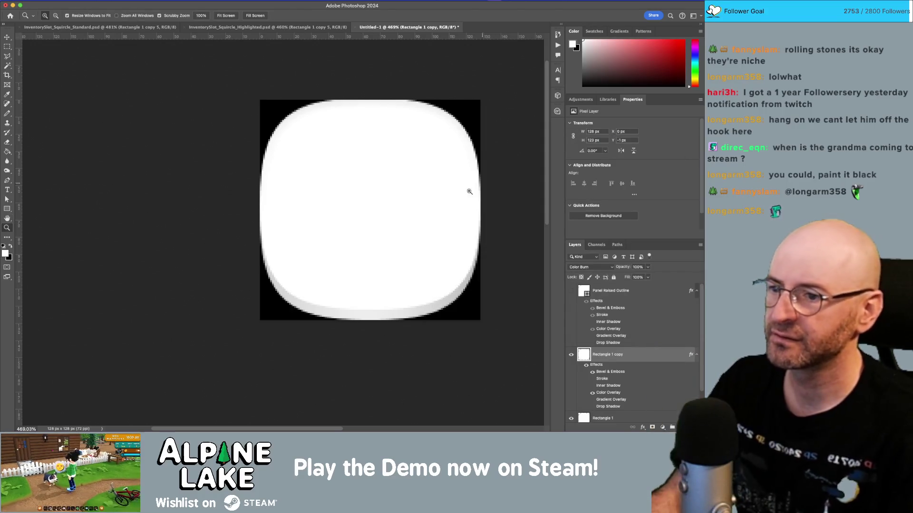
key(z)
mouse_move(424, 199)
mouse_down()
mouse_move(395, 226)
mouse_move(416, 218)
mouse_up()
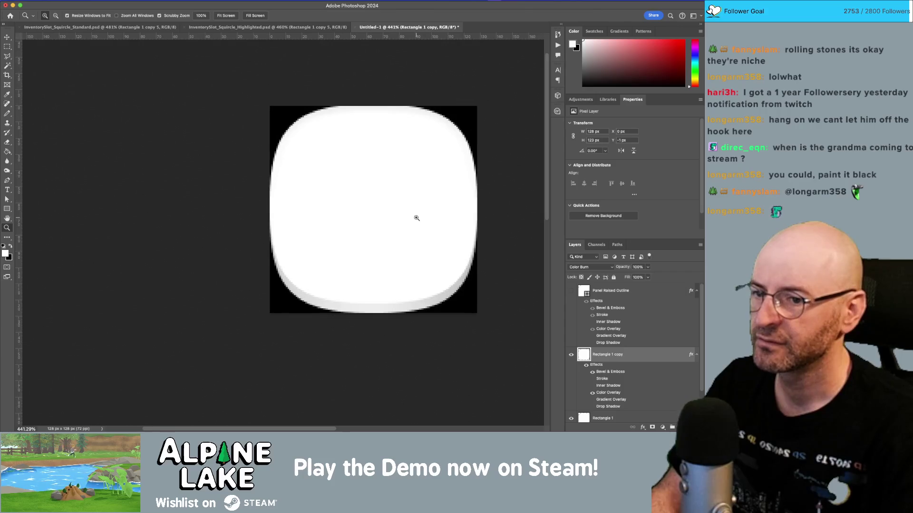
Open Rectangle 1's gradient overlay editor and slide its grey colour stops rightward.
scroll(627, 375, down, 2)
double_click(648, 379)
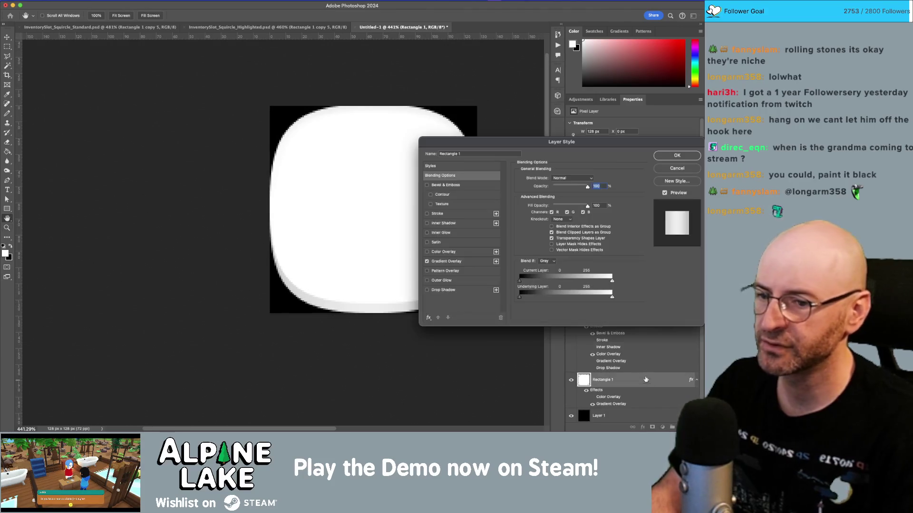
click(445, 271)
click(446, 261)
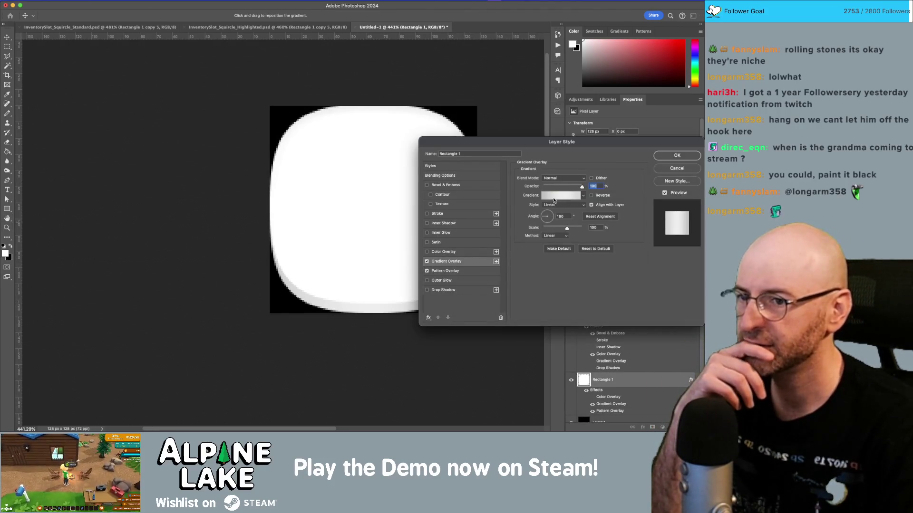
mouse_move(571, 143)
mouse_down()
mouse_move(595, 136)
mouse_move(571, 106)
mouse_up()
click(587, 192)
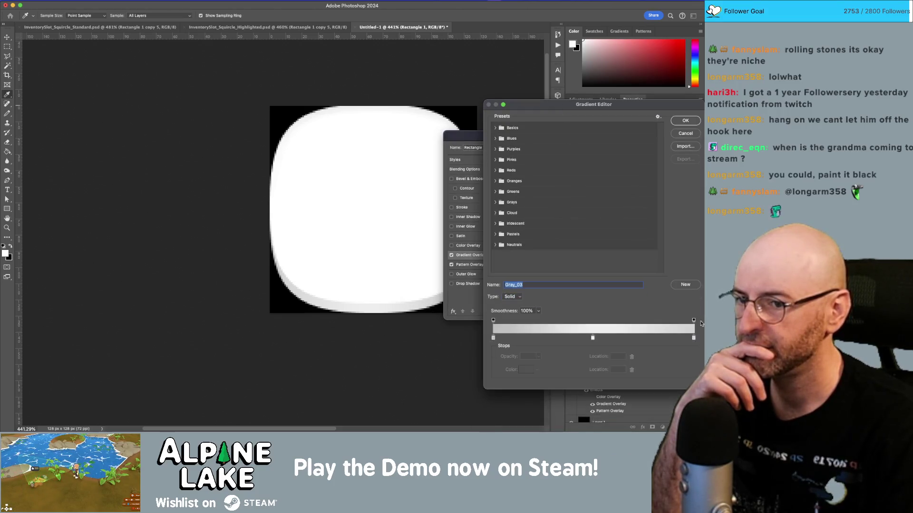
click(493, 338)
double_click(493, 339)
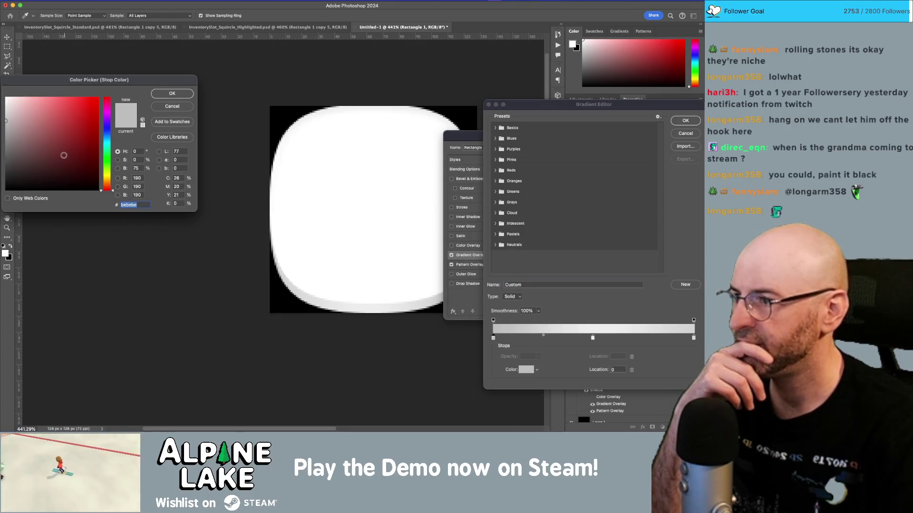
key(Return)
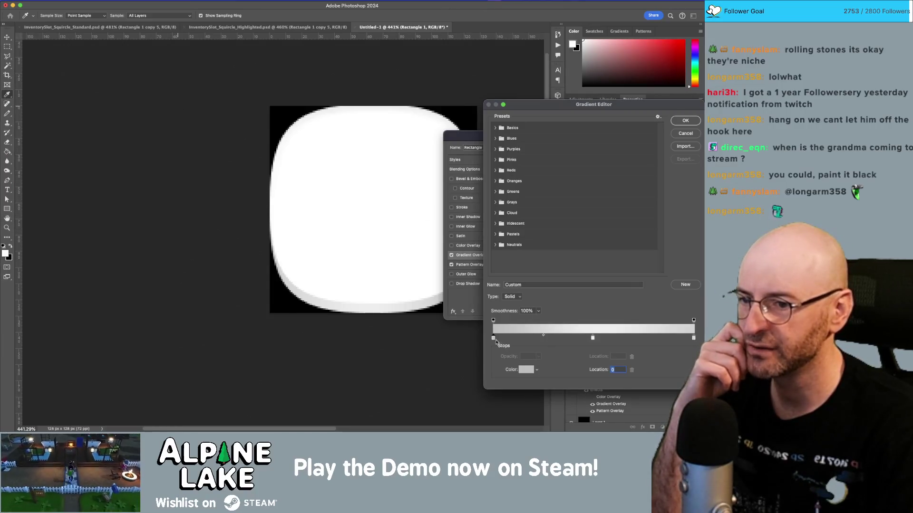
mouse_move(493, 338)
mouse_down()
mouse_move(588, 340)
mouse_move(499, 338)
mouse_up()
click(570, 338)
drag(570, 338, 596, 338)
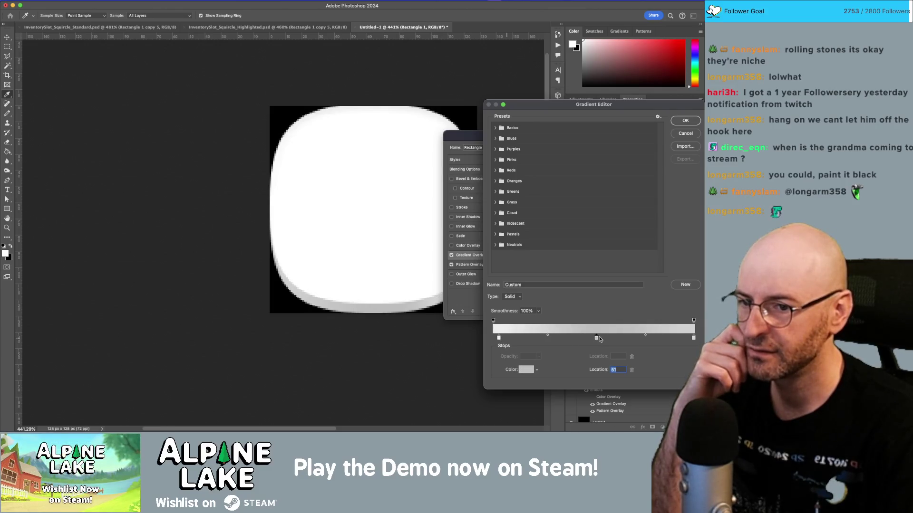
Add a d3d3d3 stop near the right end and set the leftmost stop to d3d3d3.
double_click(496, 338)
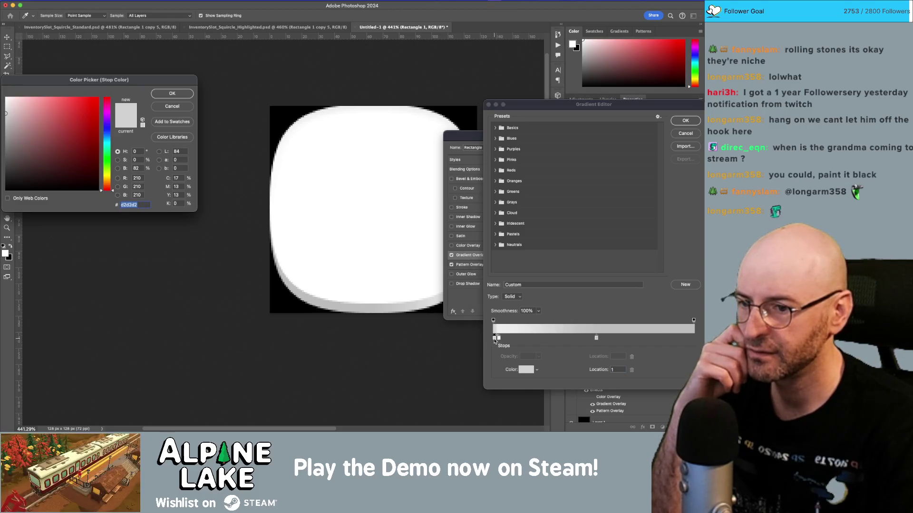
click(181, 106)
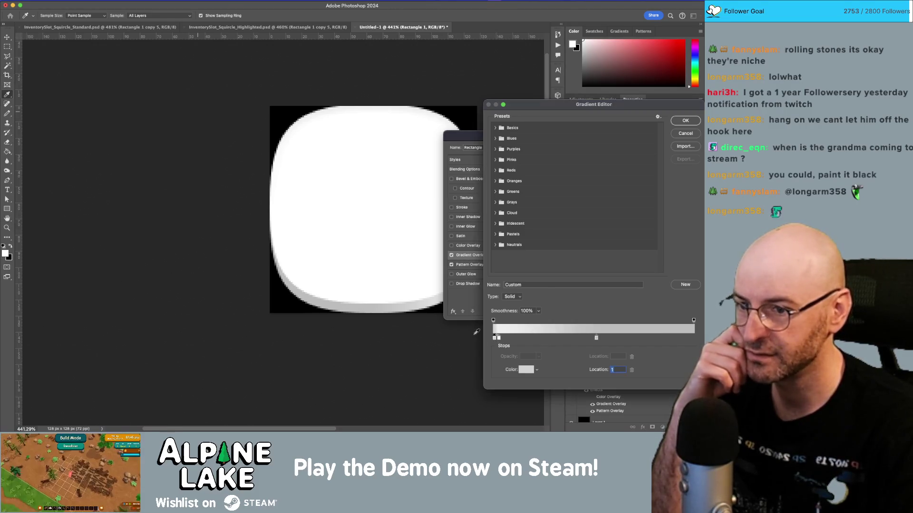
click(686, 338)
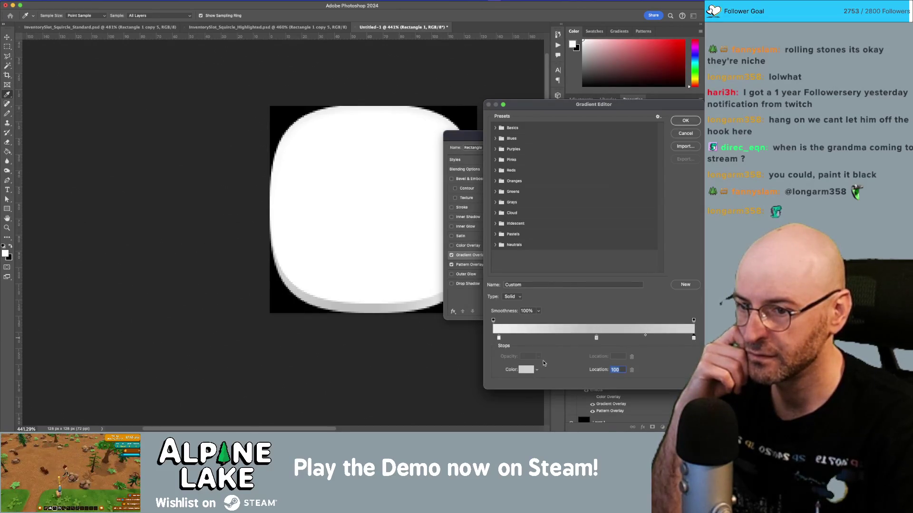
click(526, 370)
text(d3d3d3)
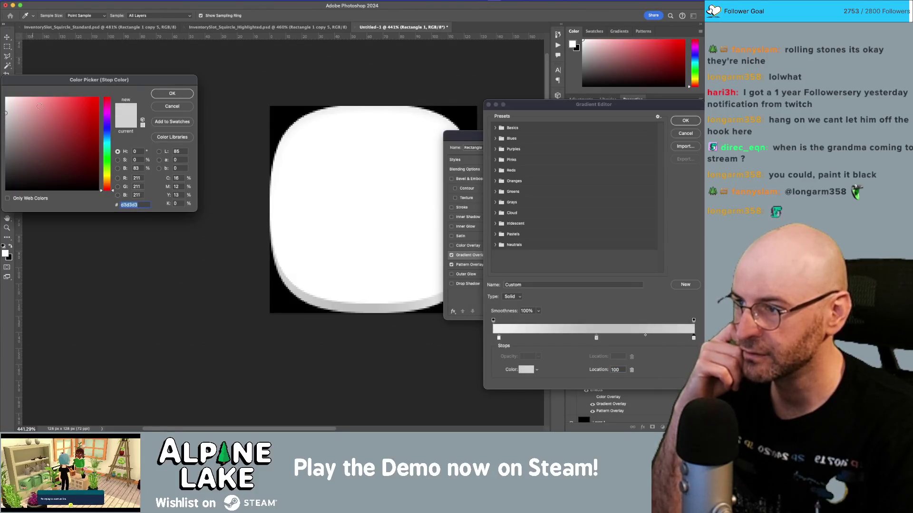
key(Return)
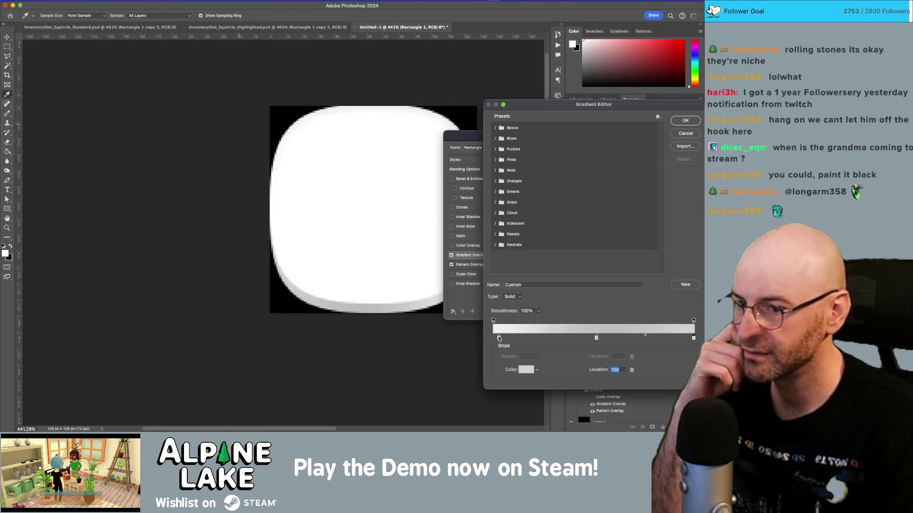
click(494, 338)
click(526, 370)
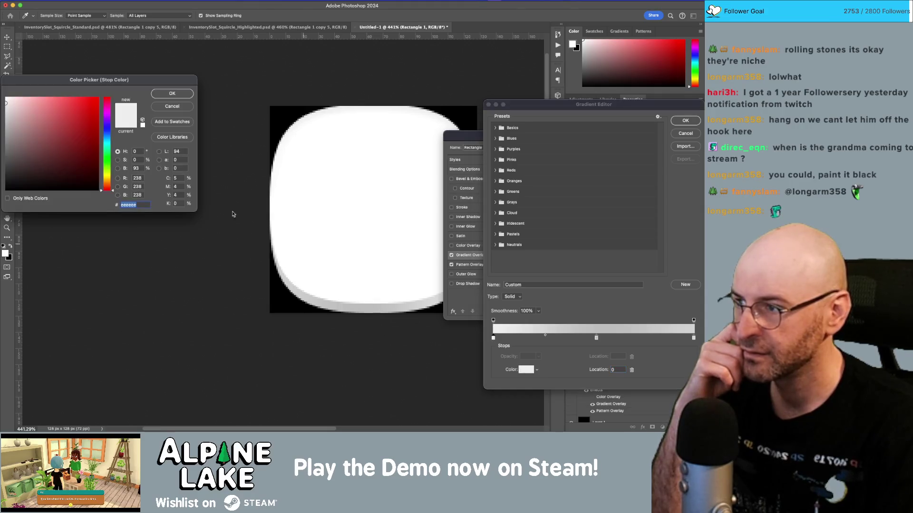
text(d3d3d3)
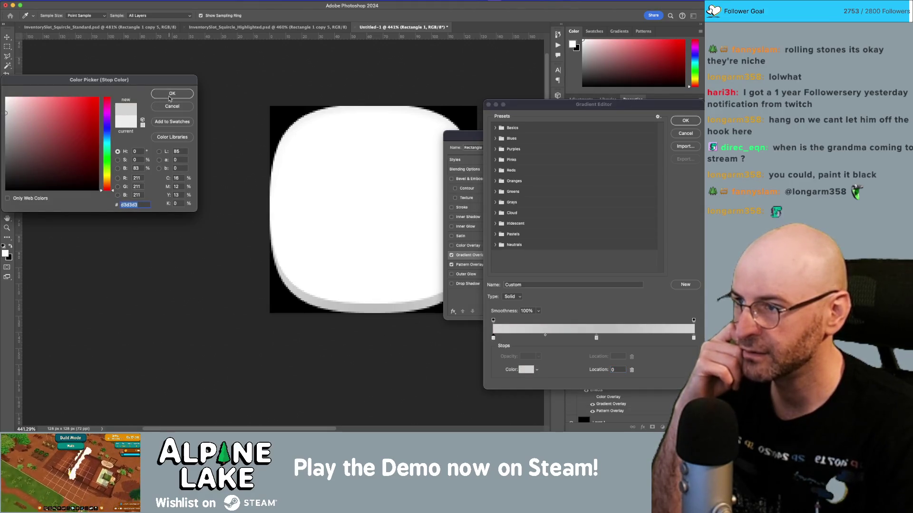
click(169, 93)
Darken the middle stop to mid grey at 51% and shift the left blend midpoint.
click(596, 338)
click(526, 370)
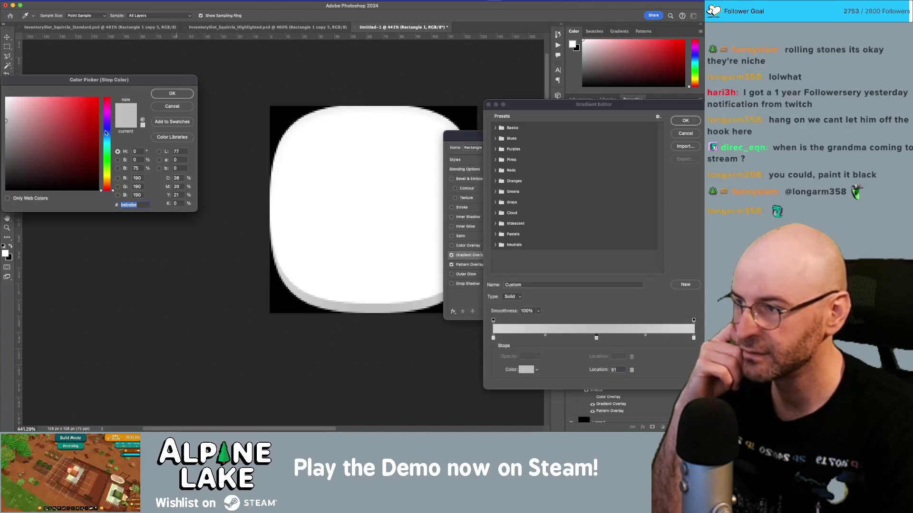
drag(15, 134, 5, 139)
click(181, 94)
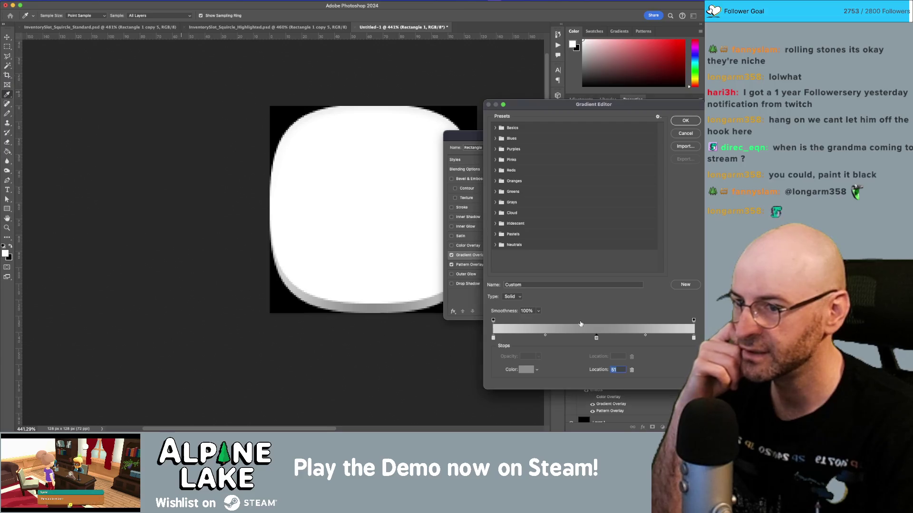
drag(546, 337, 521, 336)
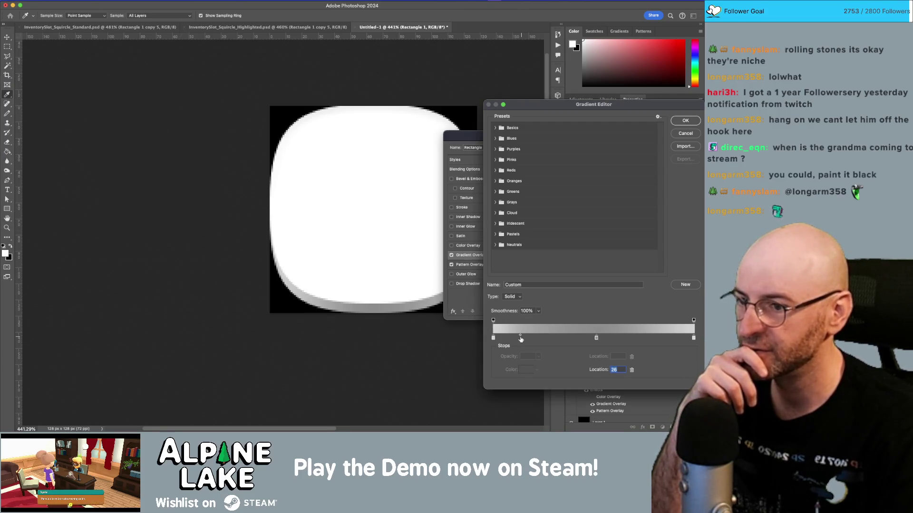
click(541, 337)
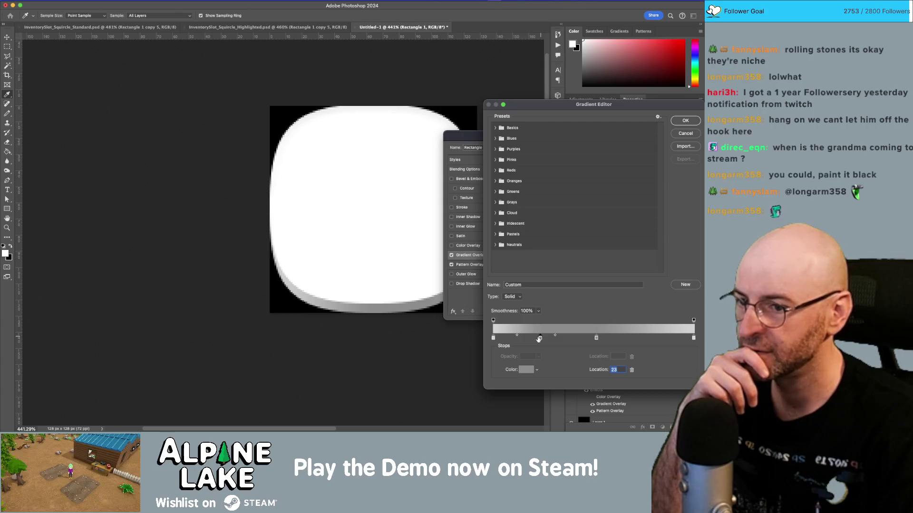
drag(540, 337, 541, 354)
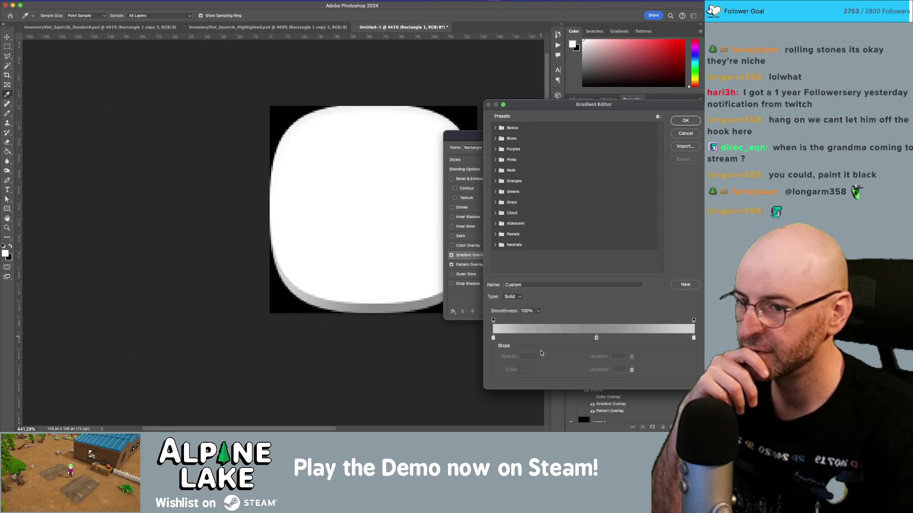
double_click(596, 339)
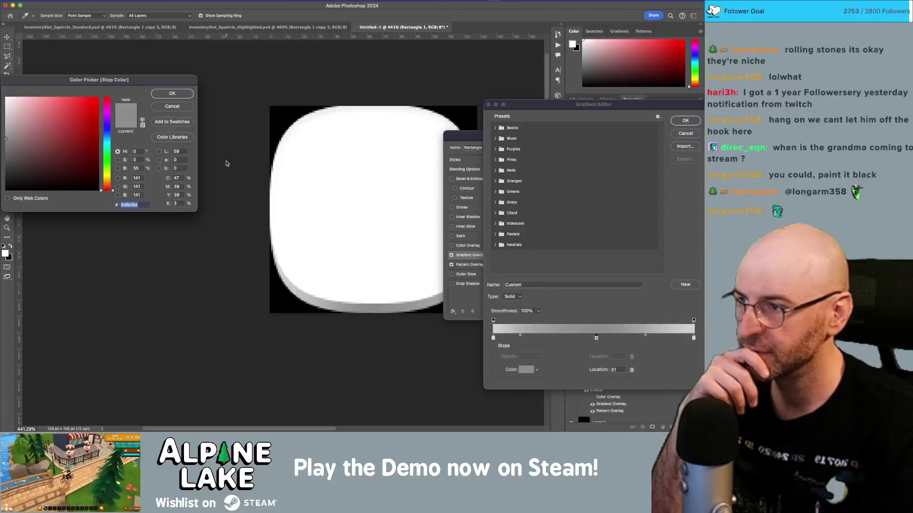
click(172, 106)
text(50)
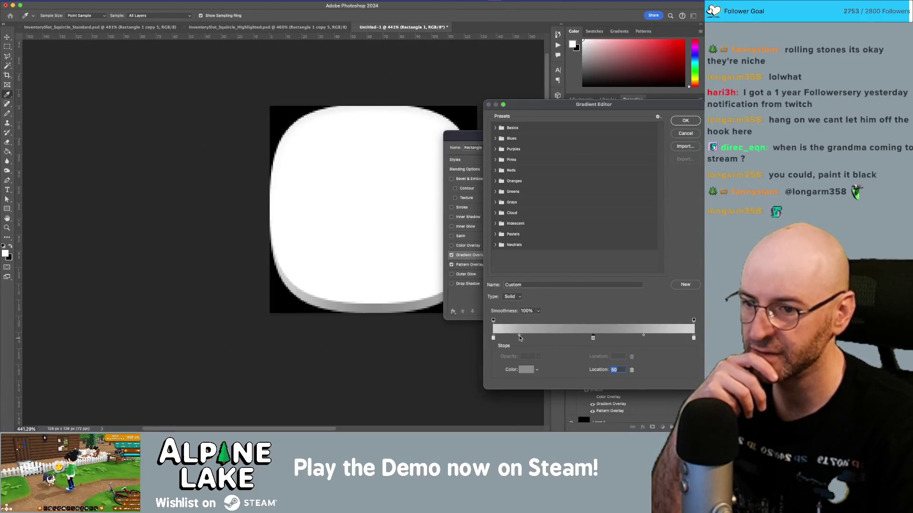
click(519, 336)
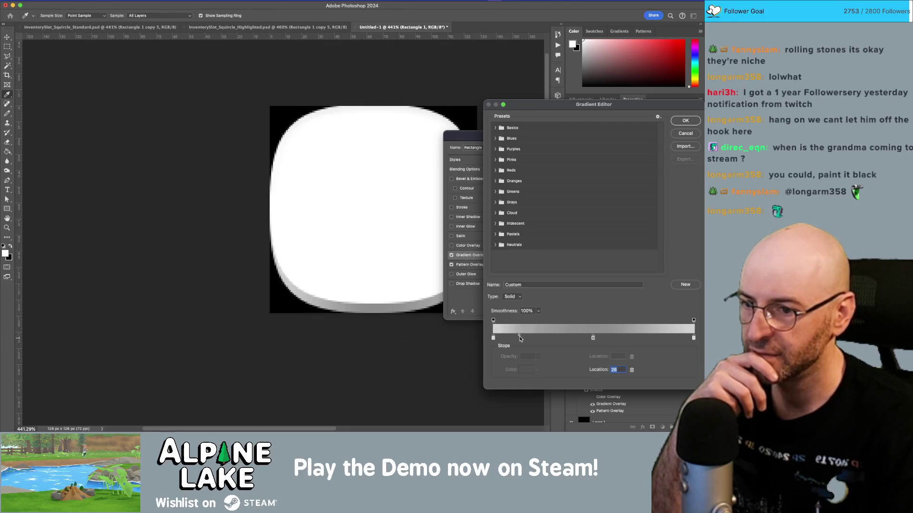
drag(593, 338, 663, 338)
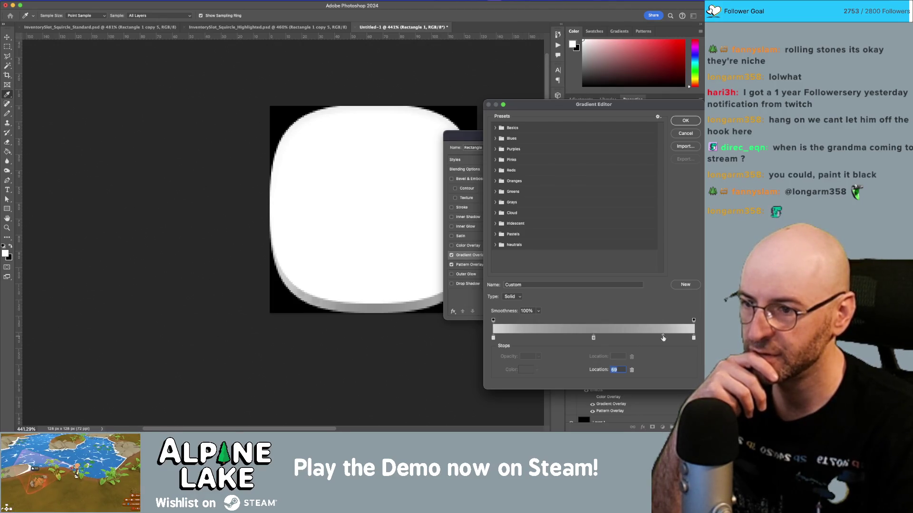
Confirm the edited gradient and apply the layer style changes.
click(685, 121)
click(679, 152)
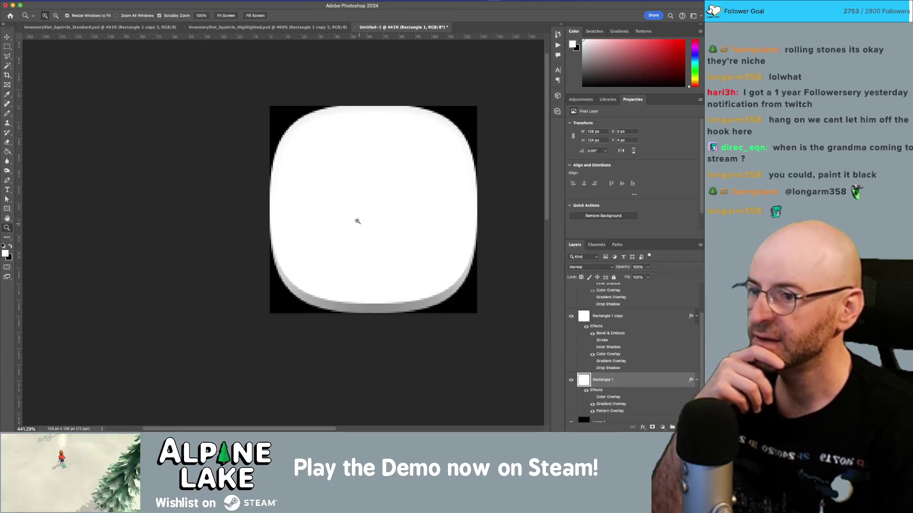
key(z)
mouse_move(426, 269)
mouse_down()
mouse_move(370, 251)
mouse_move(407, 227)
mouse_move(354, 224)
mouse_up()
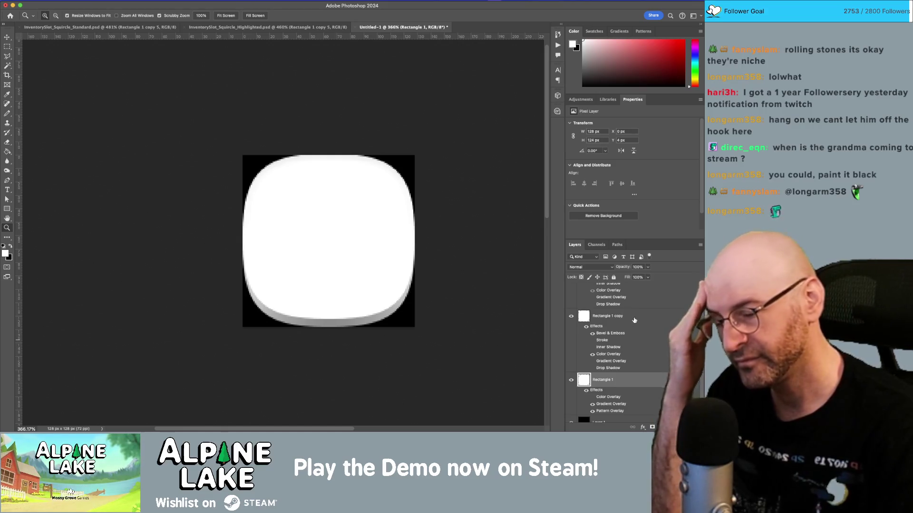
Delete the unused Panel Raised Outline layer.
click(640, 319)
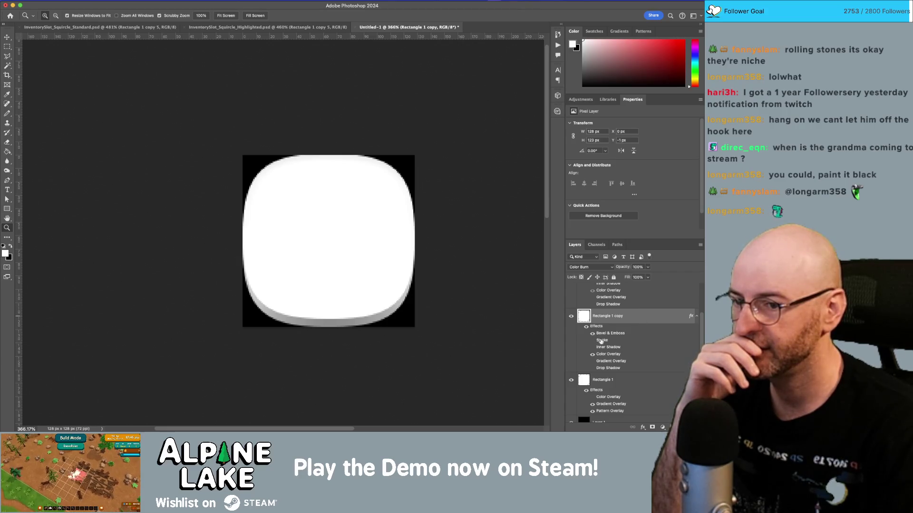
scroll(639, 318, up, 1)
double_click(647, 314)
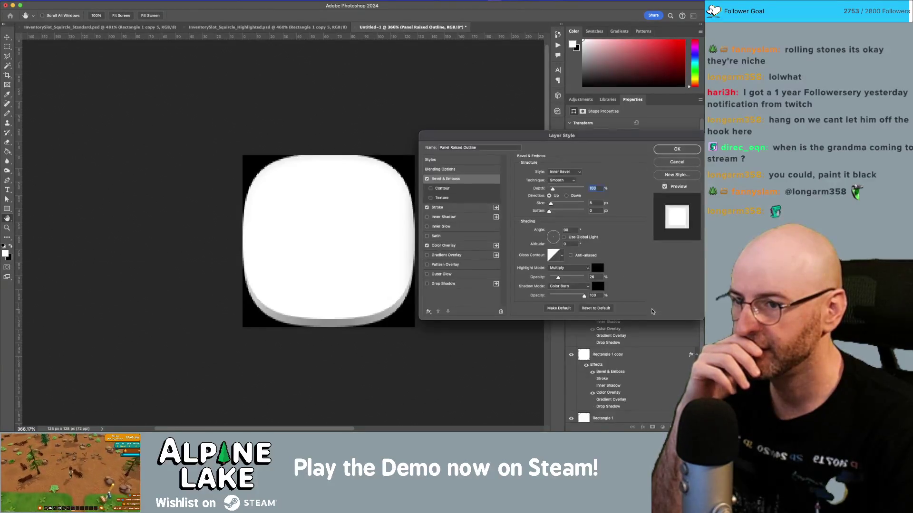
click(677, 162)
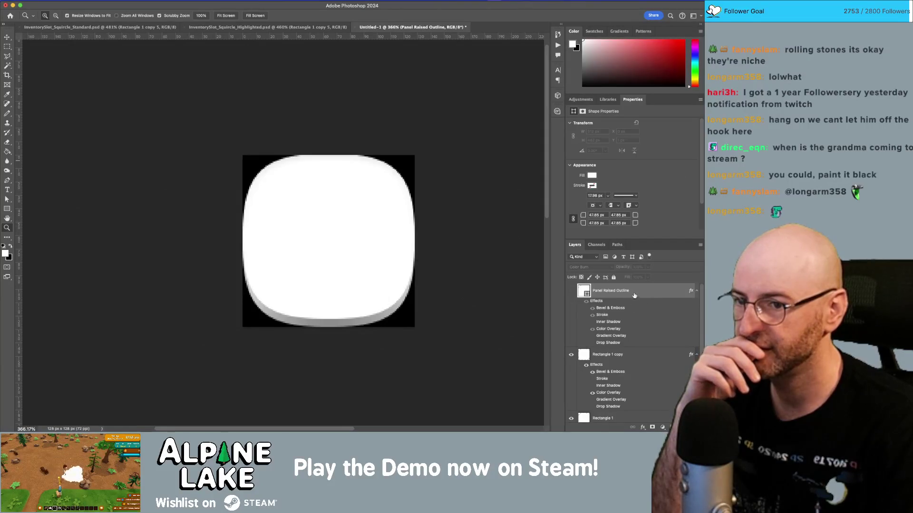
mouse_move(634, 295)
mouse_down()
mouse_move(640, 381)
mouse_move(670, 427)
mouse_up()
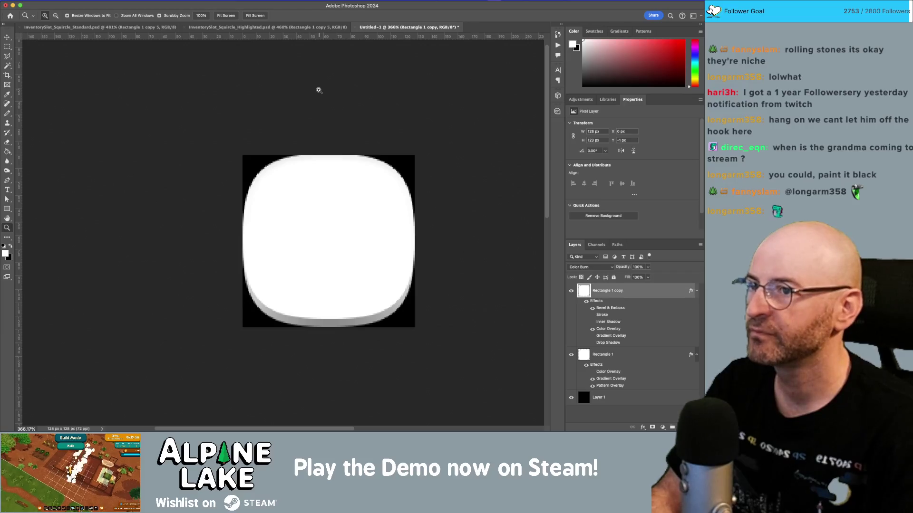
Save to the computer as Squircle_Raised.psd, dropping the _v01 suffix, then return to Unity.
key(super+s)
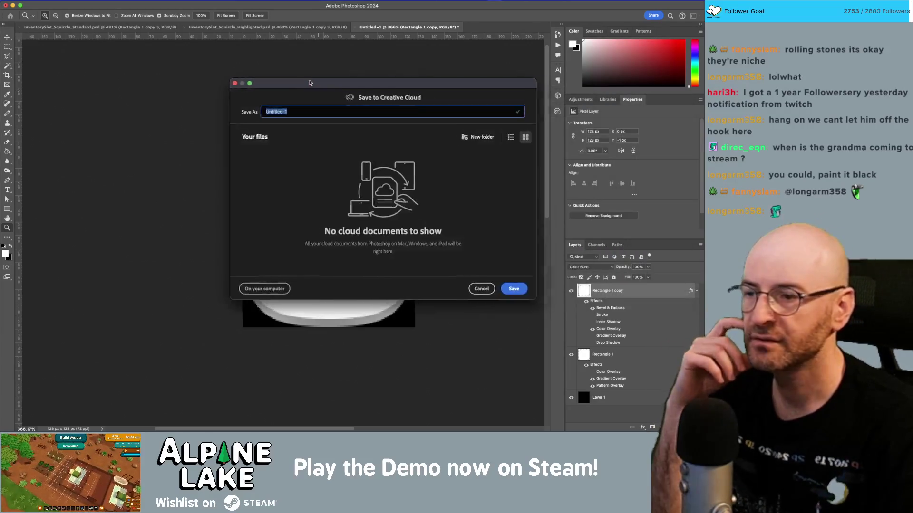
click(267, 289)
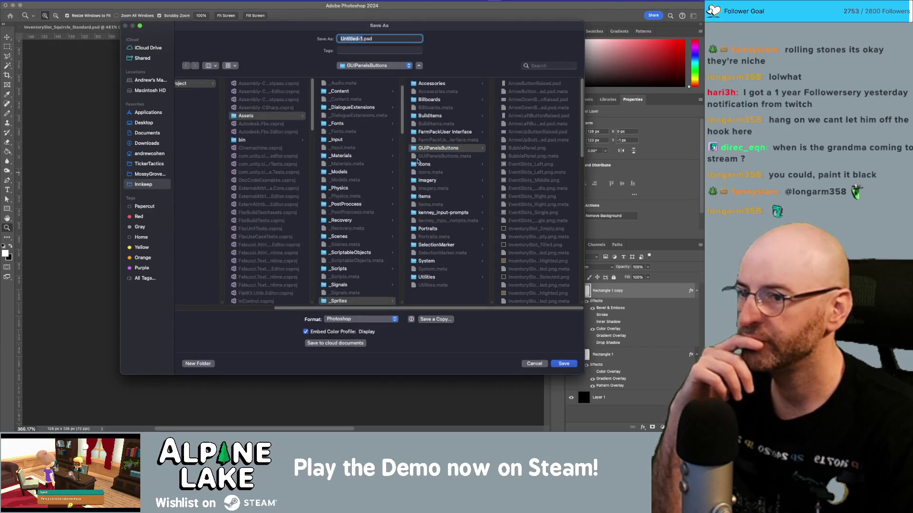
scroll(528, 246, down, 10)
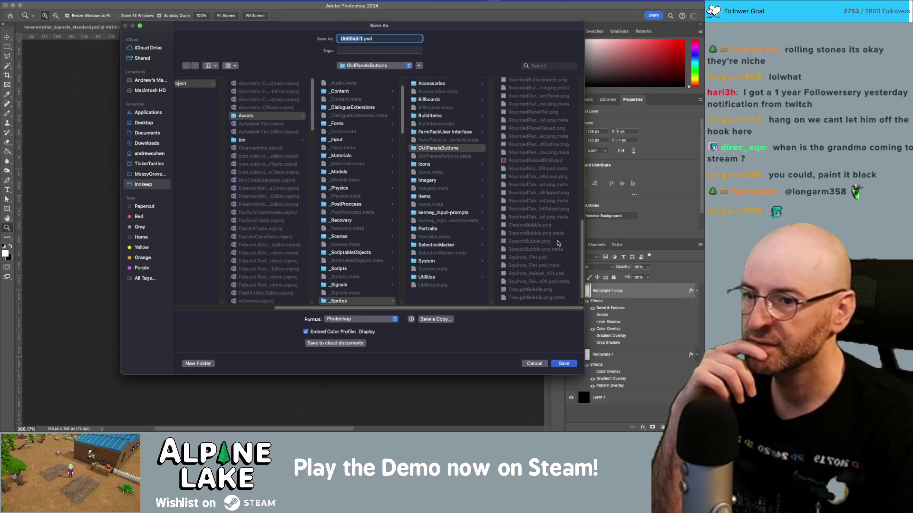
click(545, 274)
click(381, 38)
key(BackSpace)
key(BackSpace)
key(BackSpace)
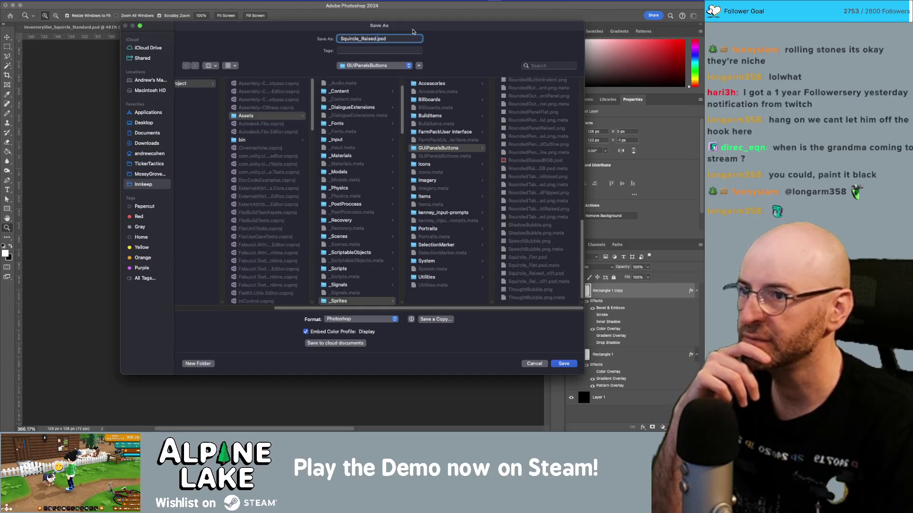
key(Return)
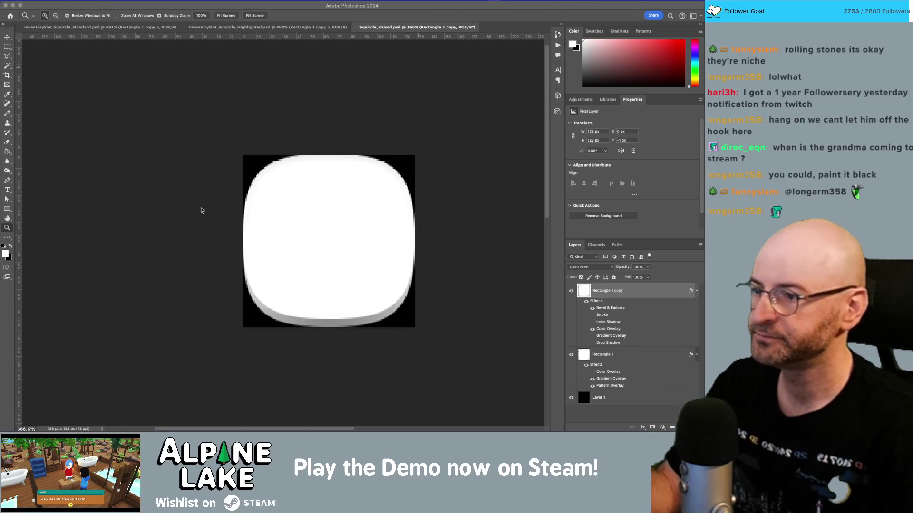
key(super+Tab)
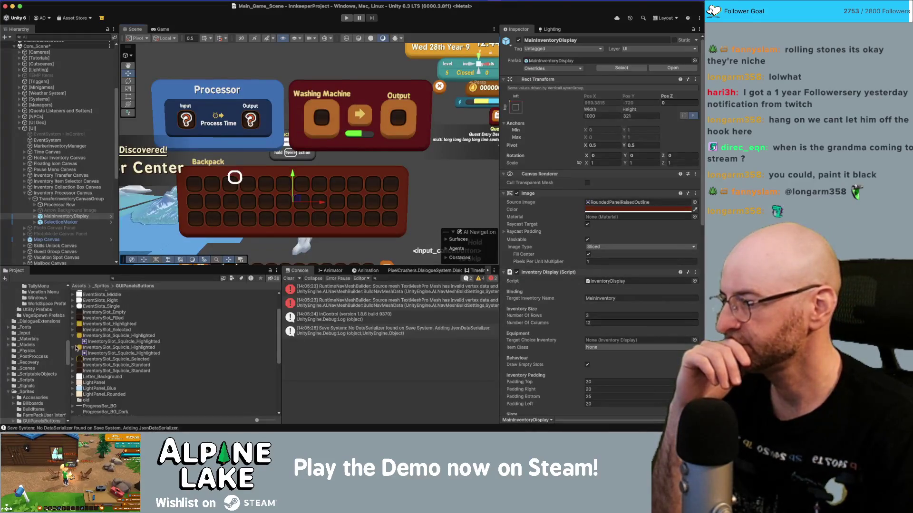
Collapse the InventorySlot entries and scroll GUIPanelsButtons down to Squircle_Raised.
click(73, 349)
click(74, 336)
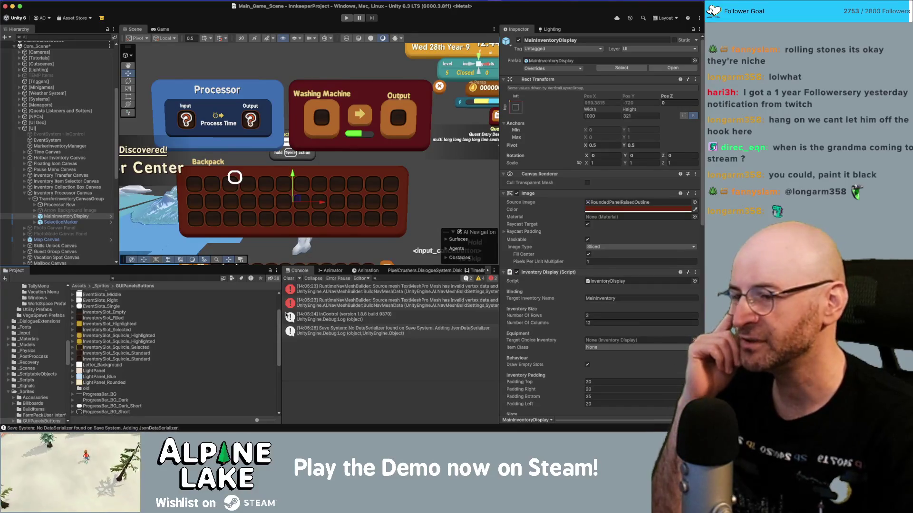
mouse_move(279, 322)
mouse_down()
mouse_move(280, 300)
mouse_move(279, 361)
mouse_move(280, 324)
mouse_up()
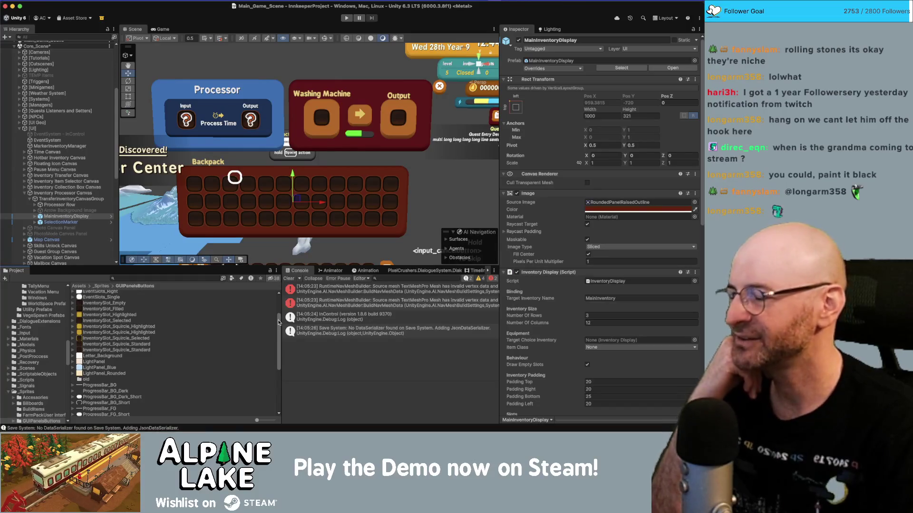
drag(279, 323, 282, 304)
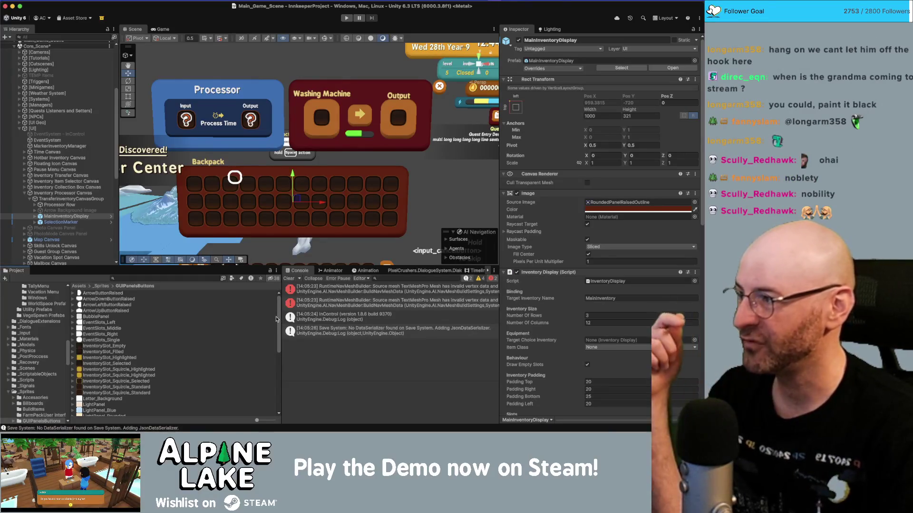
drag(279, 319, 285, 389)
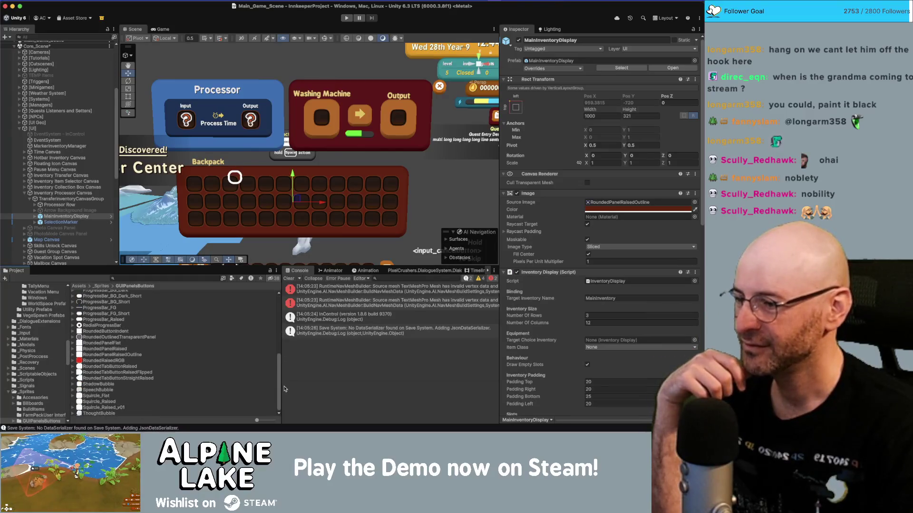
Import Squircle_Raised as a Sprite (2D and UI) with mipmaps and compression None.
click(124, 402)
click(587, 70)
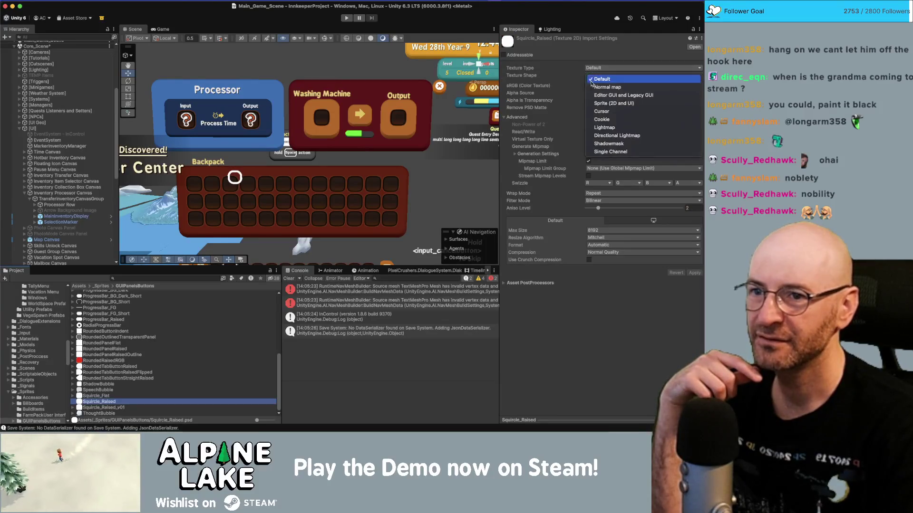
key(Escape)
click(595, 103)
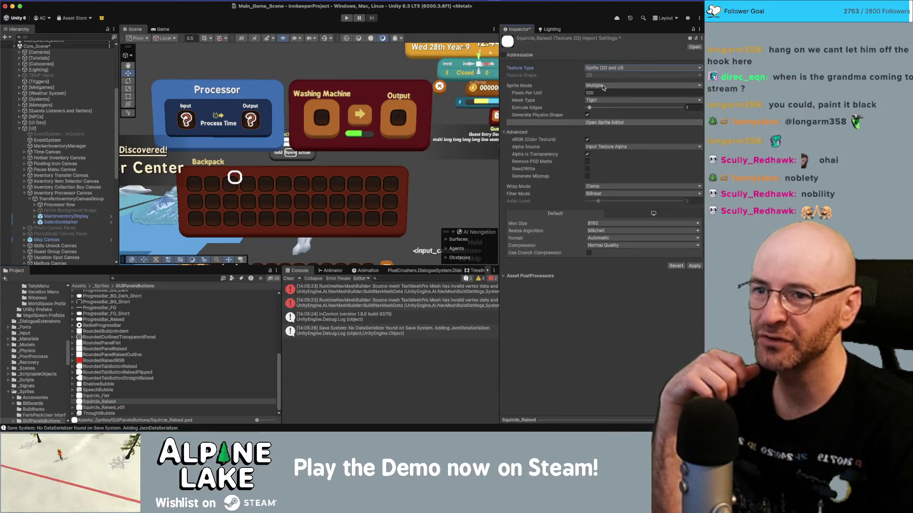
click(587, 183)
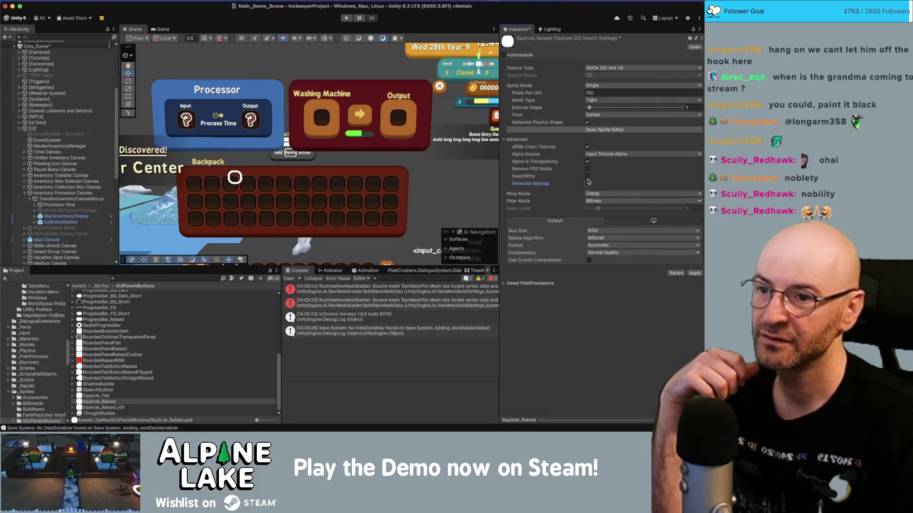
click(608, 283)
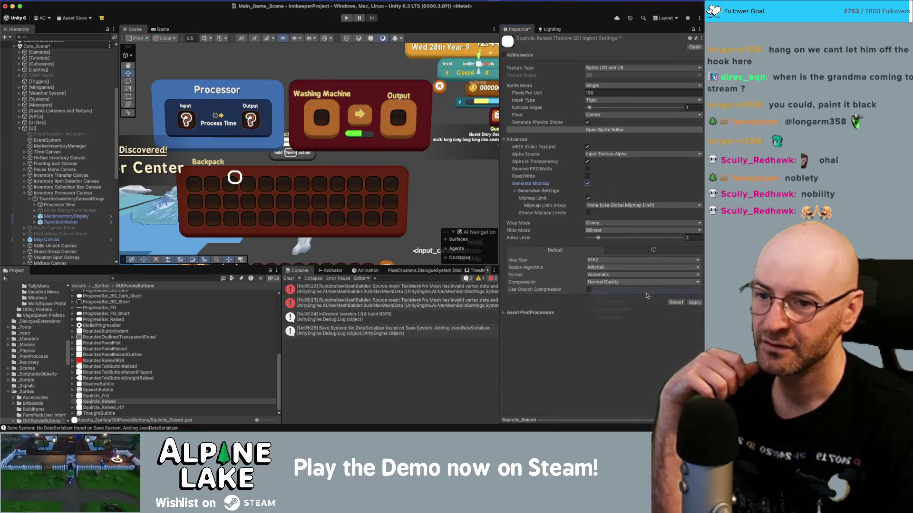
click(646, 289)
click(694, 296)
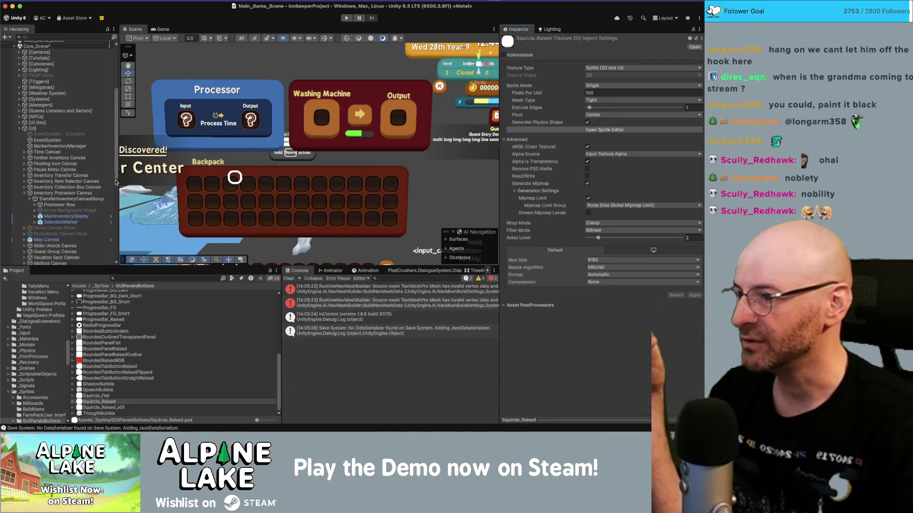
Set the MainInventoryDisplay prefab's Image source to the Squircle_Raised sprite.
click(76, 217)
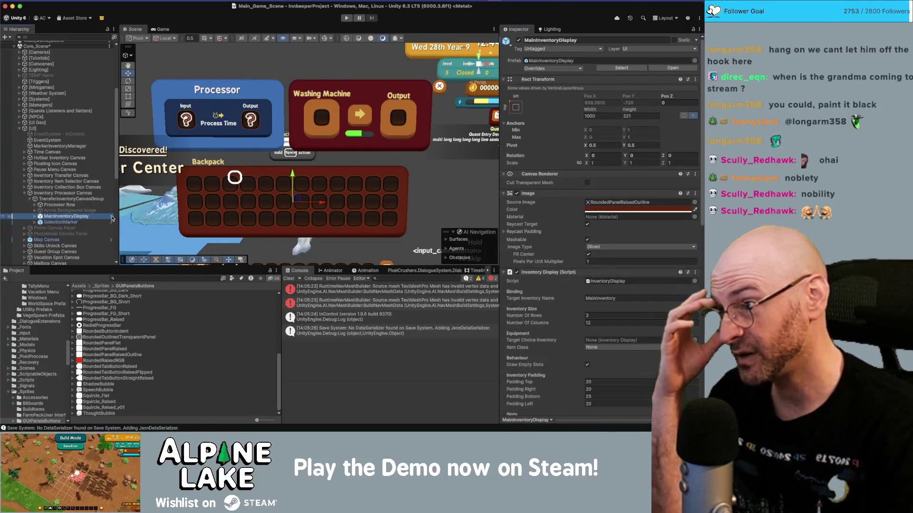
click(112, 218)
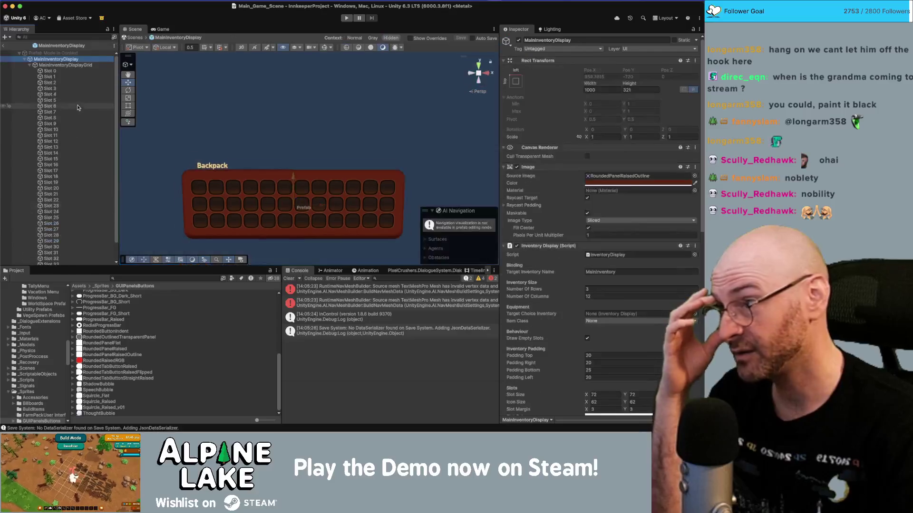
click(692, 177)
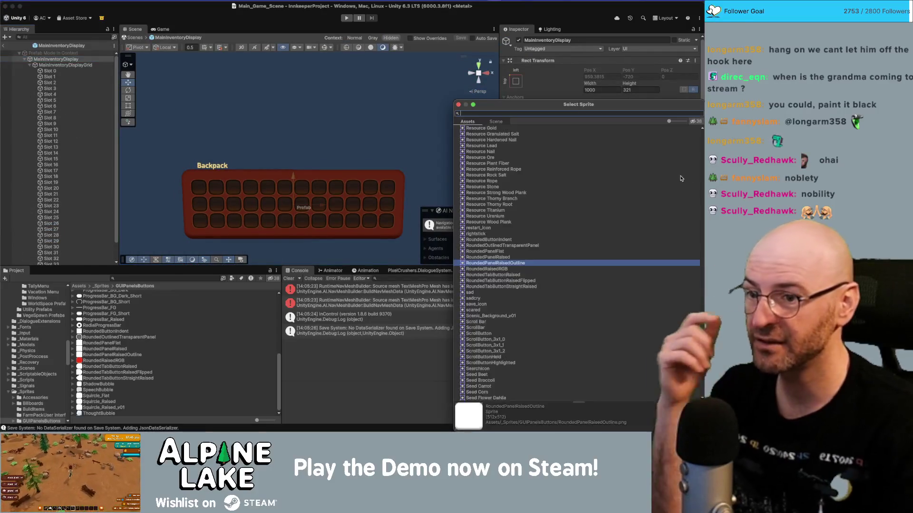
text(squirc)
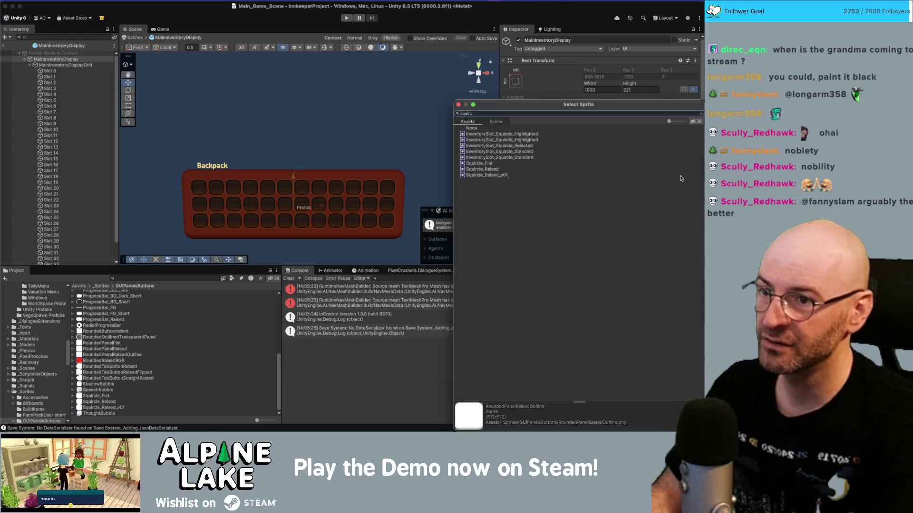
click(499, 170)
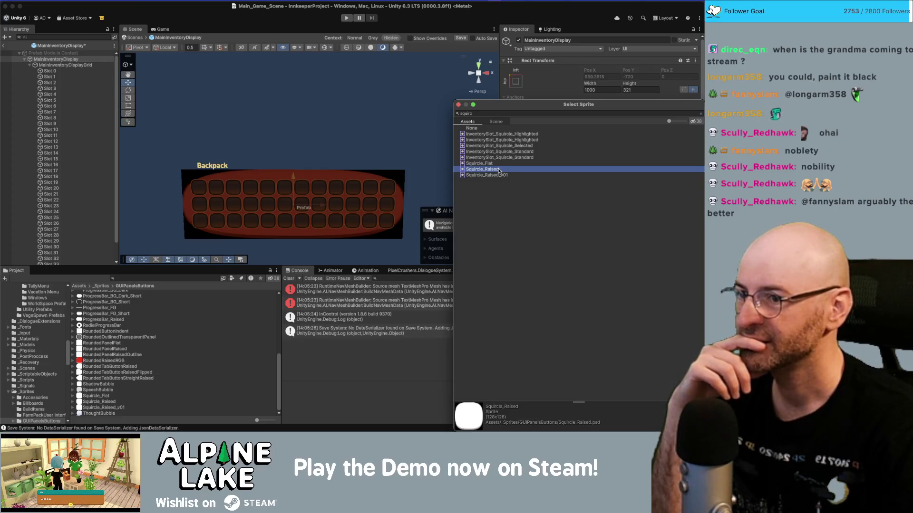
double_click(499, 170)
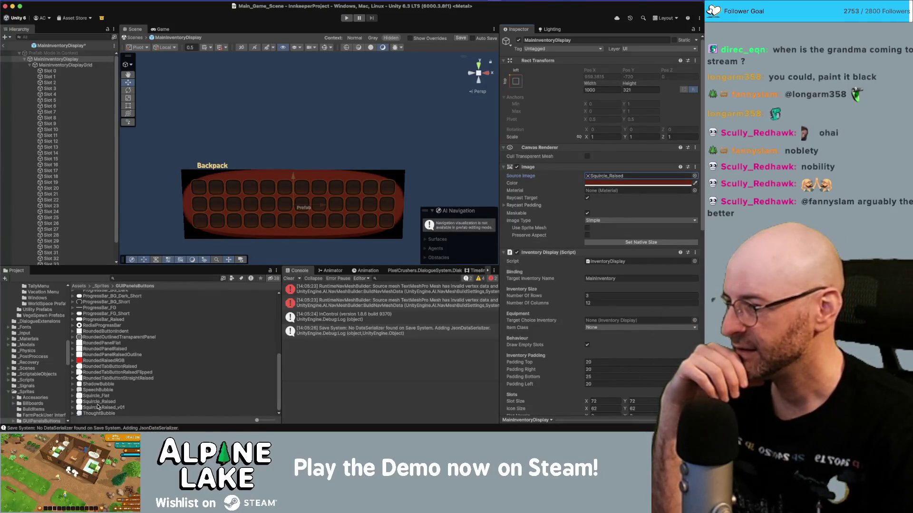
click(97, 403)
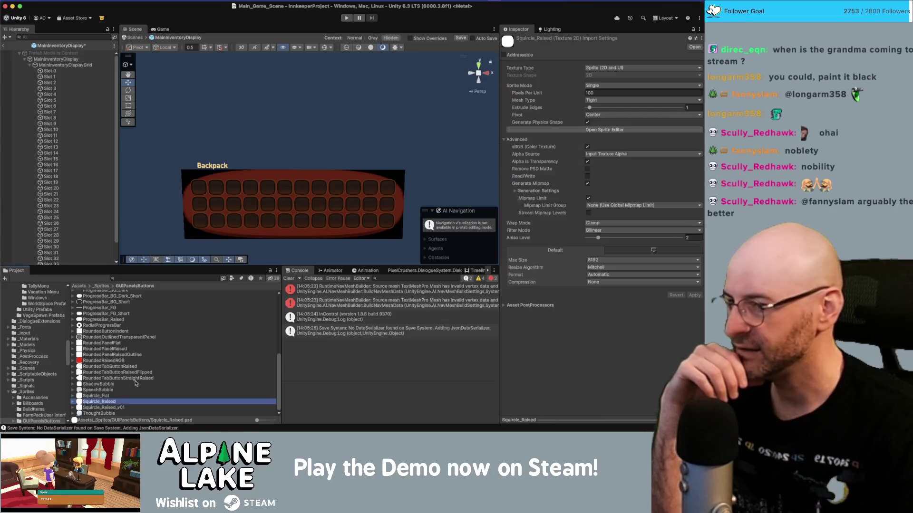
In the Sprite Editor, set Squircle_Raised's L, T, R and B borders to 60 and apply.
click(602, 130)
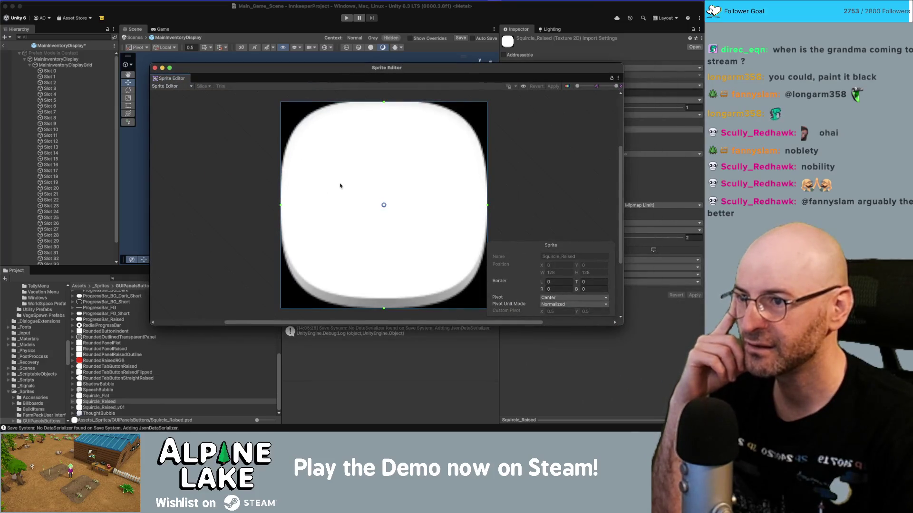
drag(282, 197, 374, 185)
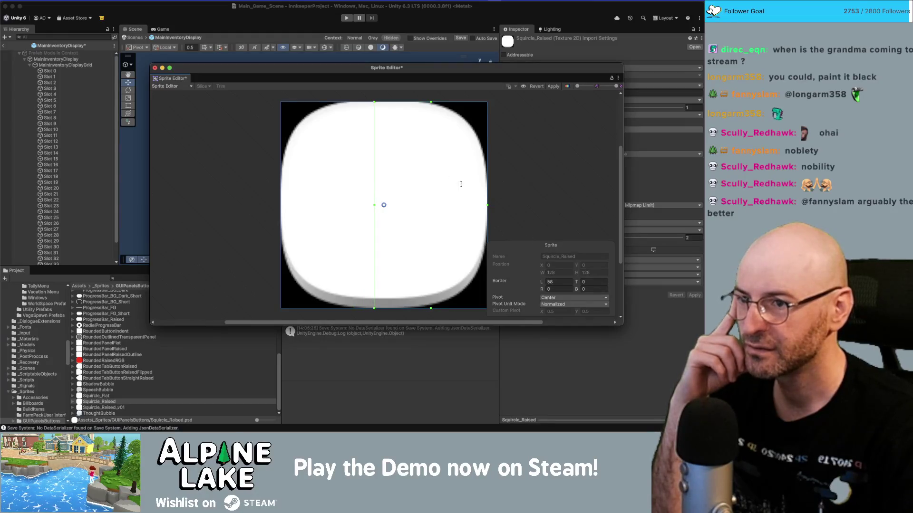
click(565, 281)
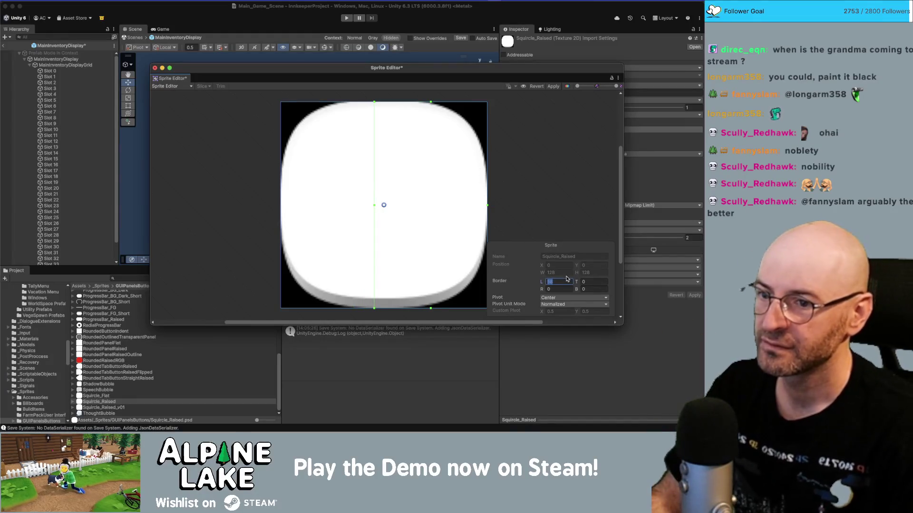
text(60)
key(Tab)
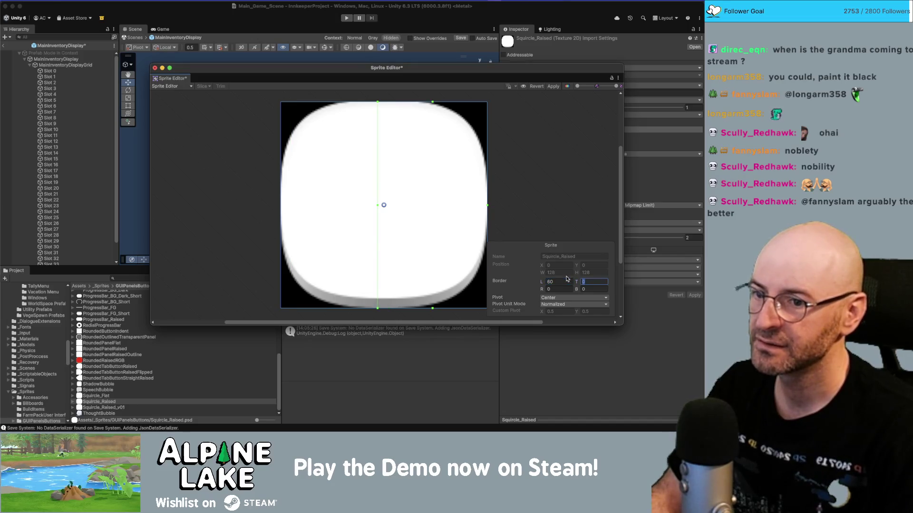
text(60)
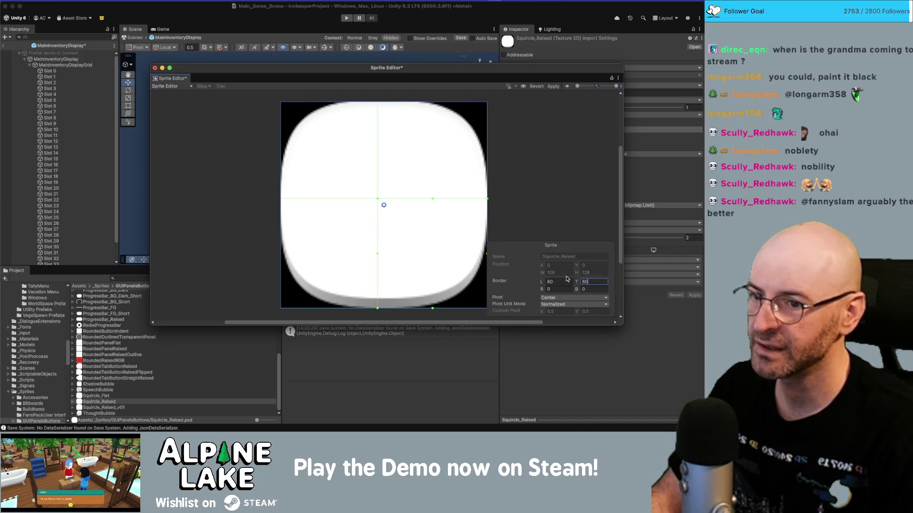
key(Tab)
text(60)
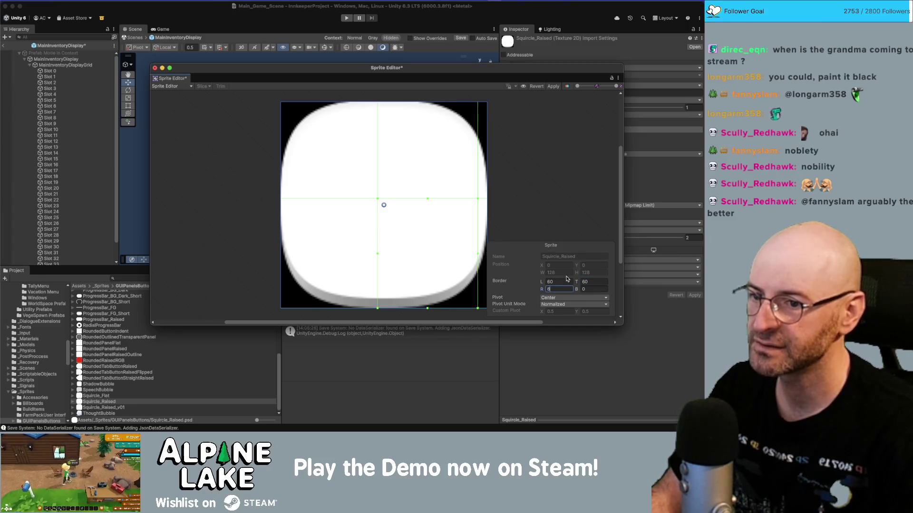
key(Tab)
text(60)
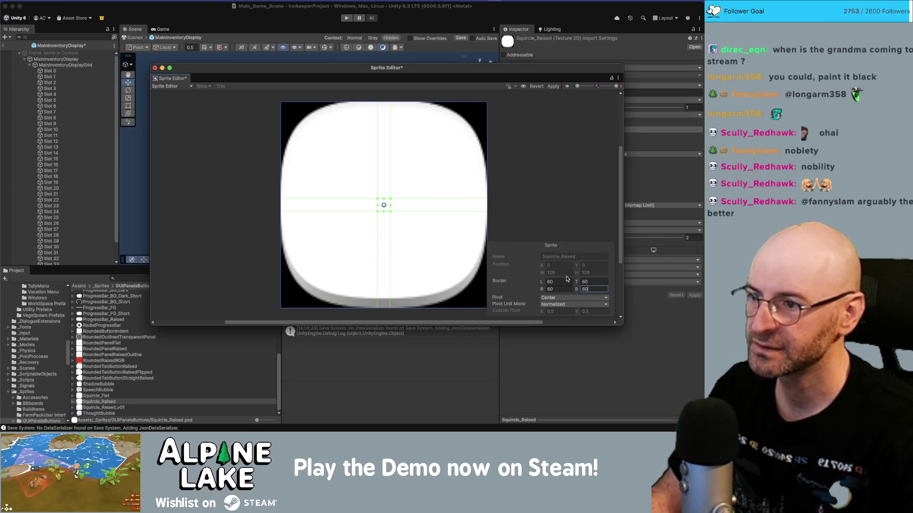
key(shift+Tab)
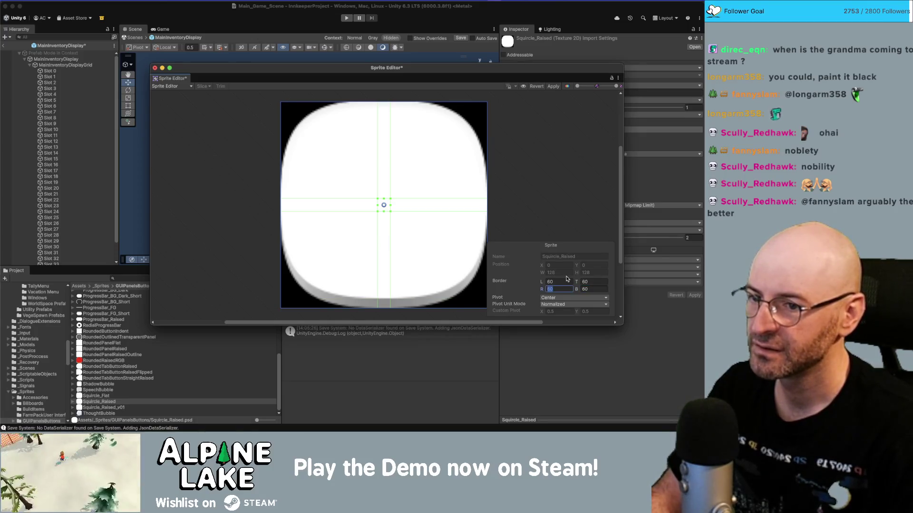
key(Tab)
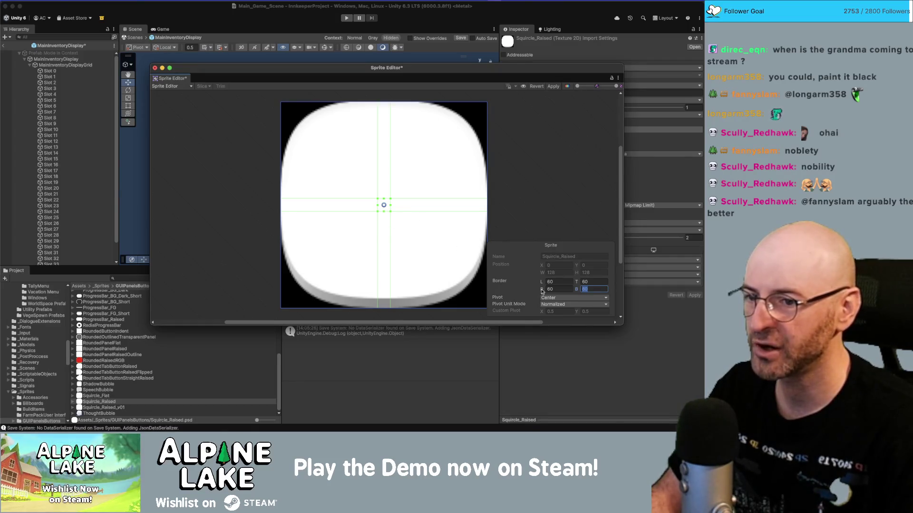
click(552, 86)
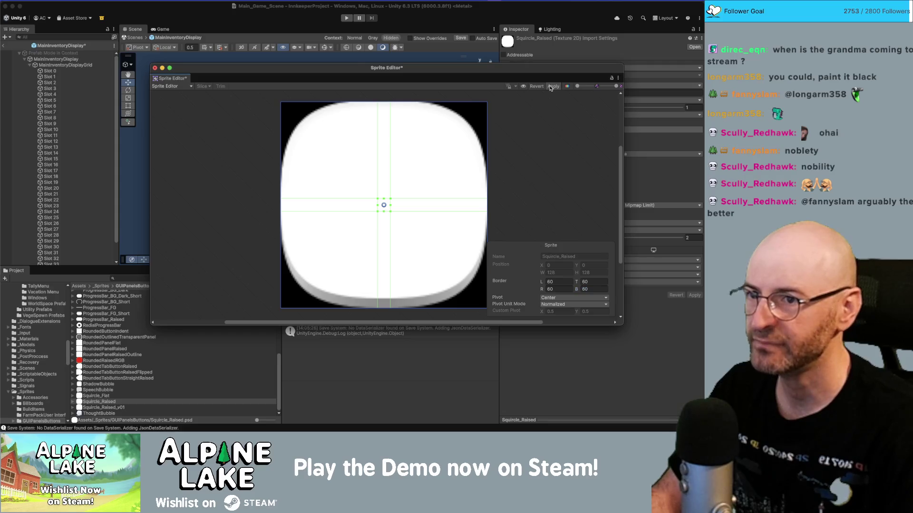
Set MainInventoryDisplay's Image Type to Sliced, then toggle the Image off and on to compare.
click(155, 68)
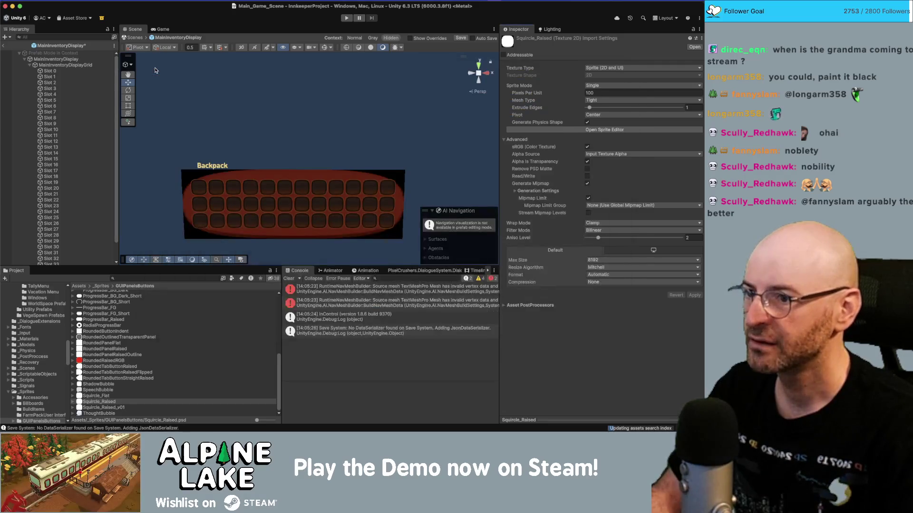
click(76, 59)
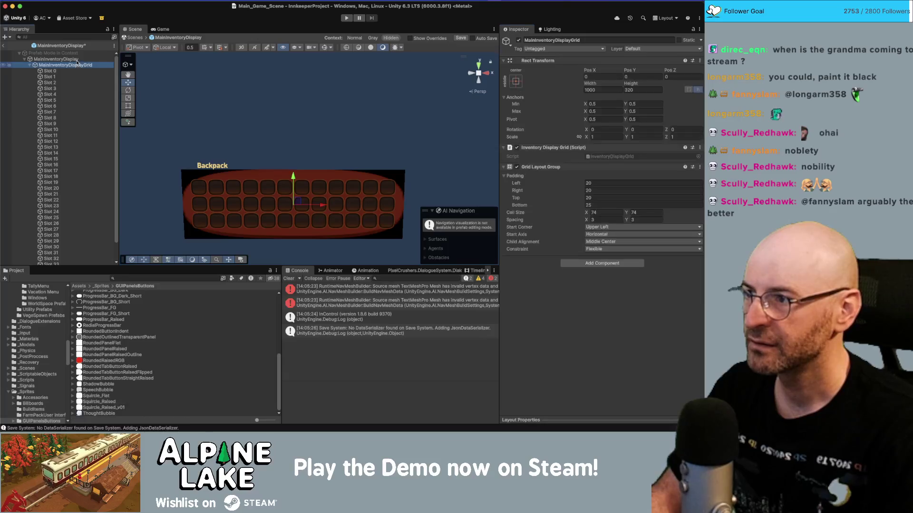
click(606, 219)
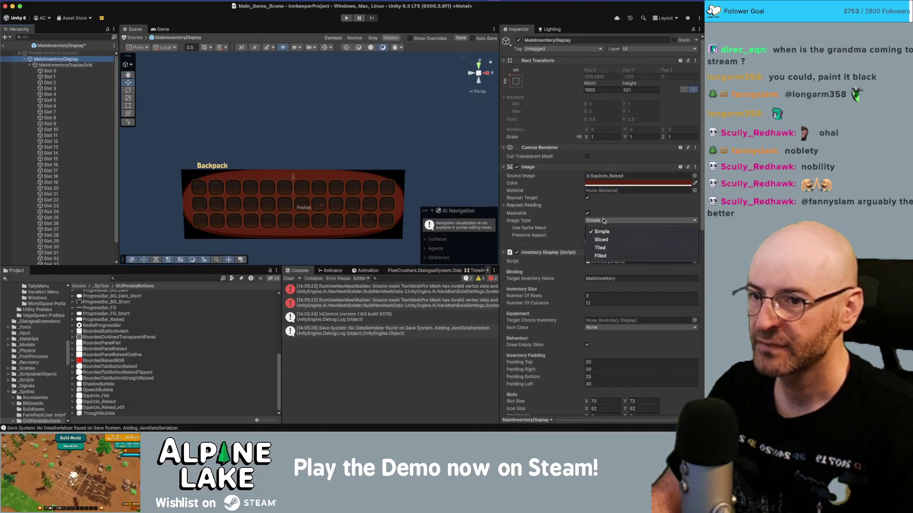
click(605, 231)
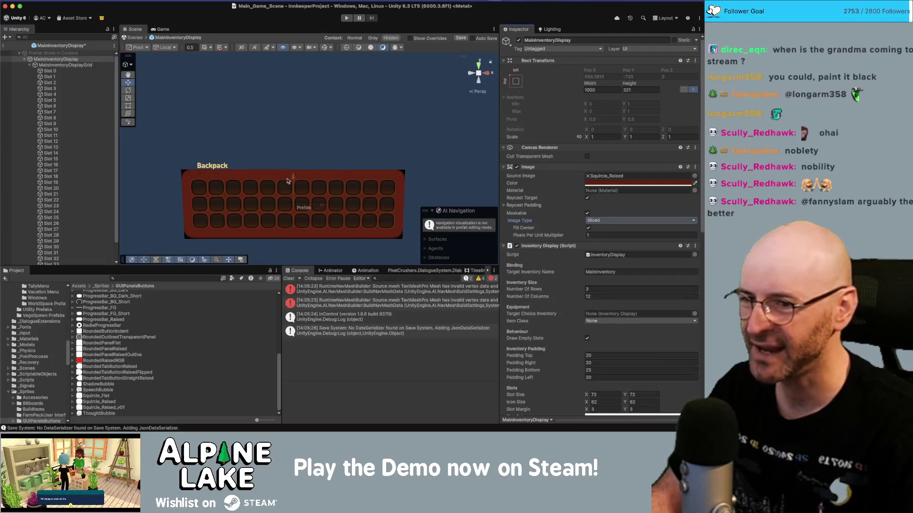
scroll(573, 263, down, 15)
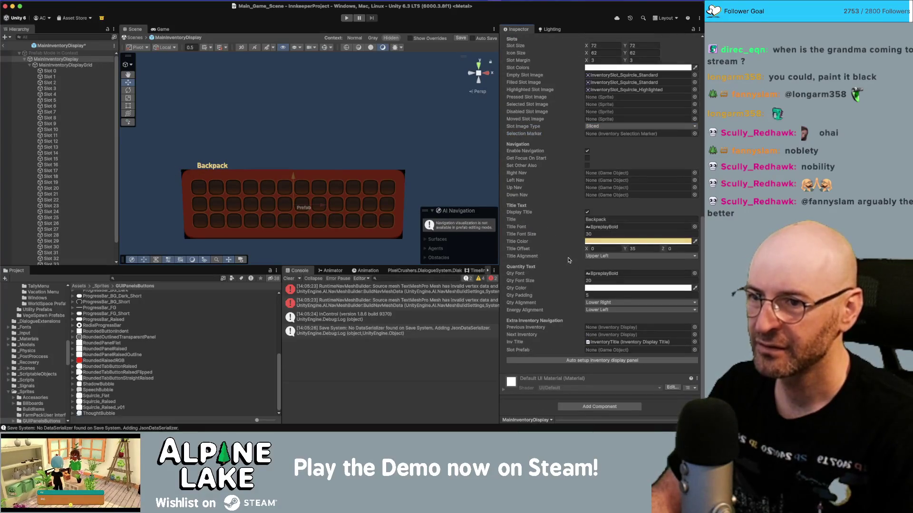
scroll(569, 260, up, 15)
click(517, 167)
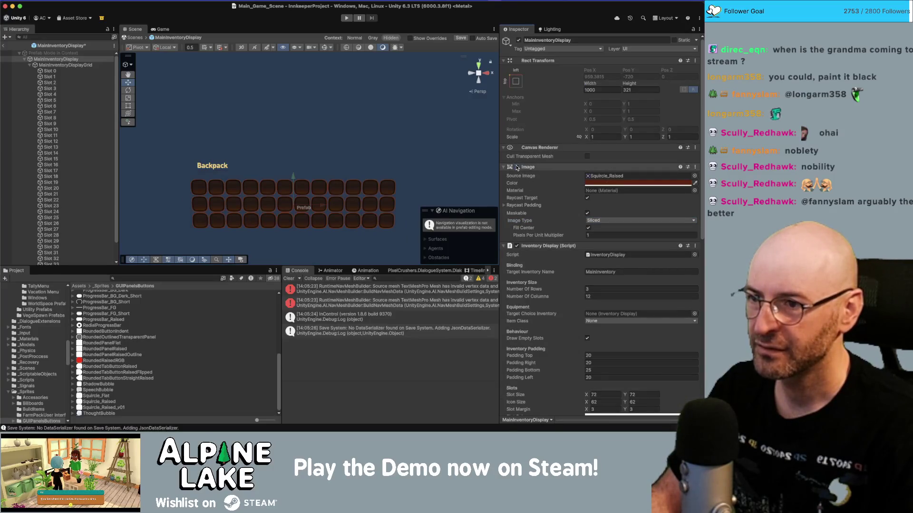
click(517, 167)
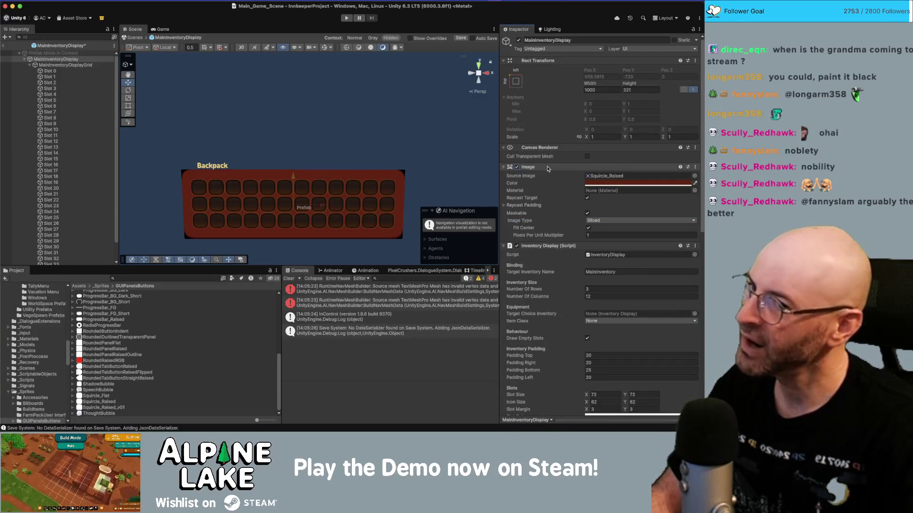
Hide the black Layer 1 in Squircle_Raised.psd, save the file, and return to Unity.
key(super+Tab)
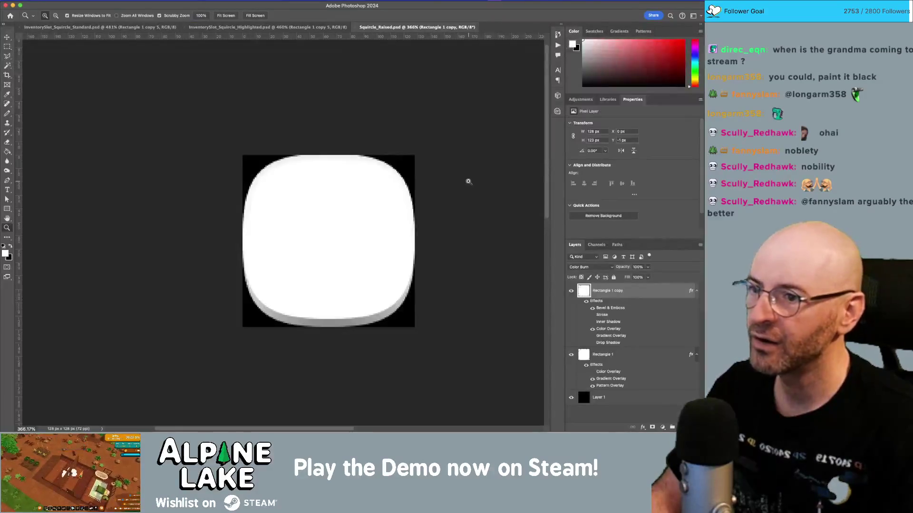
click(571, 400)
key(super+s)
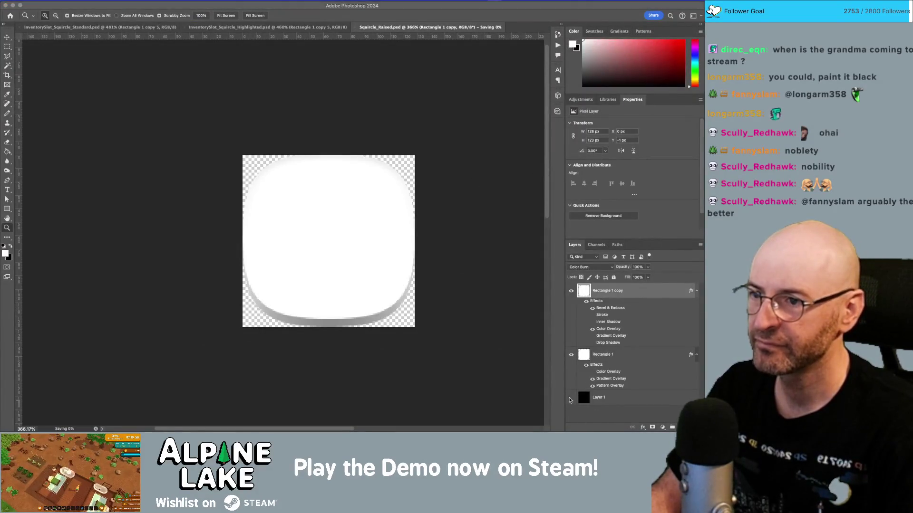
key(super+Tab)
key(super+Tab)
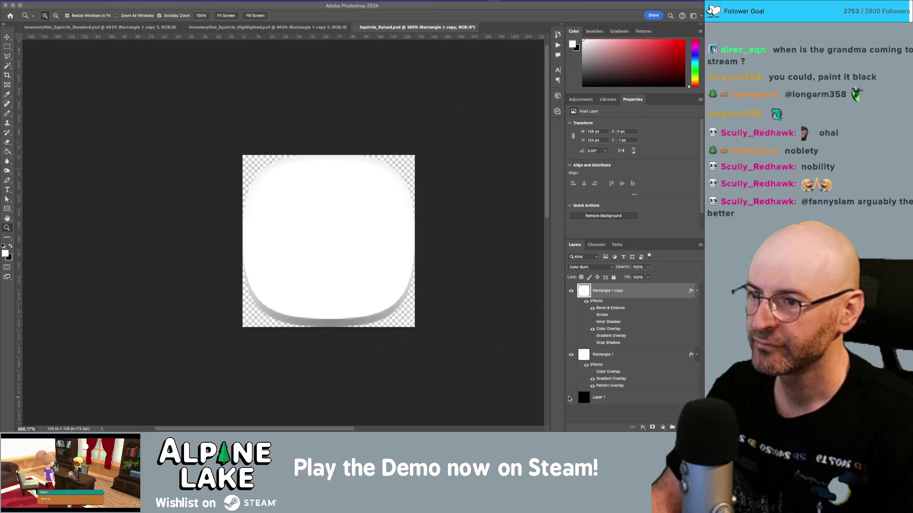
key(super+Tab)
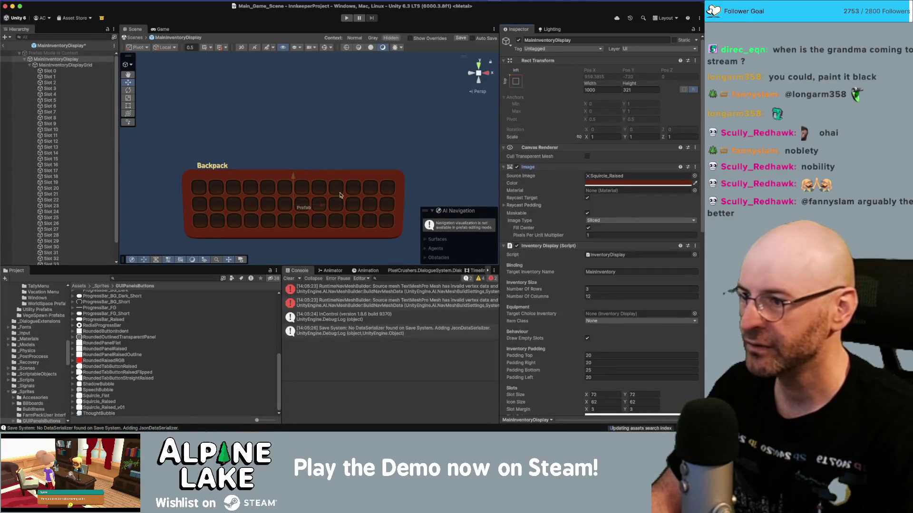
Save the inventory display prefab and preview the raised panels in a maximized Game view.
click(161, 30)
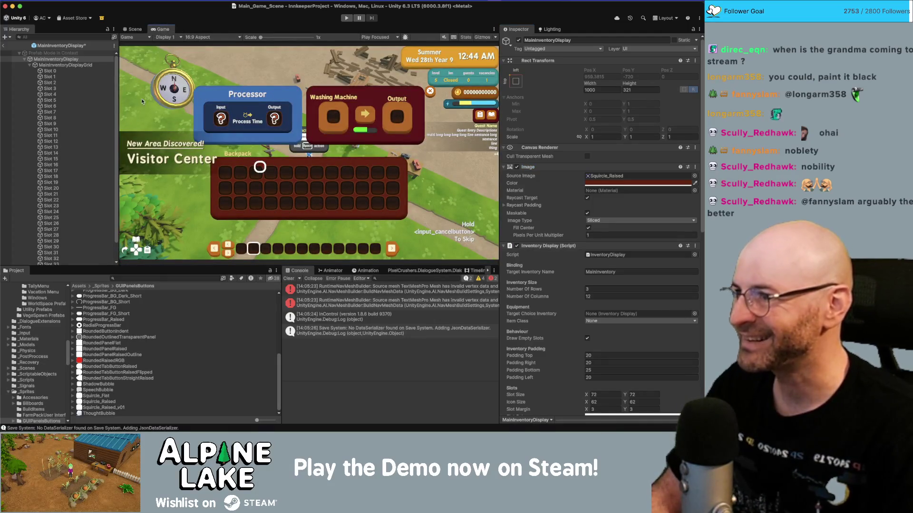
key(super+s)
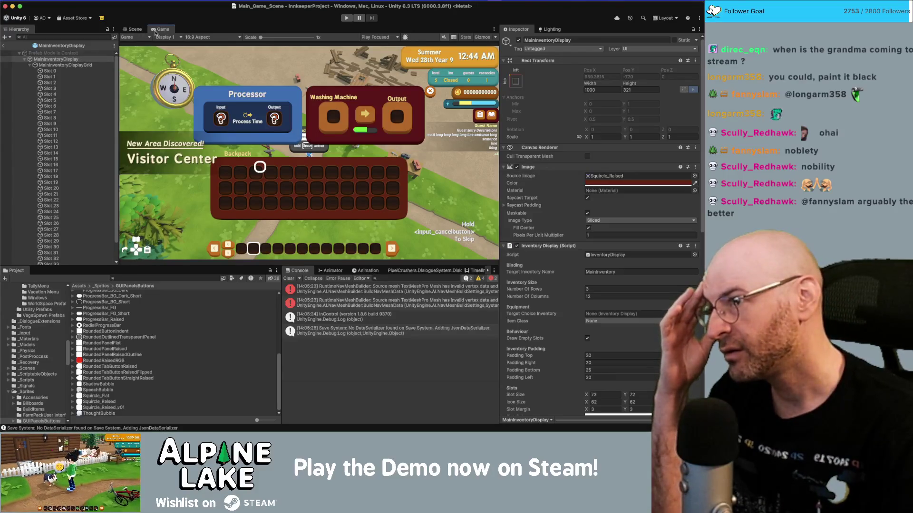
key(shift+space)
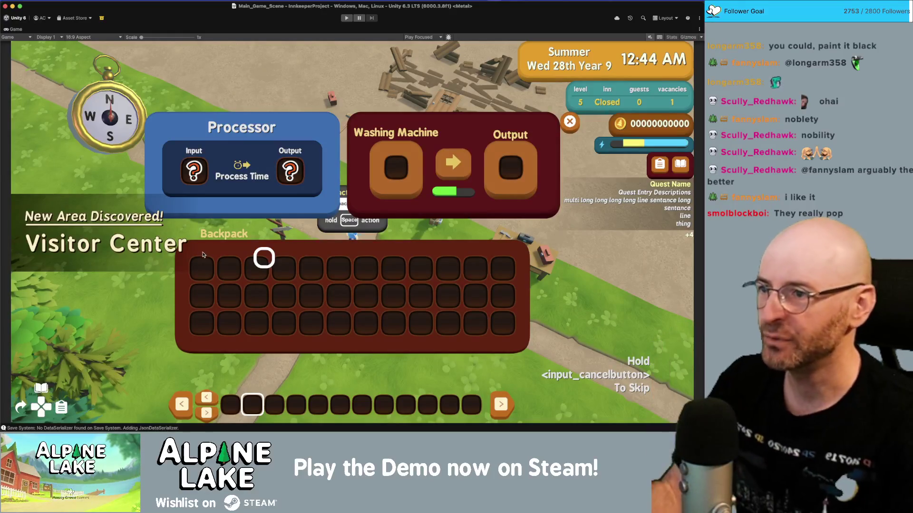
key(super+Tab)
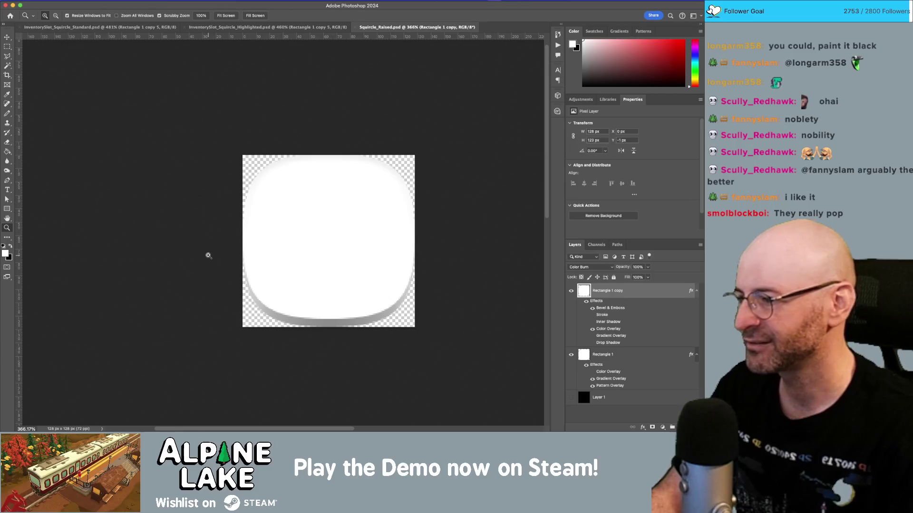
key(super+Tab)
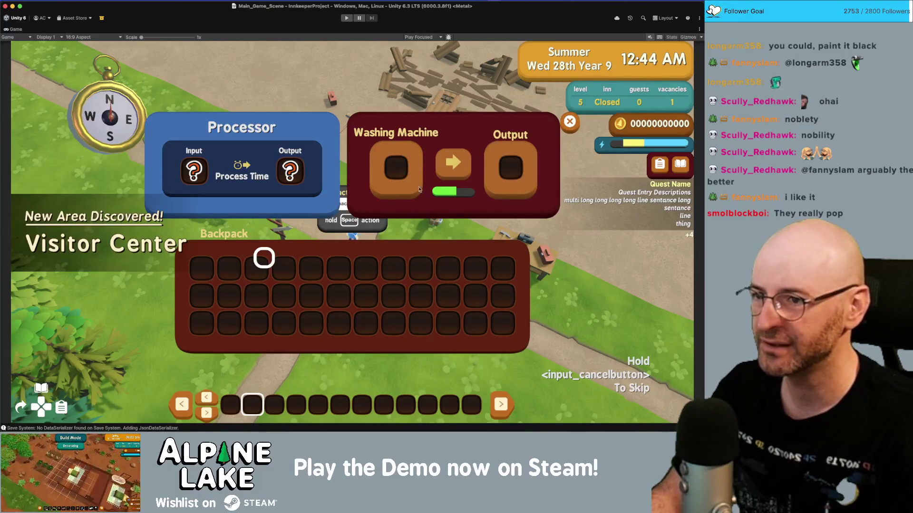
key(super+Tab)
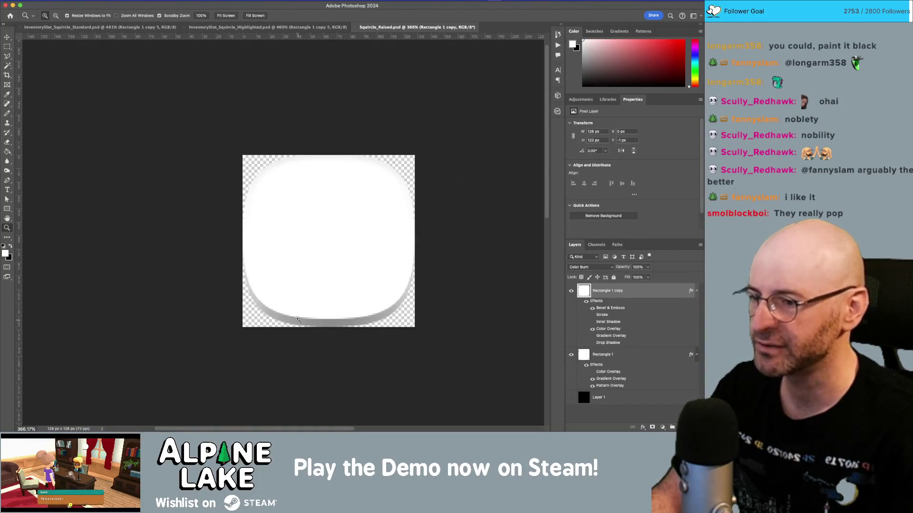
Browse the Edit menu and dismiss it without choosing a command.
click(105, 1)
click(103, 1)
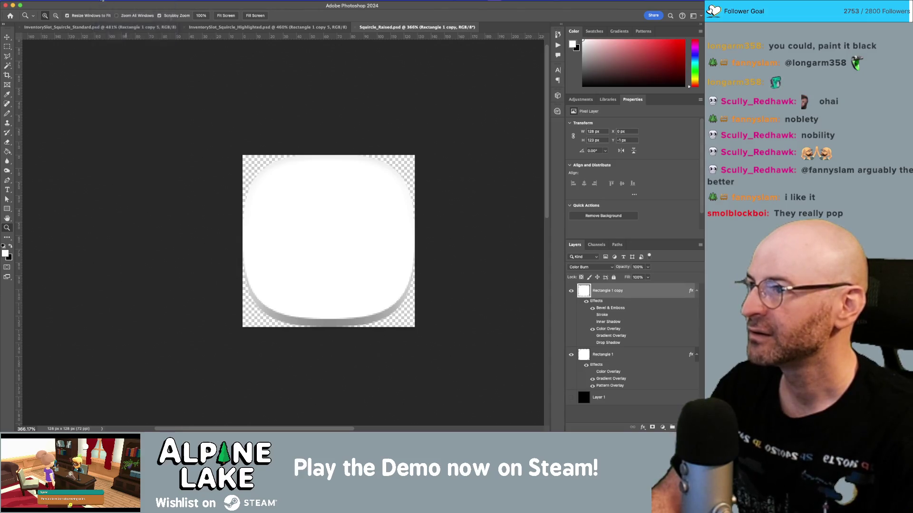
click(103, 1)
click(101, 1)
click(92, 1)
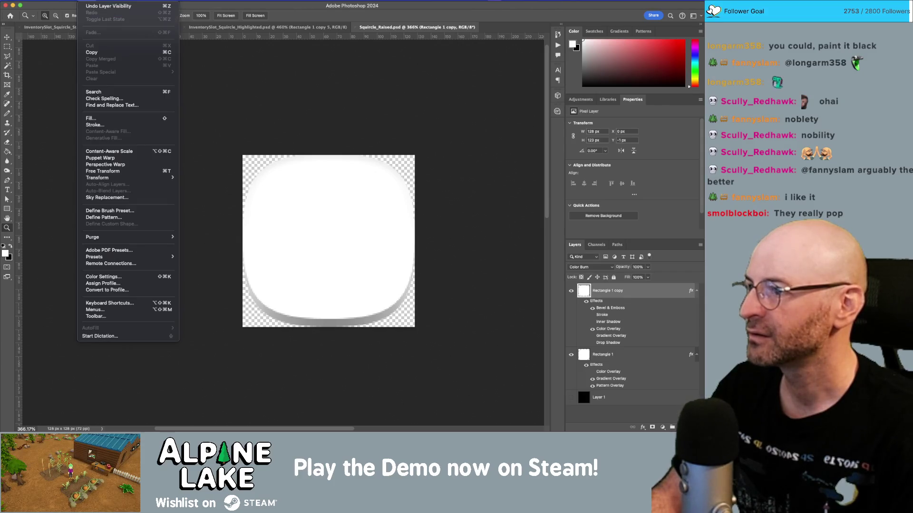
key(Escape)
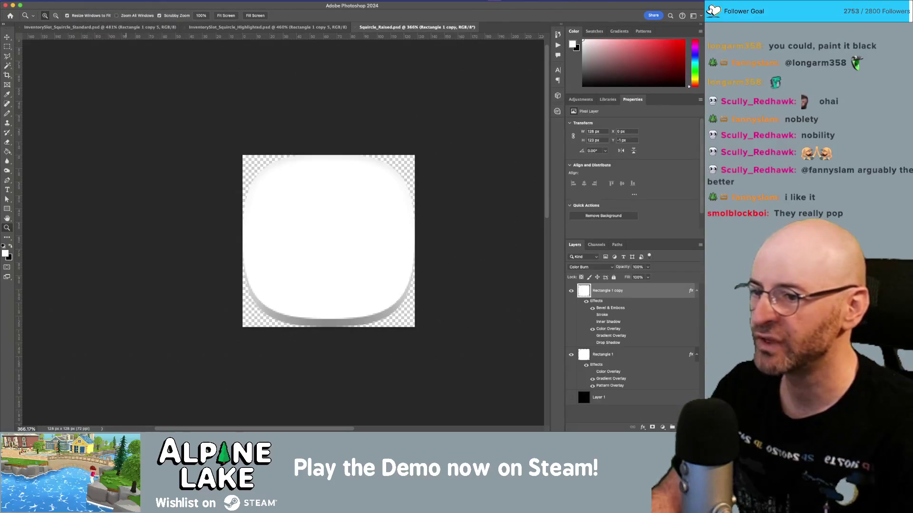
click(92, 1)
key(Escape)
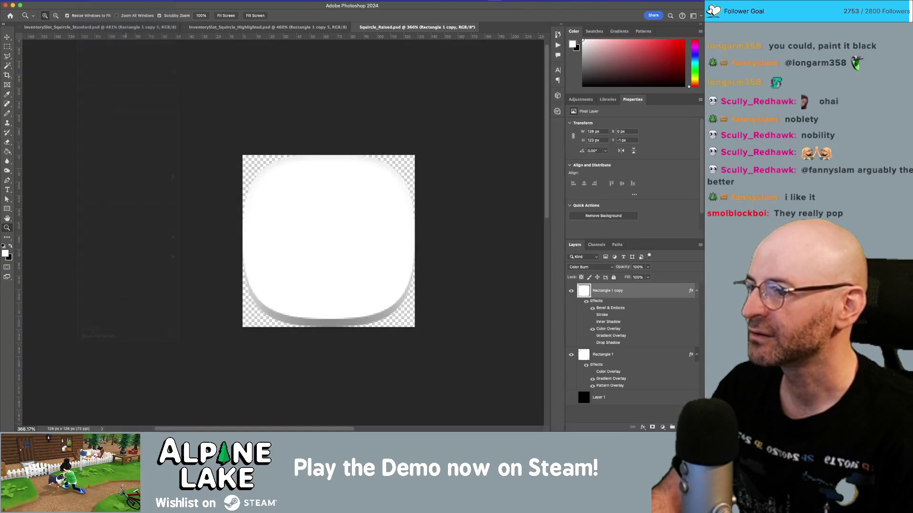
Zoom to pixel level on the squircle's edge and toggle Layer 1 to compare.
mouse_move(273, 259)
mouse_down()
mouse_move(320, 298)
mouse_move(200, 210)
mouse_move(220, 244)
mouse_move(178, 214)
mouse_up()
drag(258, 226, 249, 255)
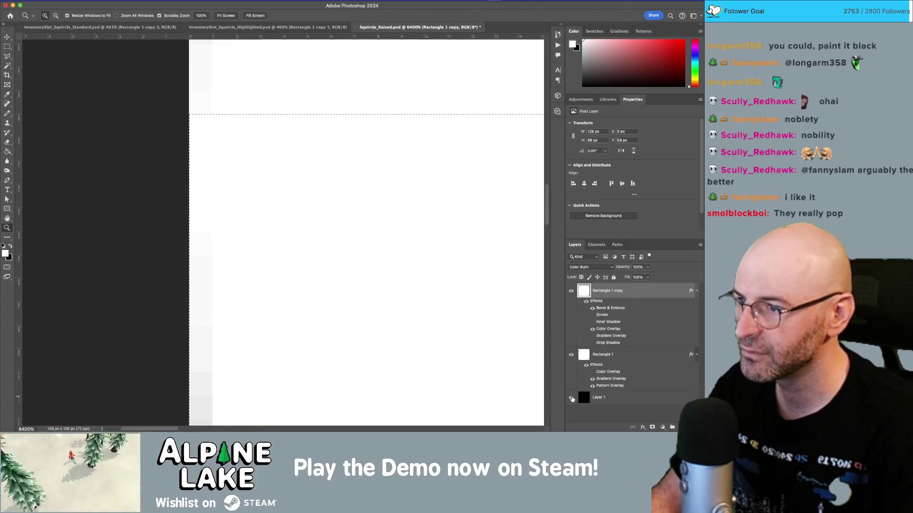
key(m)
key(ctrl+d)
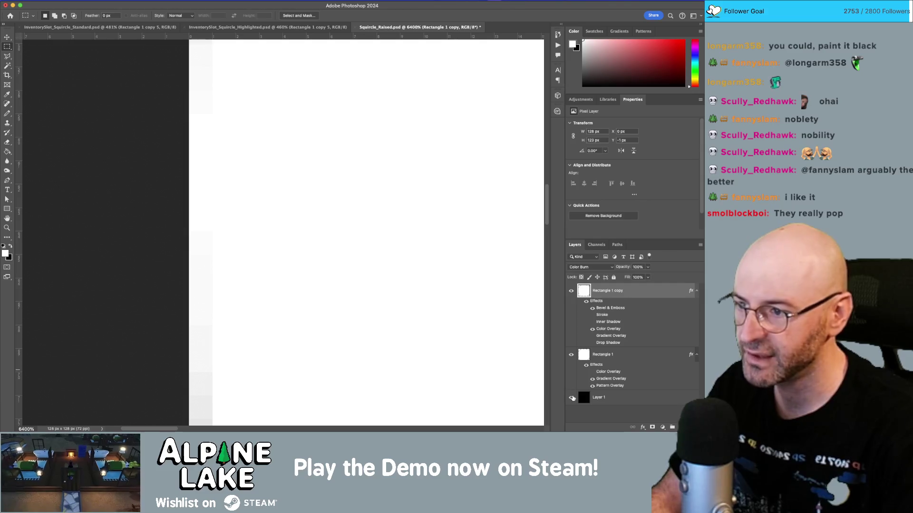
click(572, 398)
click(572, 398)
Fill Layer 1 with a red foreground colour using the Paint Bucket.
click(633, 399)
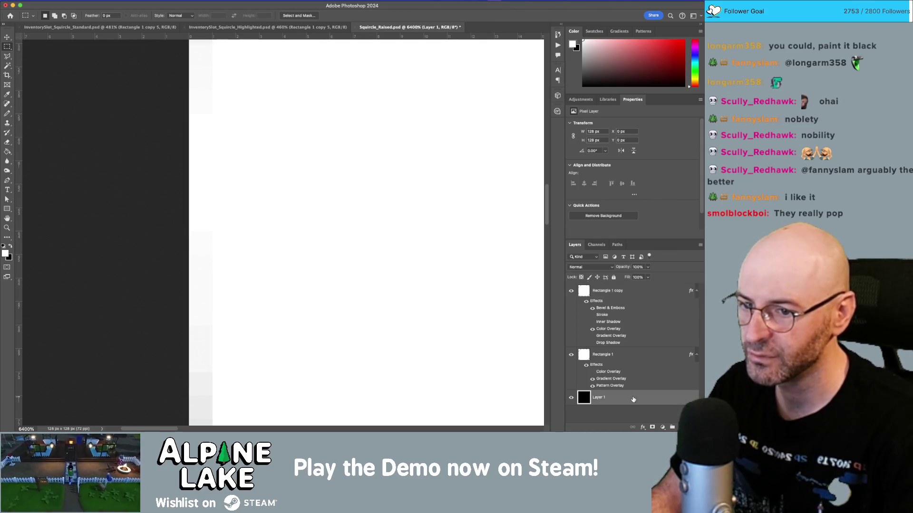
click(11, 248)
click(6, 254)
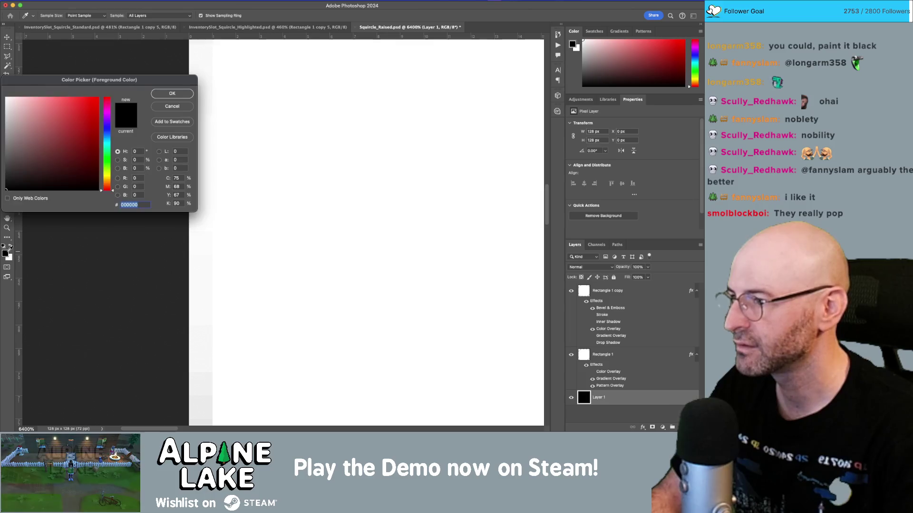
click(97, 95)
click(173, 93)
key(g)
click(276, 149)
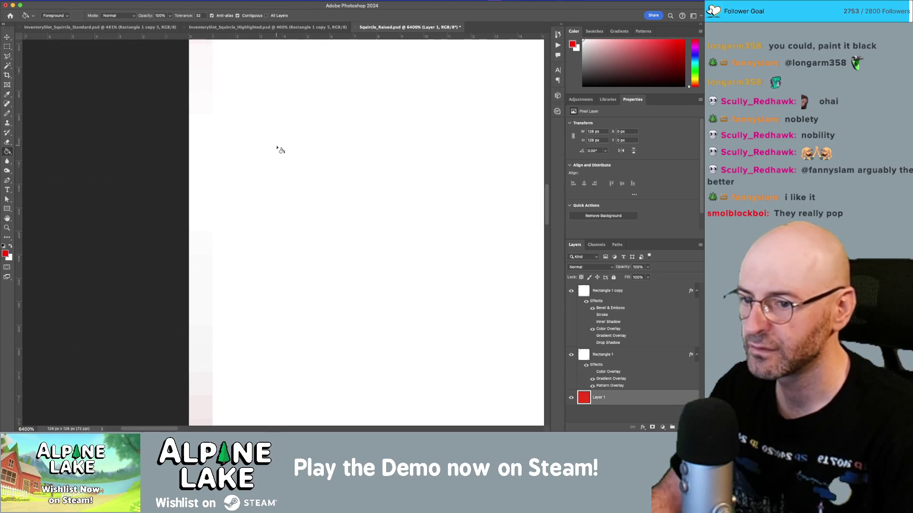
Hide the Rectangle 1 layer and zoom around the squircle's left edge strip.
key(z)
drag(255, 220, 273, 103)
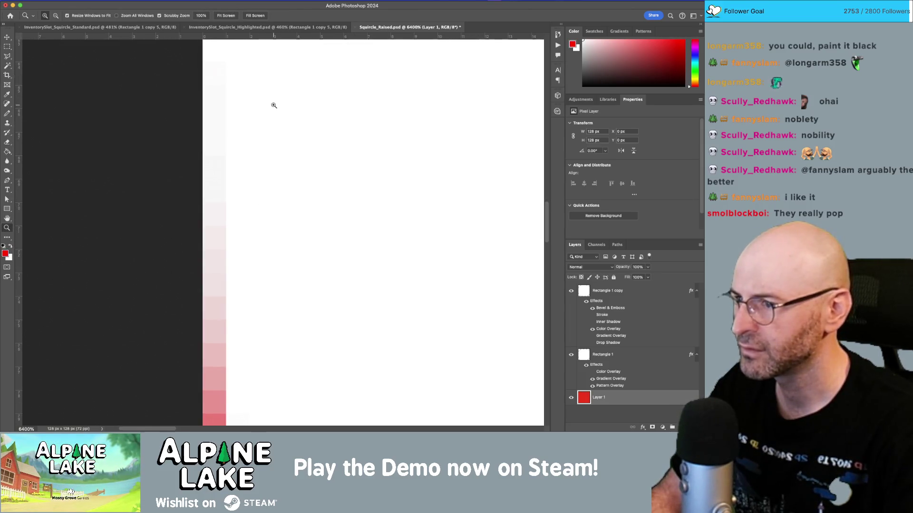
click(243, 193)
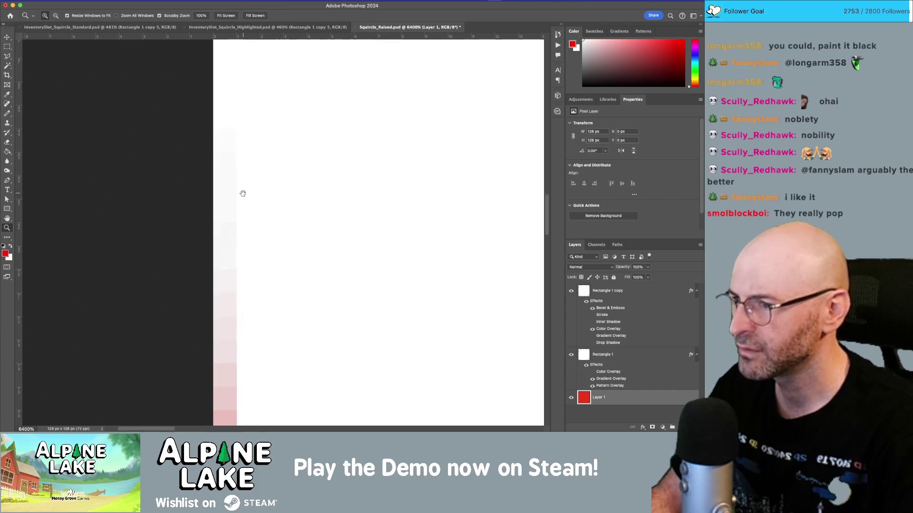
click(571, 355)
mouse_move(398, 238)
mouse_down()
mouse_move(352, 218)
mouse_move(314, 239)
mouse_move(324, 216)
mouse_move(309, 230)
mouse_move(289, 203)
mouse_up()
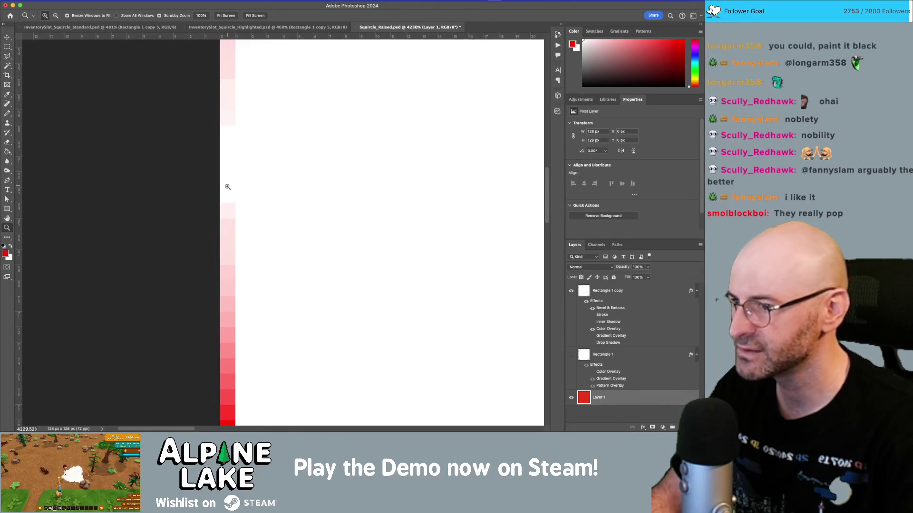
Select a rectangular strip from the canvas's left edge, then zoom out to the whole squircle.
key(m)
drag(229, 188, 632, 418)
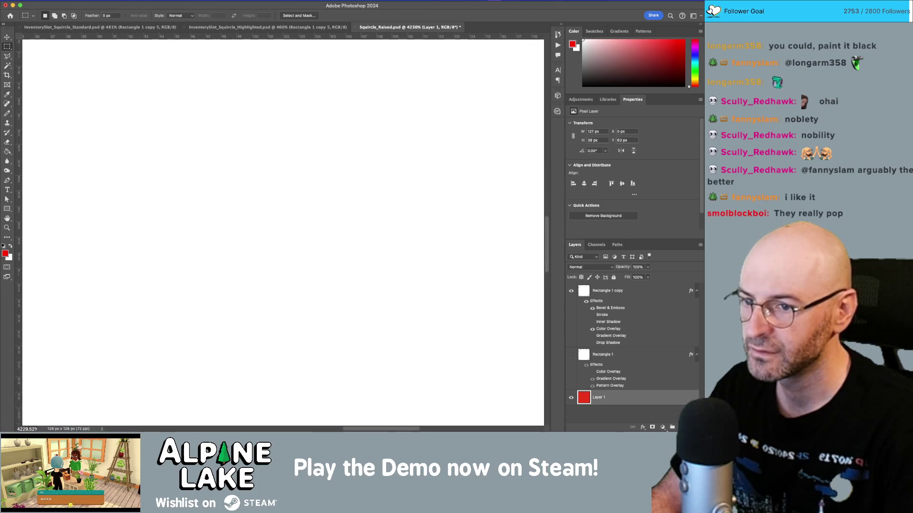
key(z)
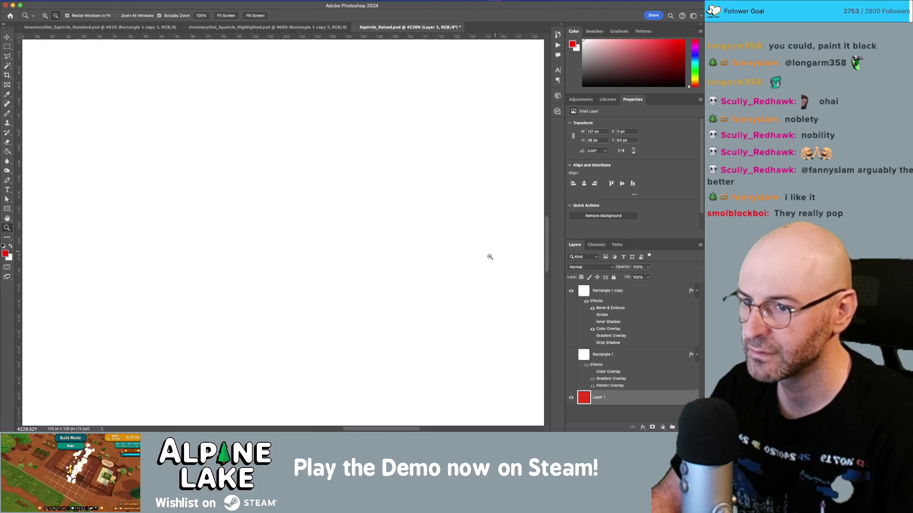
drag(489, 255, 428, 292)
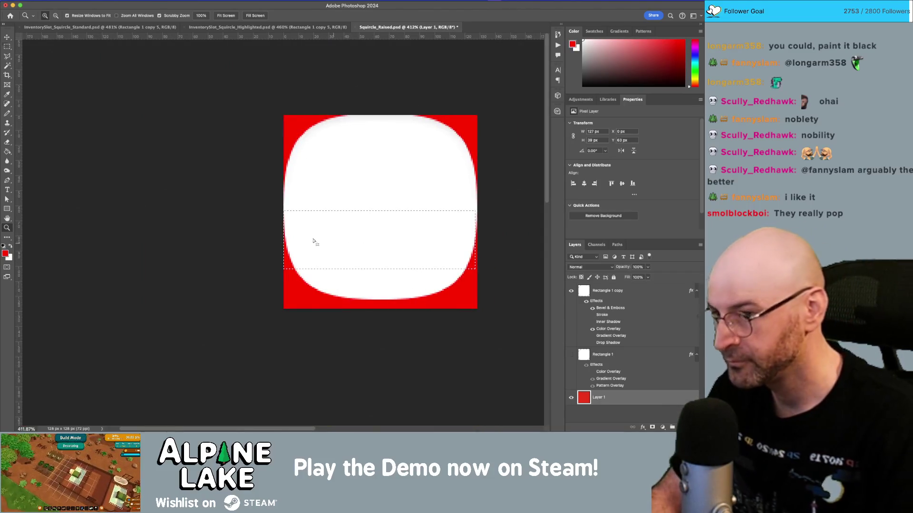
Select a strip through the squircle extending to the canvas's right edge.
key(m)
drag(292, 235, 475, 309)
drag(347, 206, 393, 246)
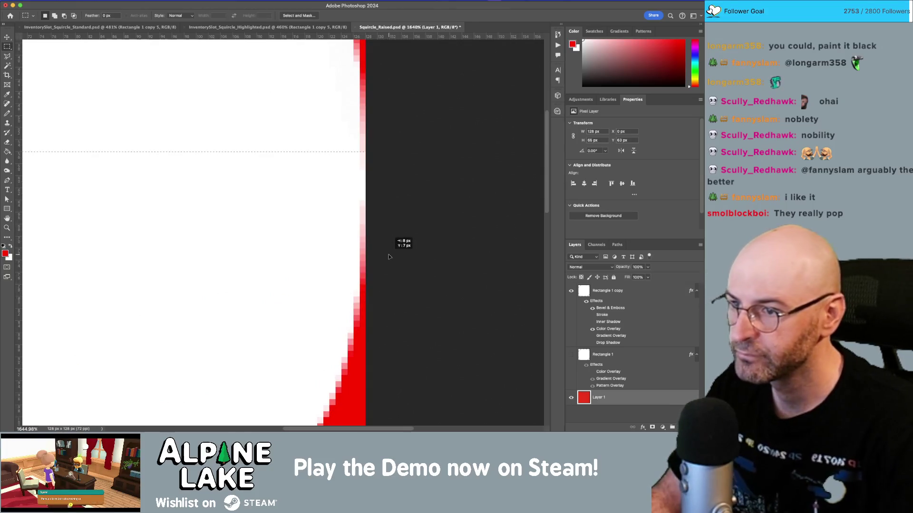
drag(351, 284, 383, 196)
Nudge the selected content on Rectangle 1 copy down by a few pixels.
key(v)
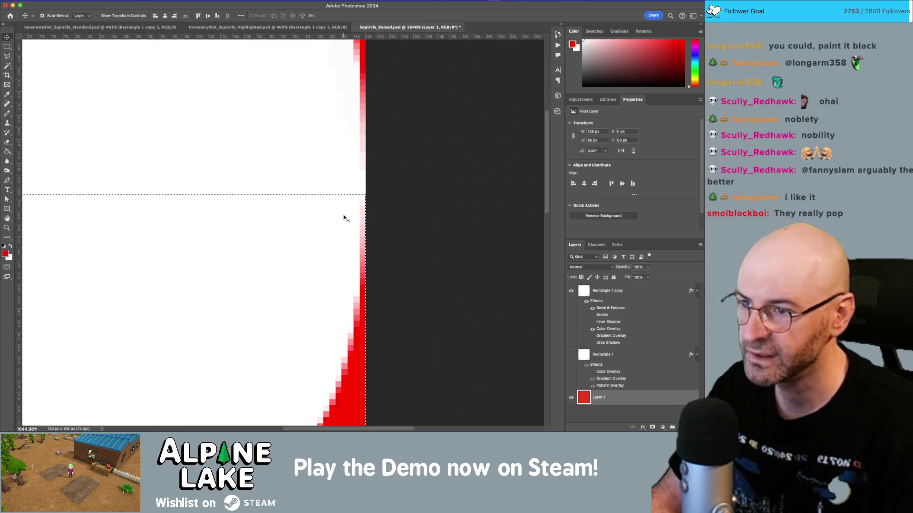
click(633, 297)
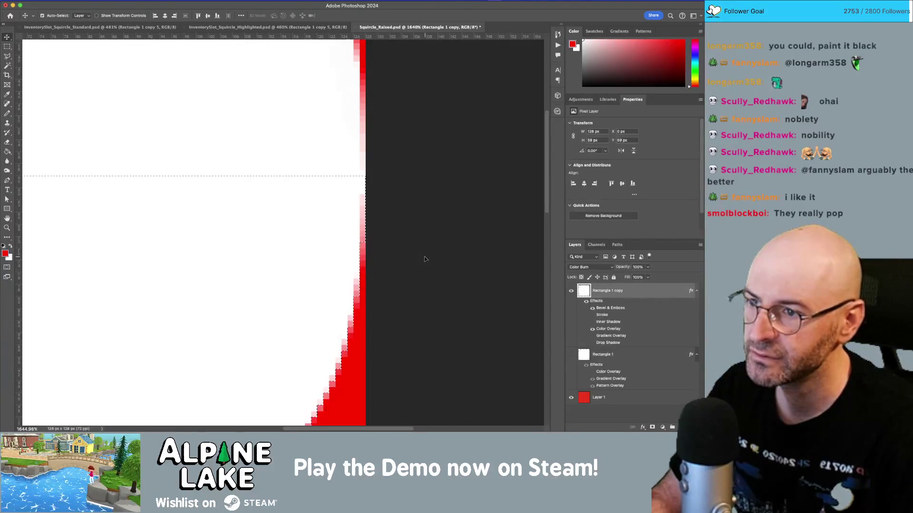
key(Down)
key(Down)
key(Down)
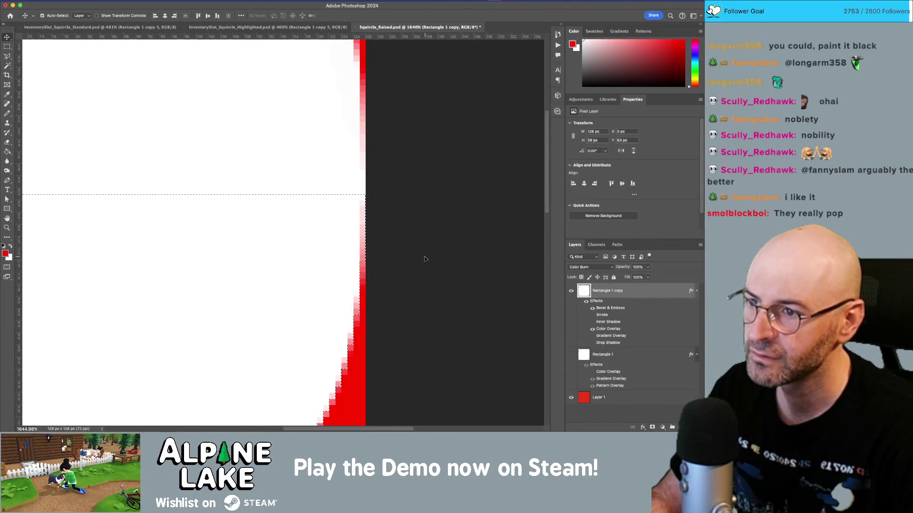
key(Up)
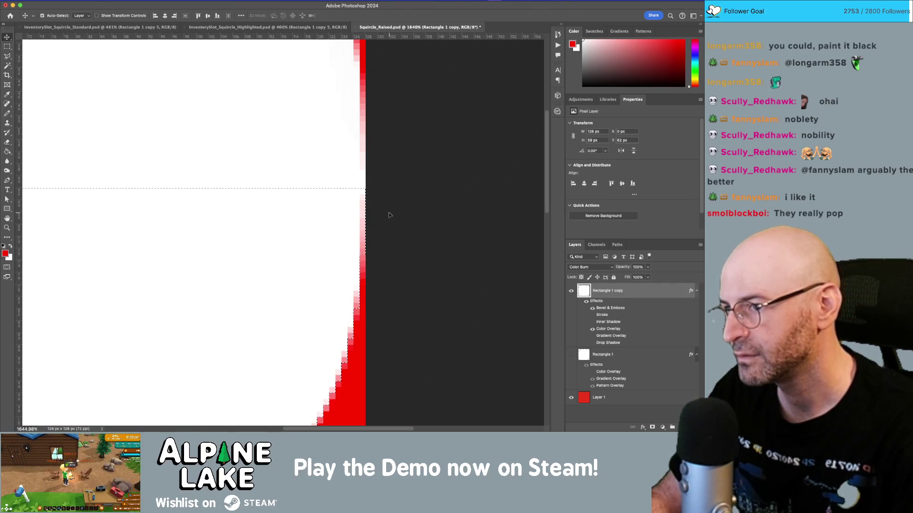
key(Down)
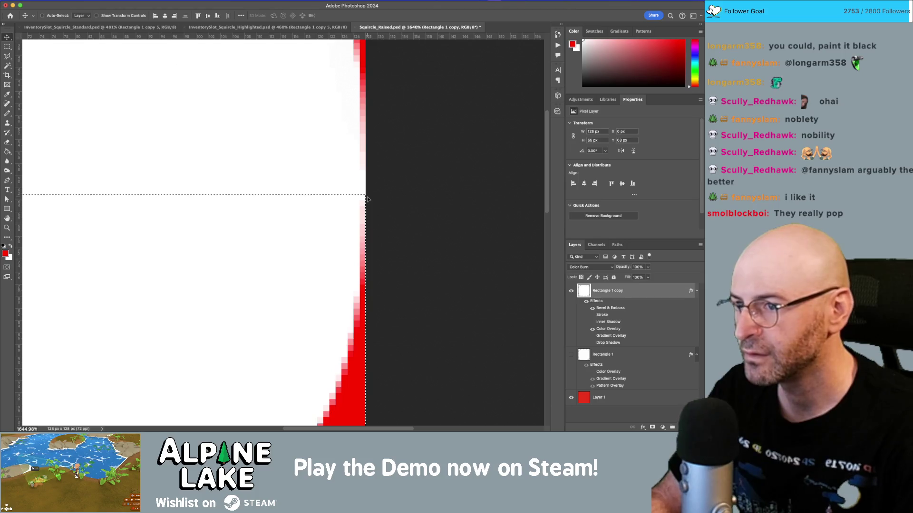
Fill a thin full-width band with red and shift the area below it up over the band.
key(m)
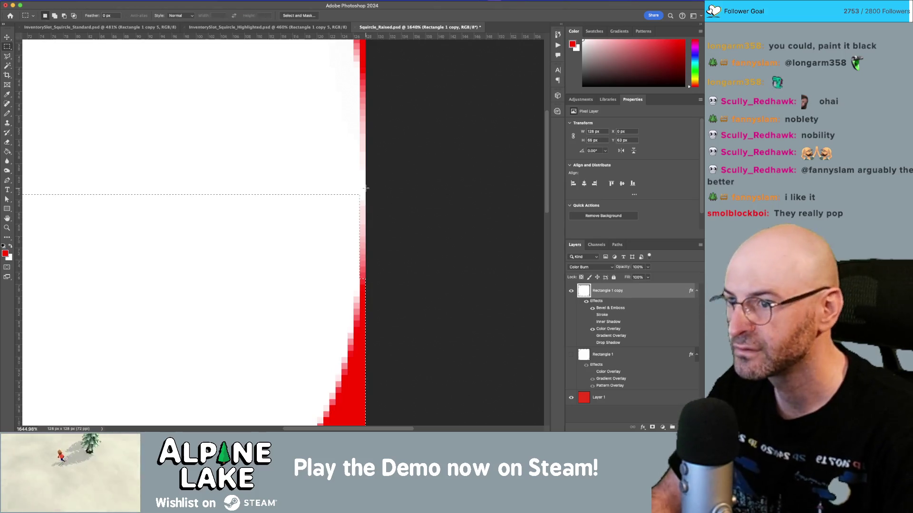
mouse_move(364, 178)
mouse_down()
mouse_move(364, 188)
mouse_move(53, 190)
mouse_move(53, 200)
mouse_move(19, 200)
mouse_move(130, 189)
mouse_up()
key(alt+BackSpace)
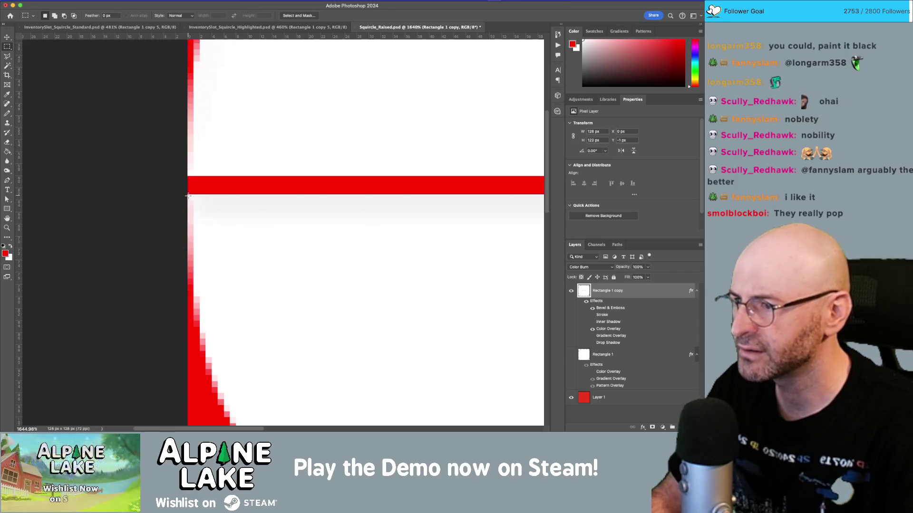
mouse_move(188, 195)
mouse_down()
mouse_move(425, 360)
mouse_move(570, 425)
mouse_move(618, 431)
mouse_up()
scroll(179, 208, up, 3)
key(v)
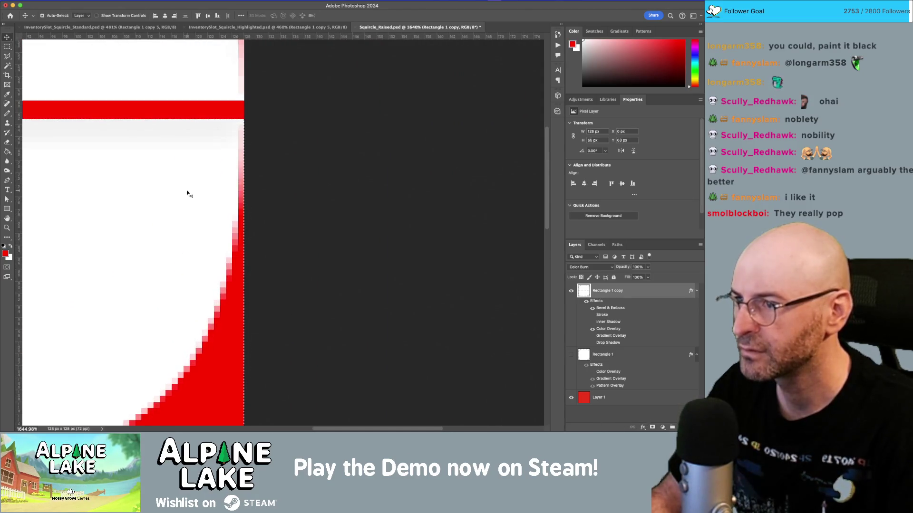
key(Up)
key(Up)
key(Up)
key(m)
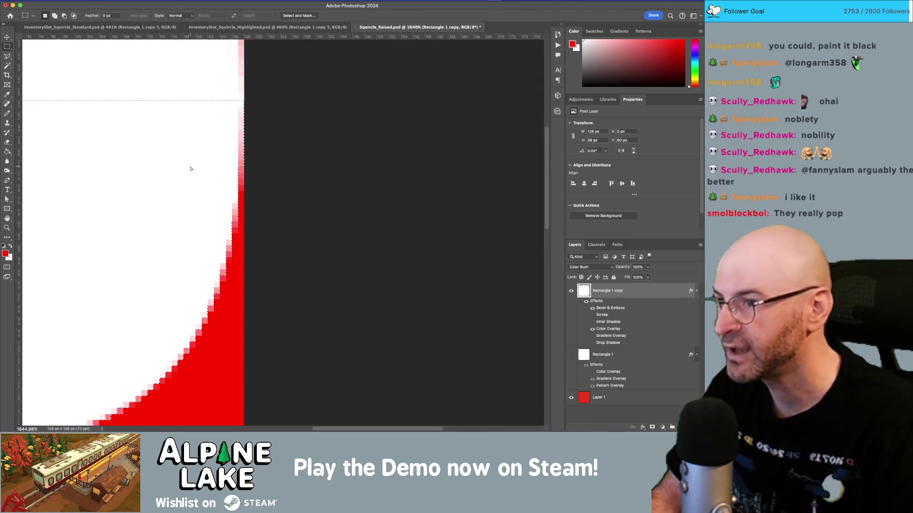
key(super+d)
Show the raised grey edge layer, hide the red background layer, and switch to Unity.
key(z)
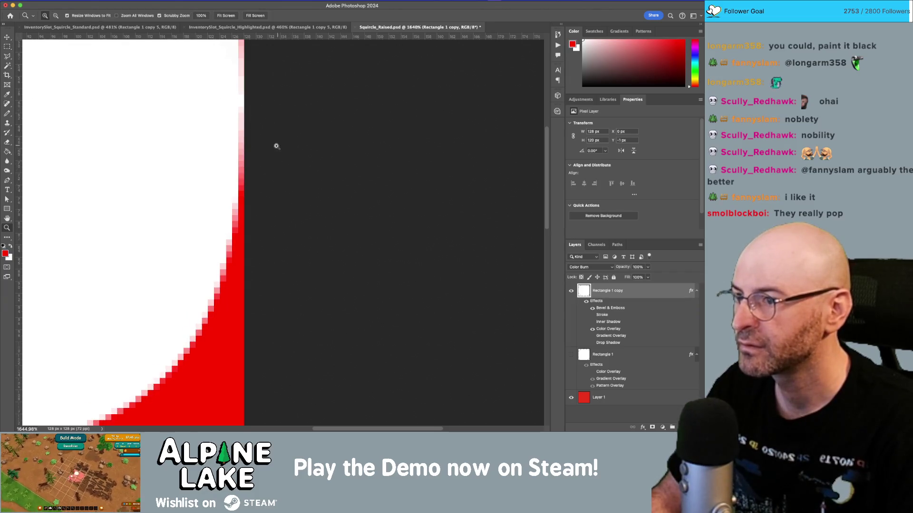
mouse_move(275, 144)
mouse_down()
mouse_move(171, 179)
mouse_move(438, 236)
mouse_up()
click(572, 355)
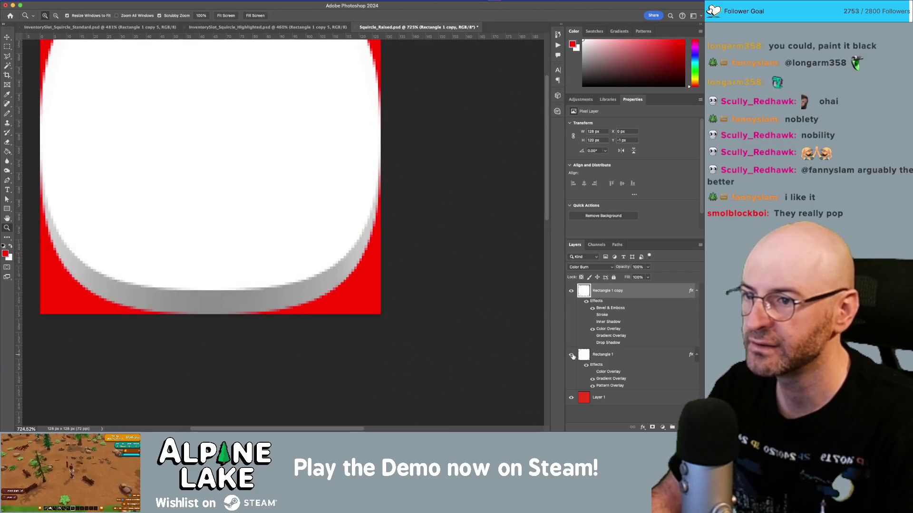
click(571, 398)
drag(371, 181, 399, 247)
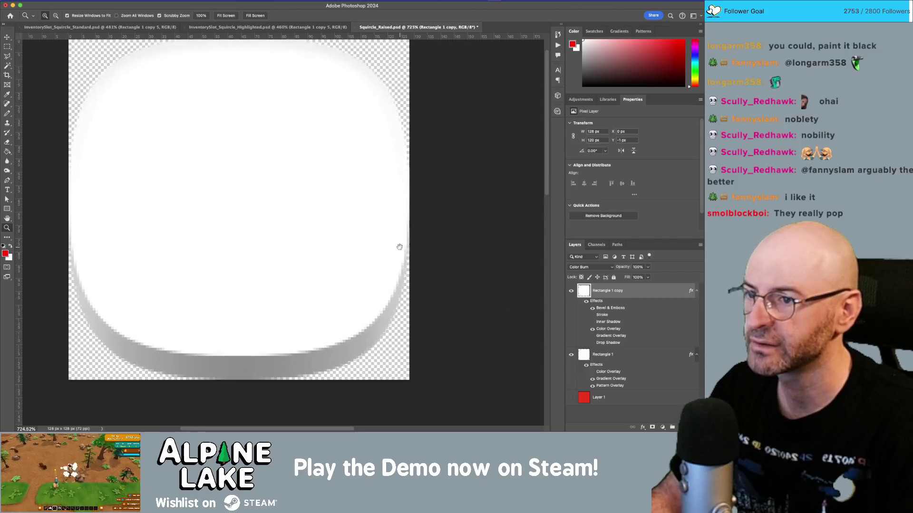
key(super+Tab)
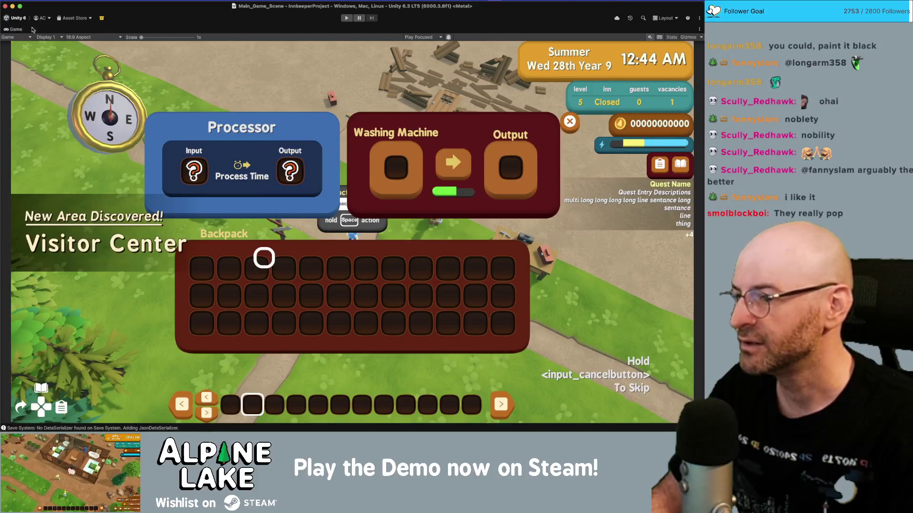
Un-maximize the Game view so the Hierarchy, Inspector, Project and Console panels return.
double_click(32, 30)
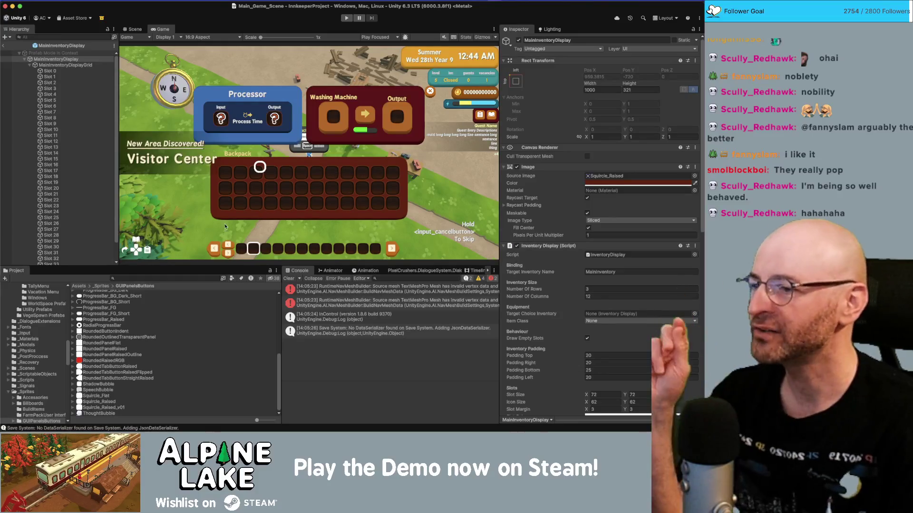
Turn Squircle_Raised's red Layer 1 back on in Photoshop, then go back to Unity.
key(super+Tab)
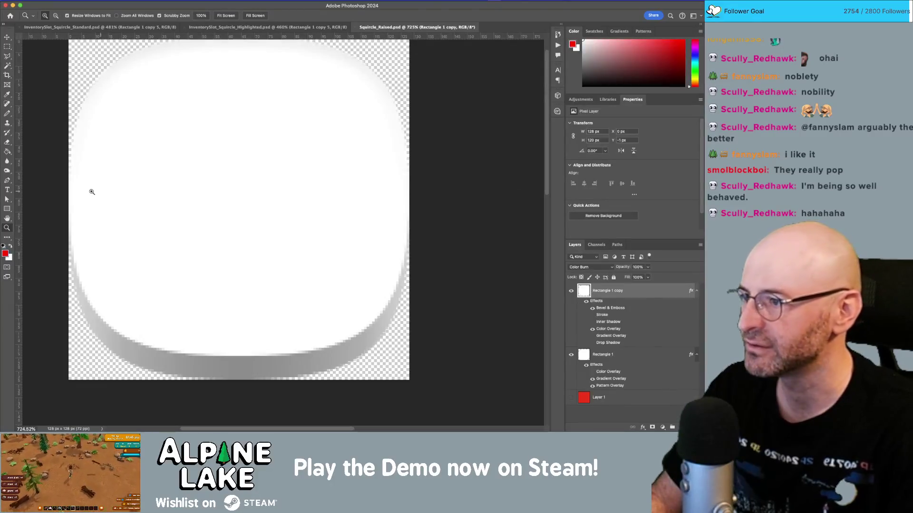
mouse_move(82, 193)
mouse_down()
mouse_move(130, 218)
mouse_move(230, 178)
mouse_up()
click(572, 398)
key(v)
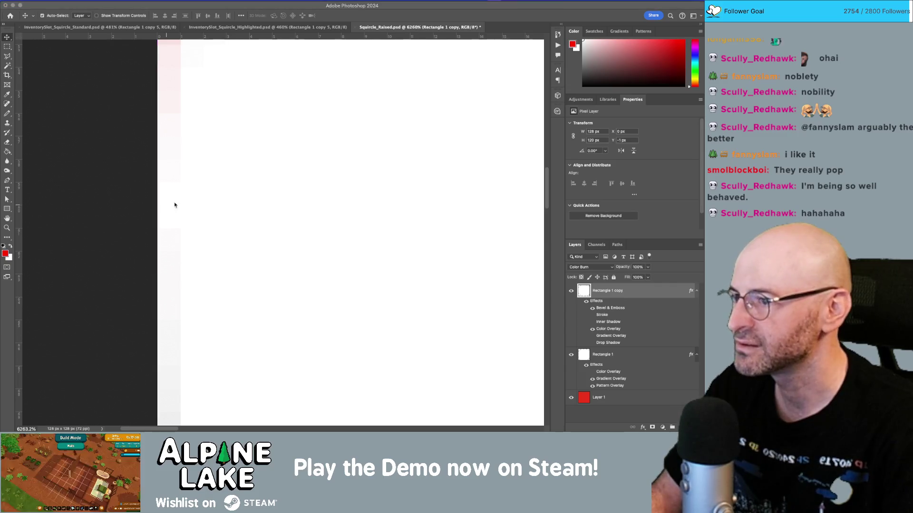
key(super+Tab)
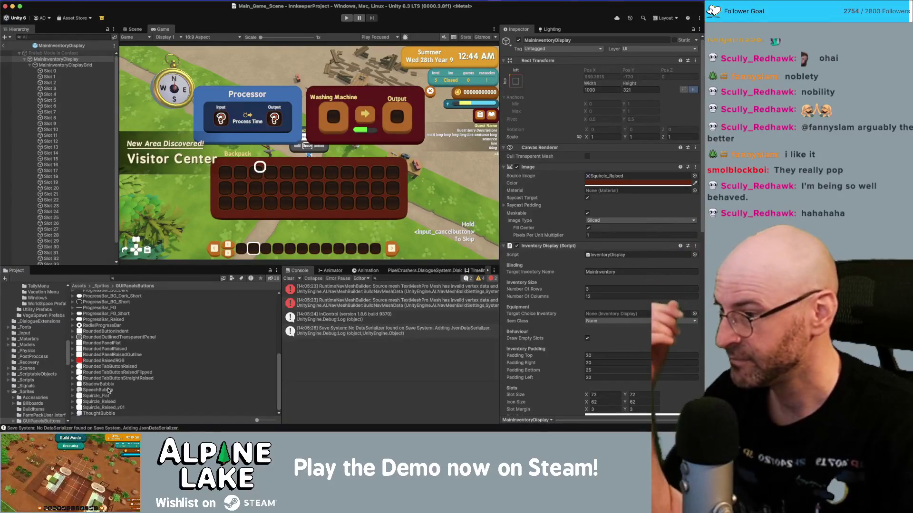
In the Sprite Editor, drag Squircle_Raised's bottom border to 67 and apply it.
click(100, 402)
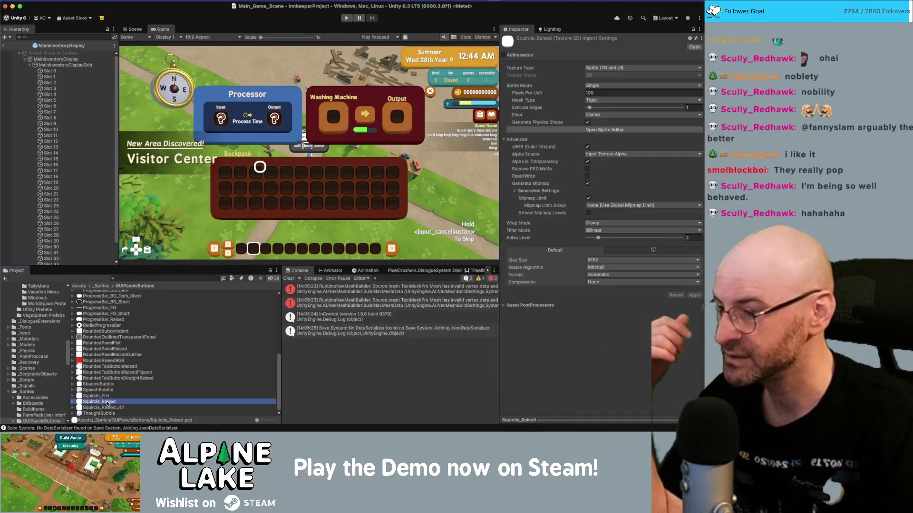
click(604, 129)
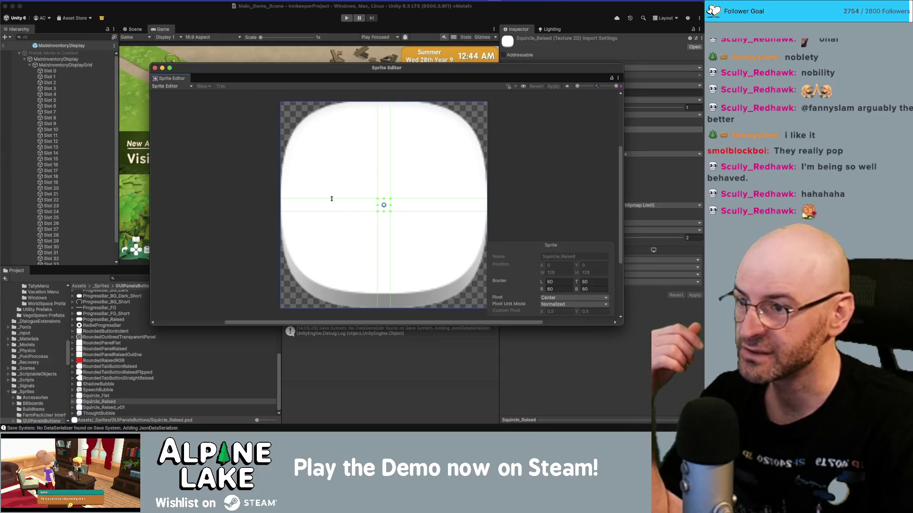
click(333, 198)
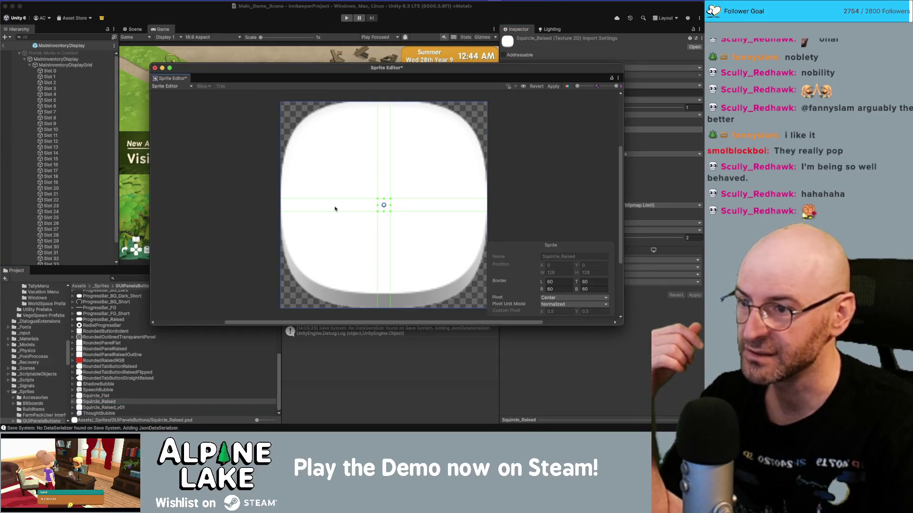
drag(334, 211, 334, 200)
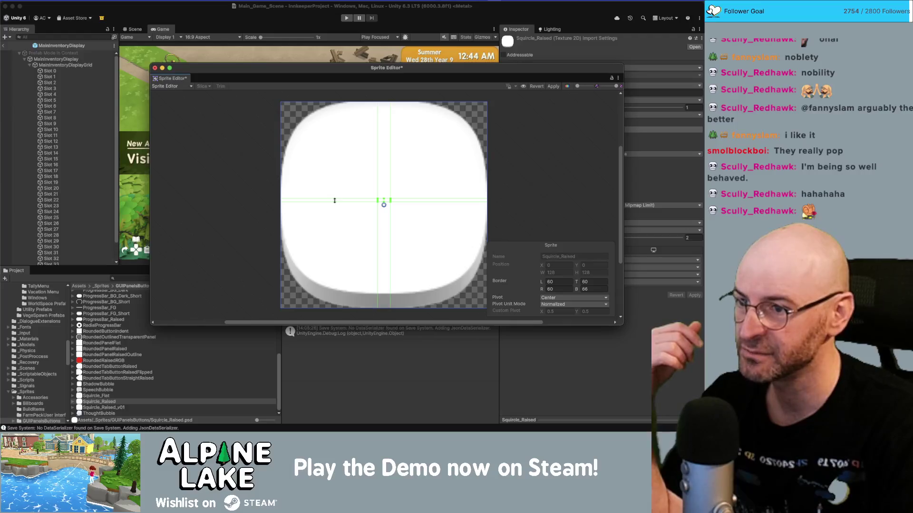
drag(334, 201, 334, 200)
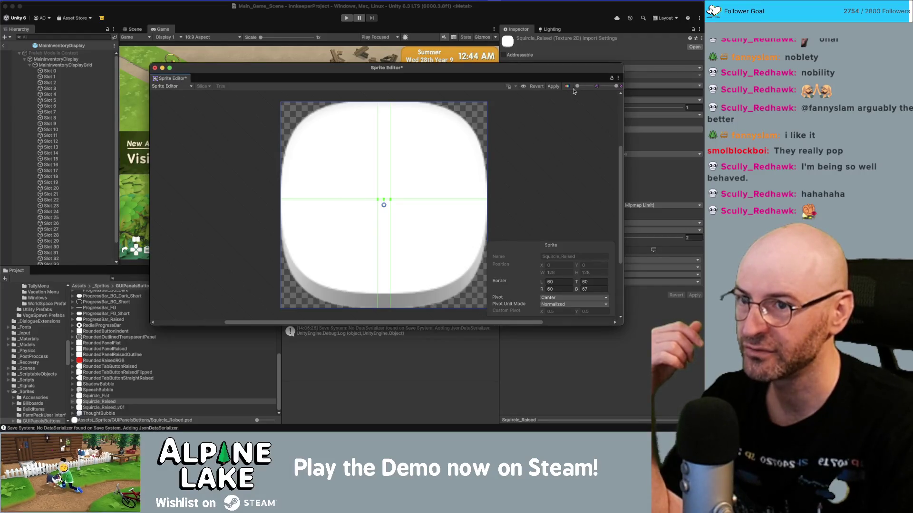
click(553, 87)
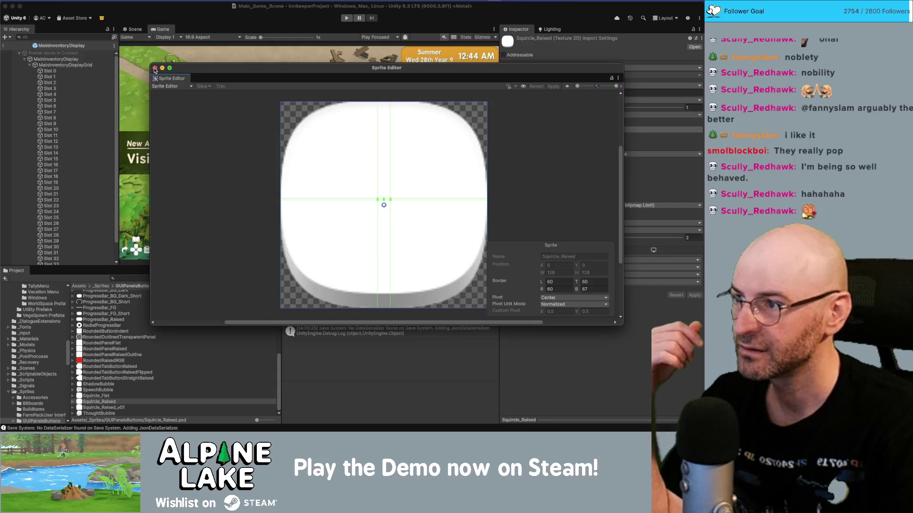
click(155, 69)
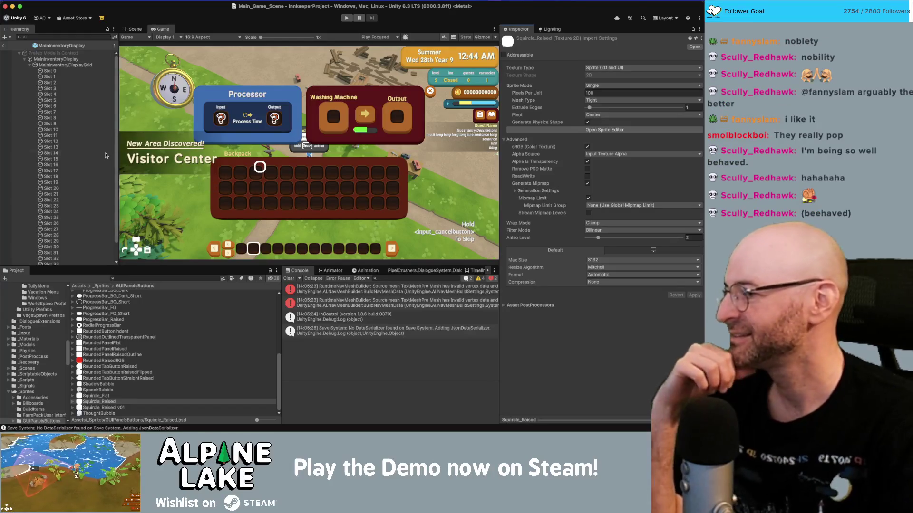
Exit prefab mode and select SecondaryInventoryDisplay under Processor Row's Storage Inventories.
click(4, 46)
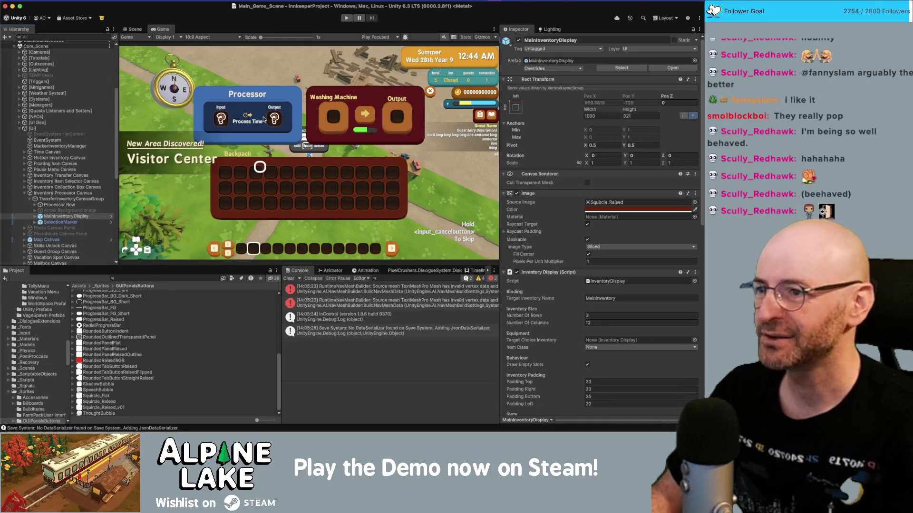
click(36, 205)
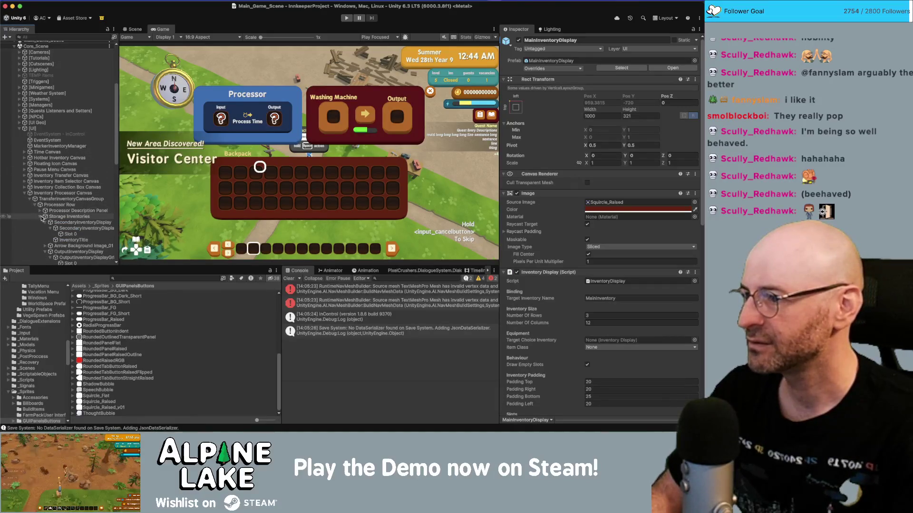
click(40, 216)
click(40, 217)
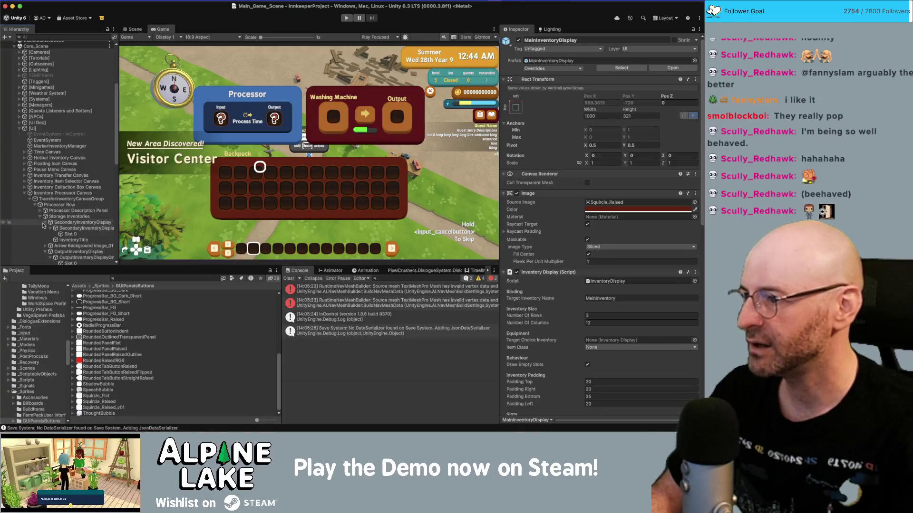
click(84, 223)
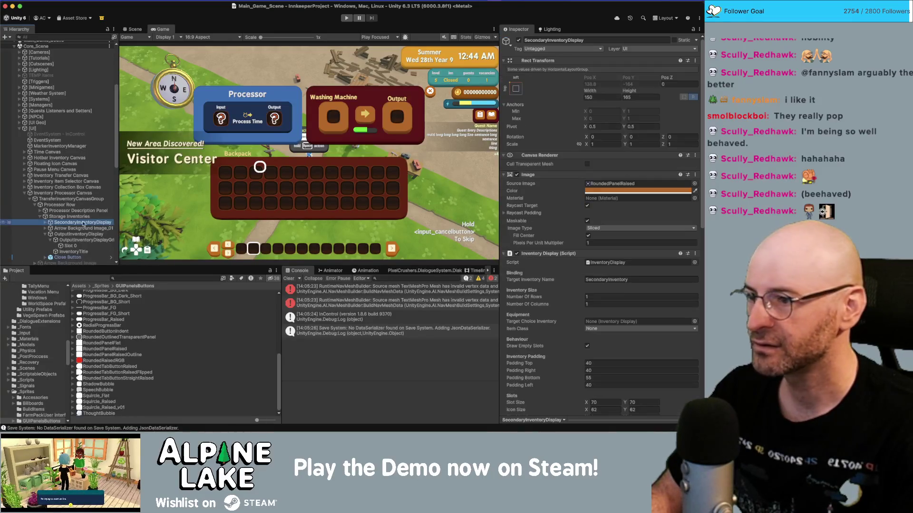
Locate and select the RoundedPanelRaised texture via the panel's Source Image field.
click(612, 184)
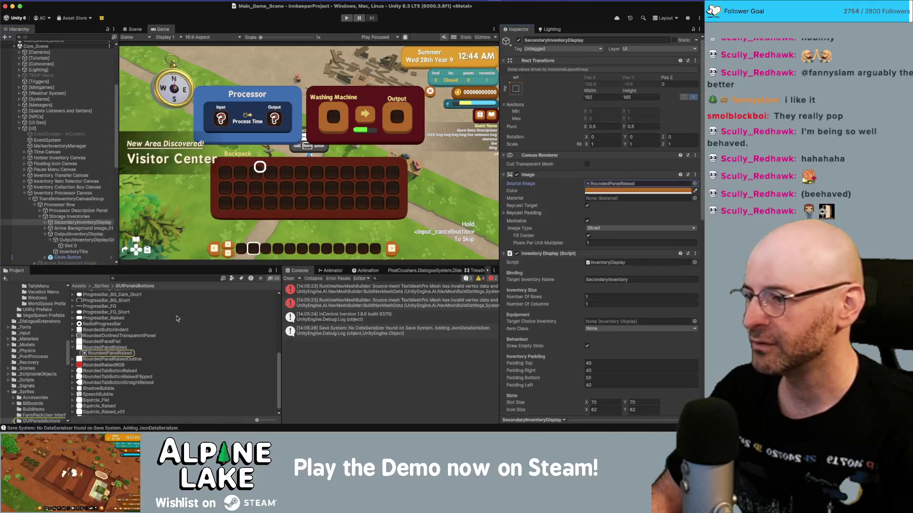
click(96, 348)
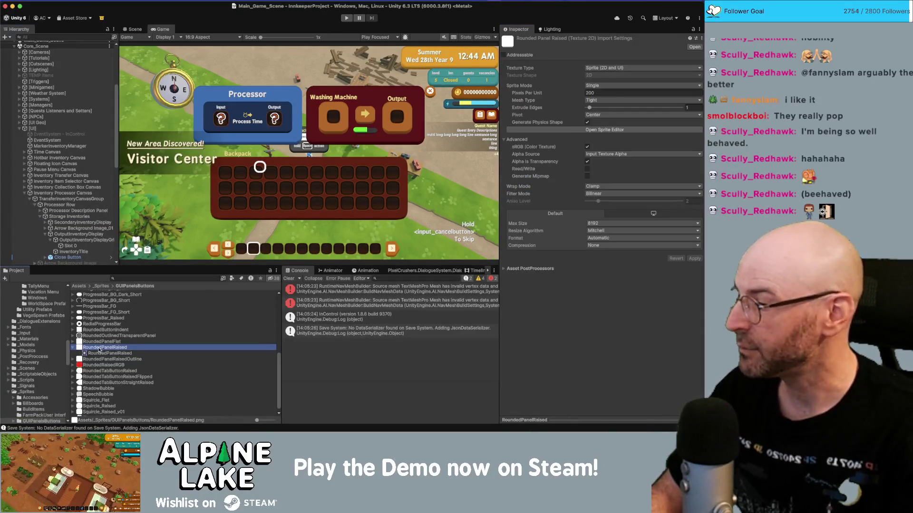
click(74, 342)
click(73, 348)
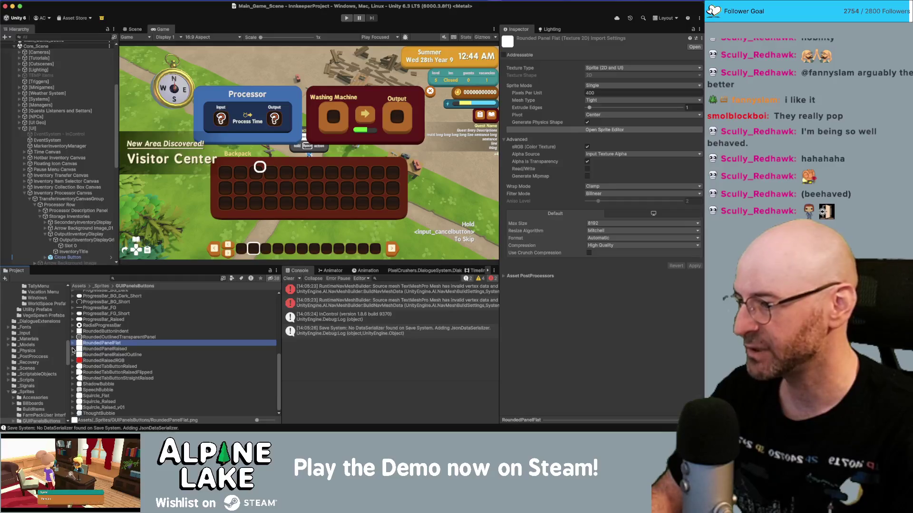
click(72, 349)
Duplicate RoundedPanelRaised and name the copy 'RoundedPanelRaised Original'.
key(super+d)
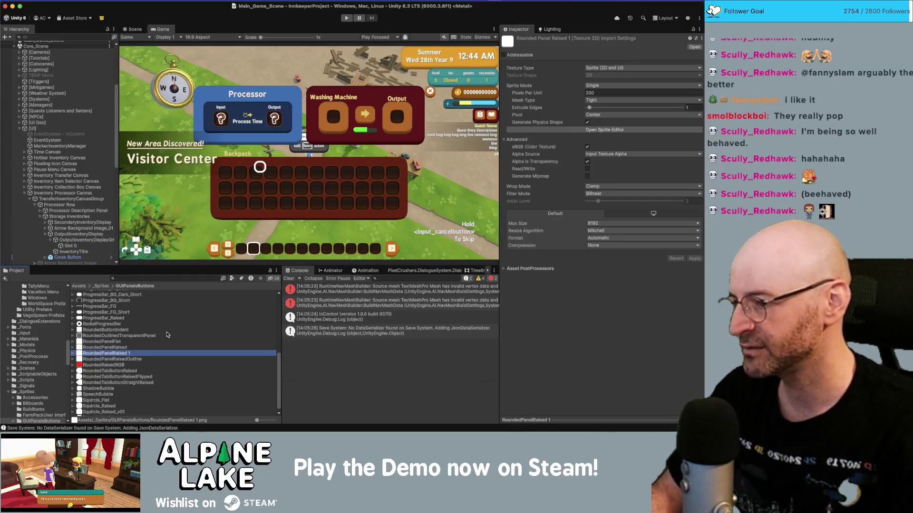
key(Return)
key(Right)
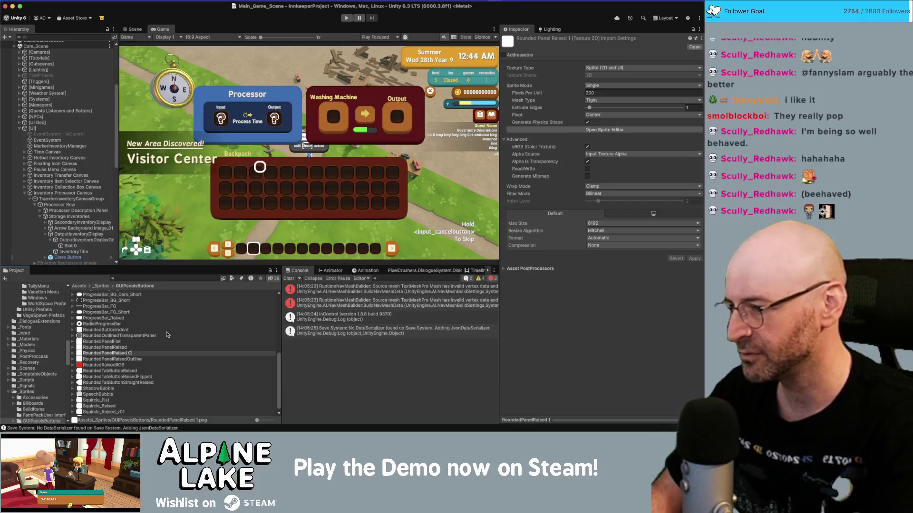
key(BackSpace)
text(Original)
key(Return)
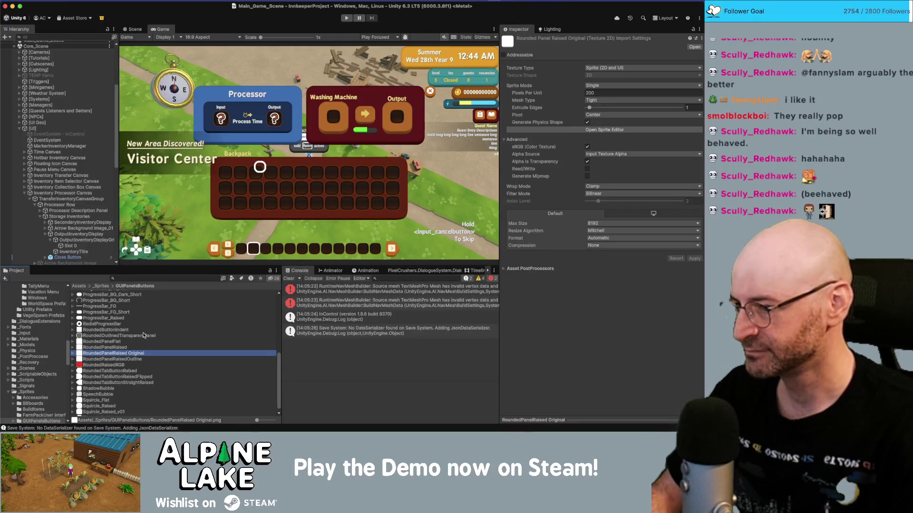
key(super+Tab)
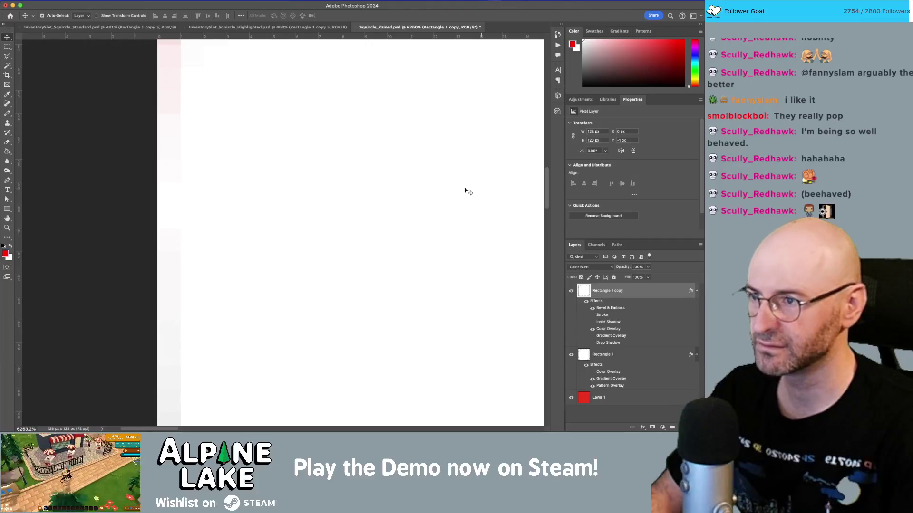
Zoom out to the whole squircle and hide the red background layer.
key(z)
scroll(363, 155, down, 10)
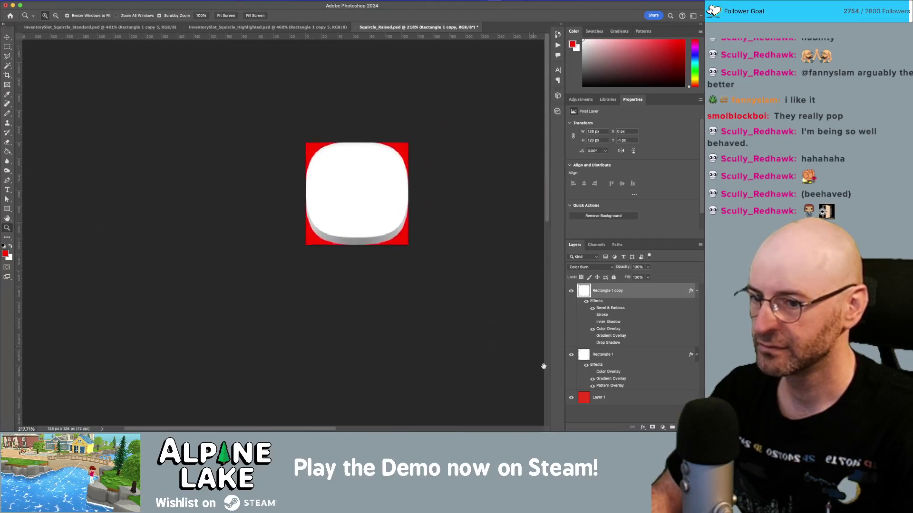
click(571, 398)
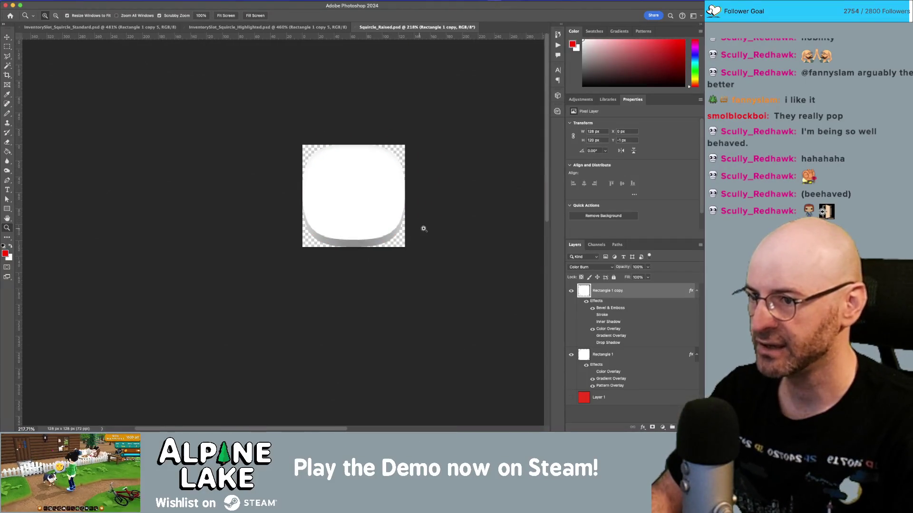
Start saving a separate copy of the image with PNG as the file format.
key(super+shift+s)
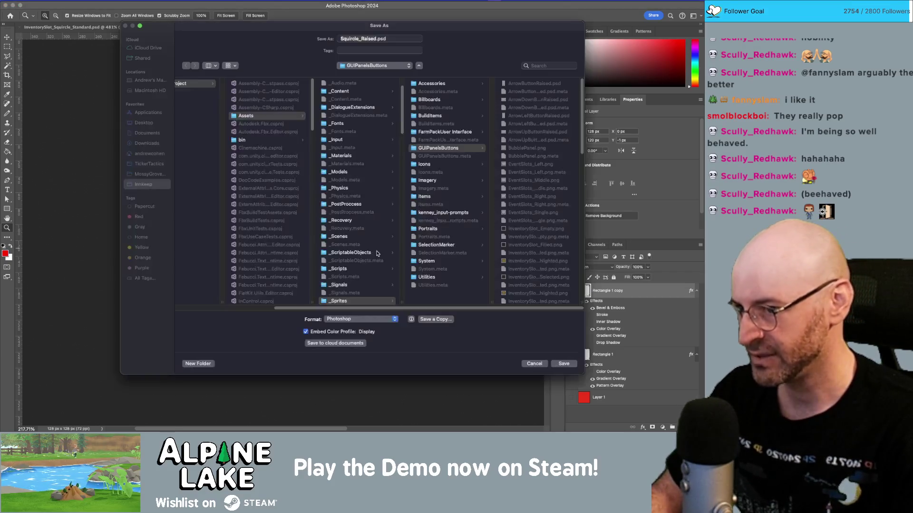
click(426, 318)
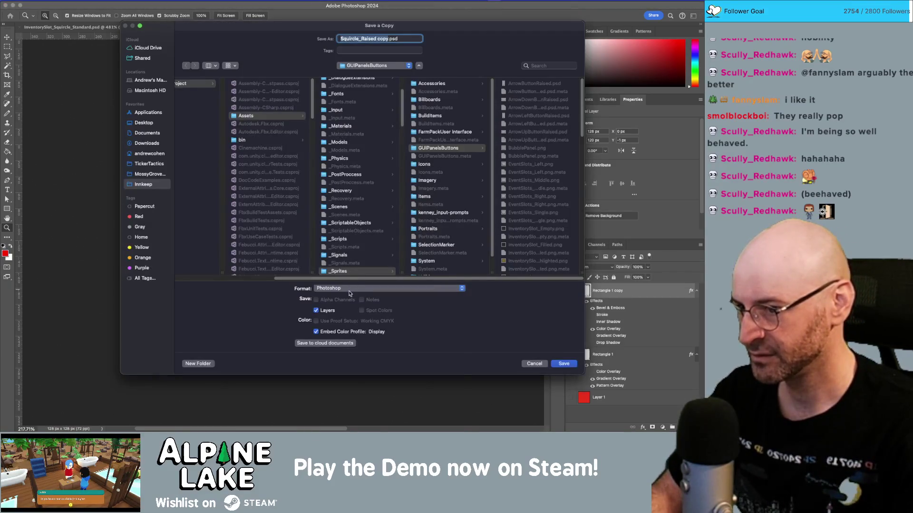
click(350, 289)
click(349, 409)
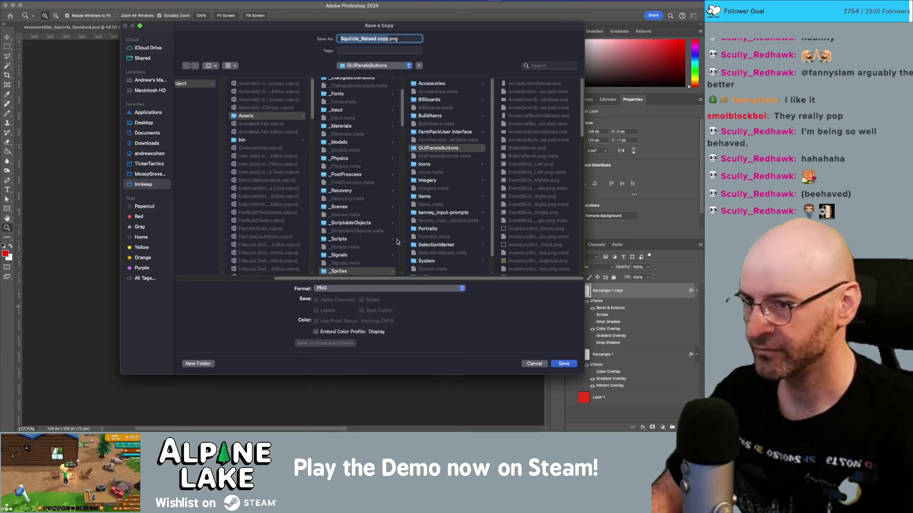
scroll(544, 160, down, 10)
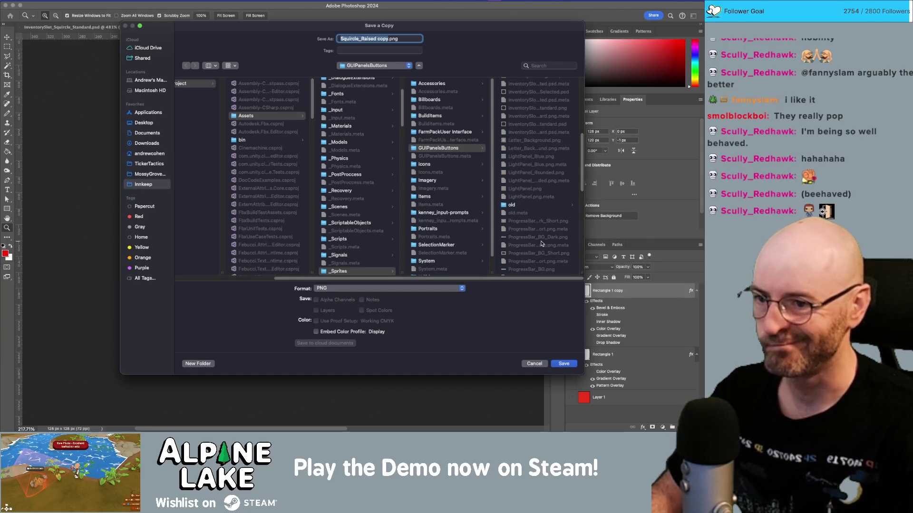
drag(580, 272, 604, 275)
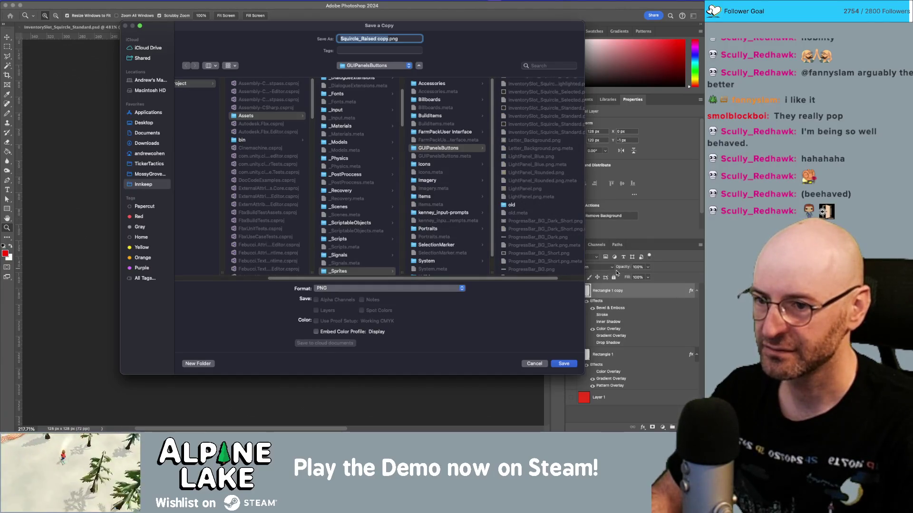
scroll(554, 241, down, 10)
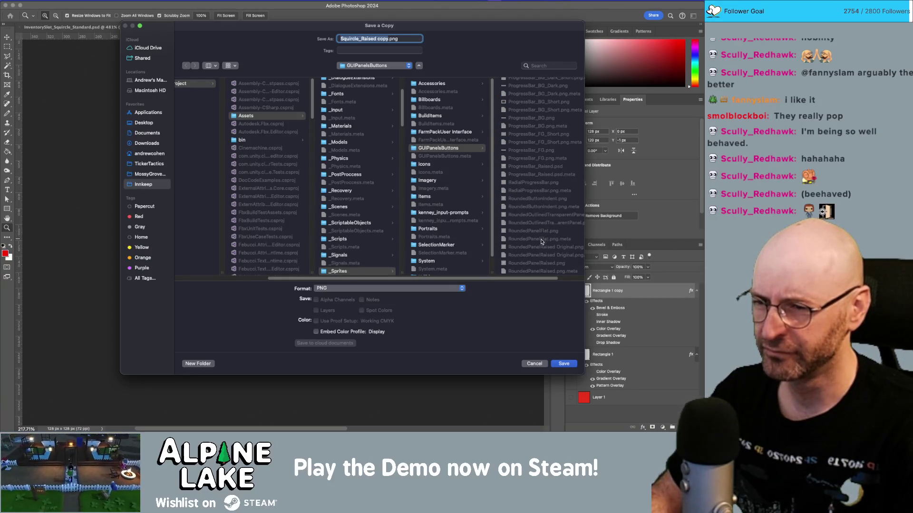
Overwrite RoundedPanelRaised.png in GUIPanelsButtons with the PNG copy and go back to Unity.
click(540, 264)
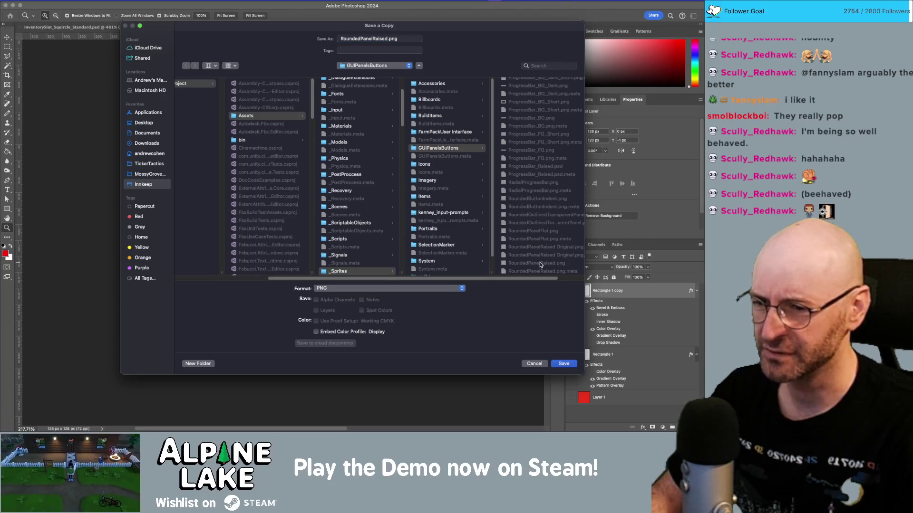
click(564, 363)
click(374, 239)
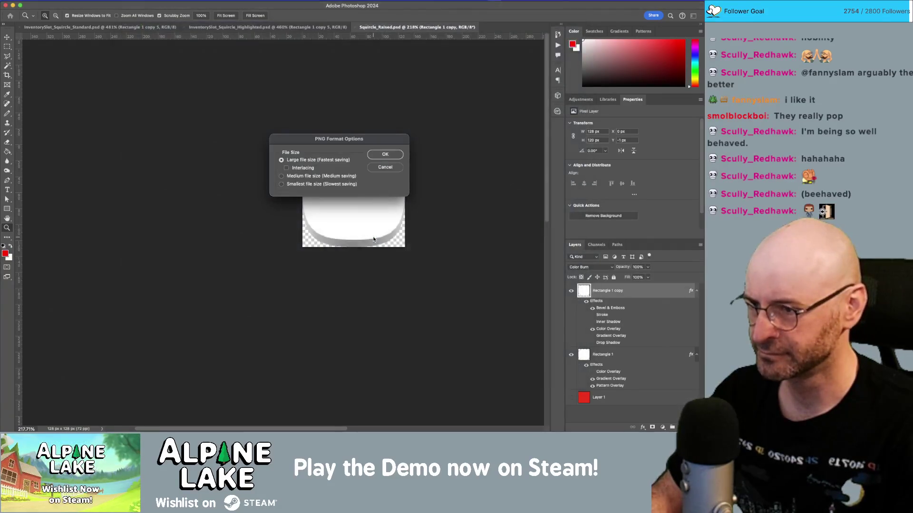
click(386, 155)
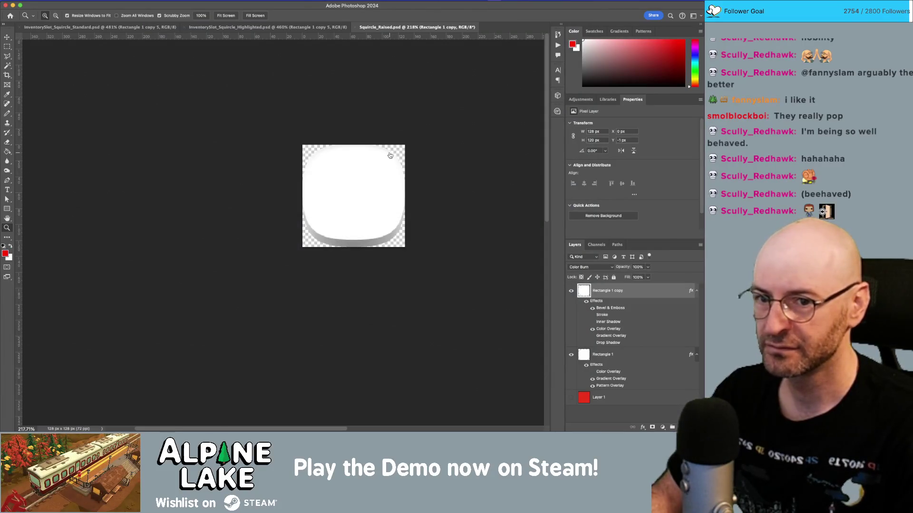
key(super+Tab)
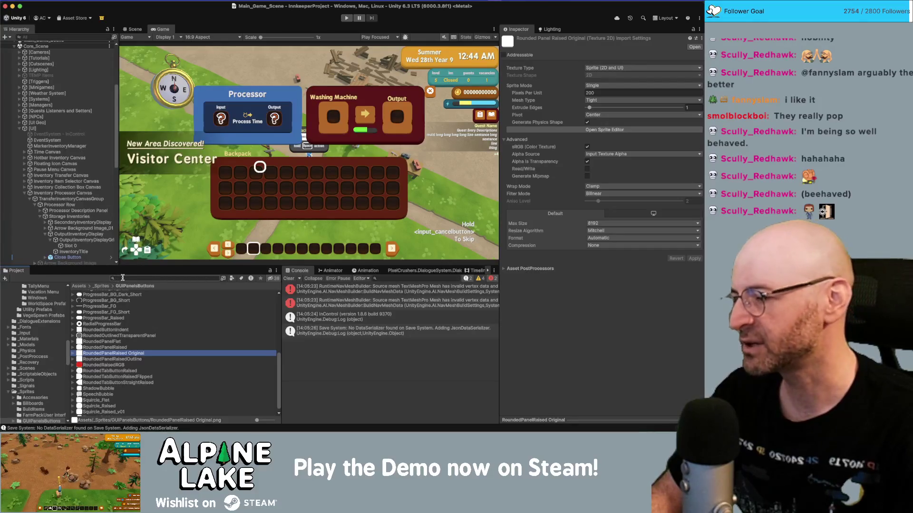
Open the RoundedPanelRaised texture in the Sprite Editor and drag its top border upward.
click(120, 347)
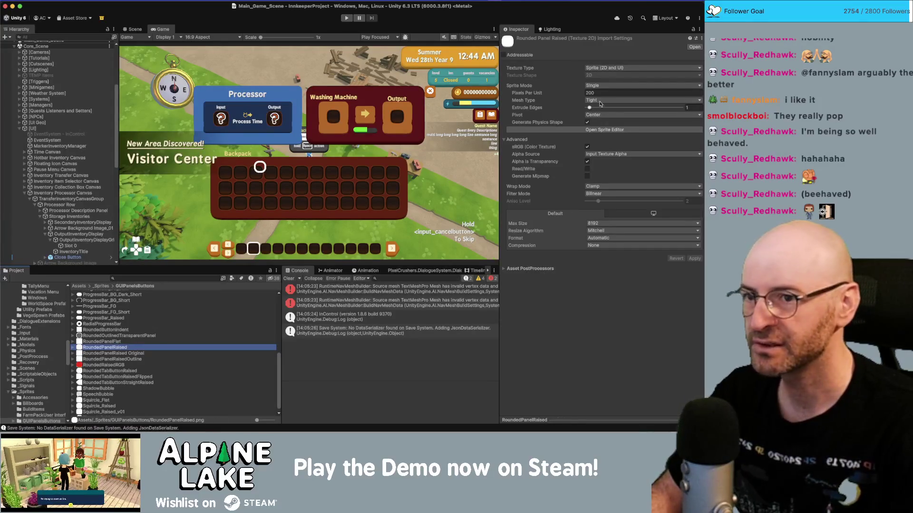
click(604, 129)
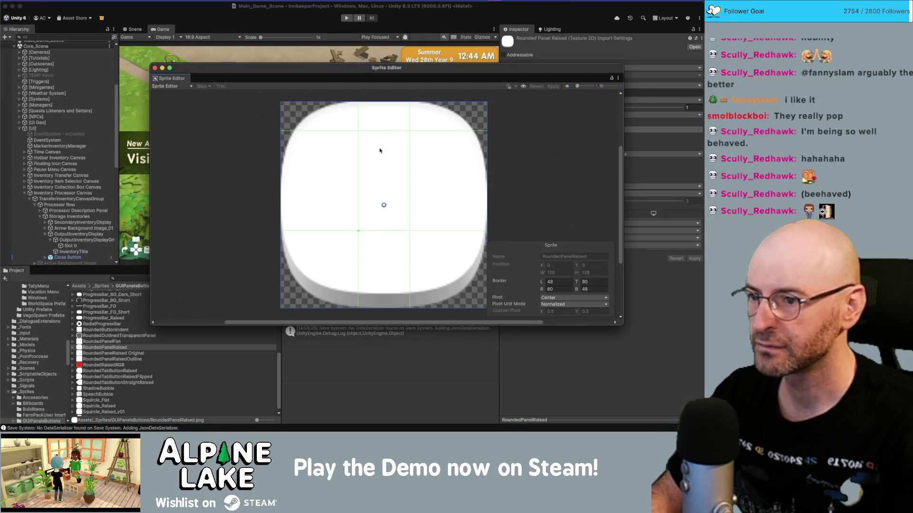
mouse_move(358, 229)
mouse_down()
mouse_move(378, 192)
mouse_move(375, 151)
mouse_move(361, 163)
mouse_up()
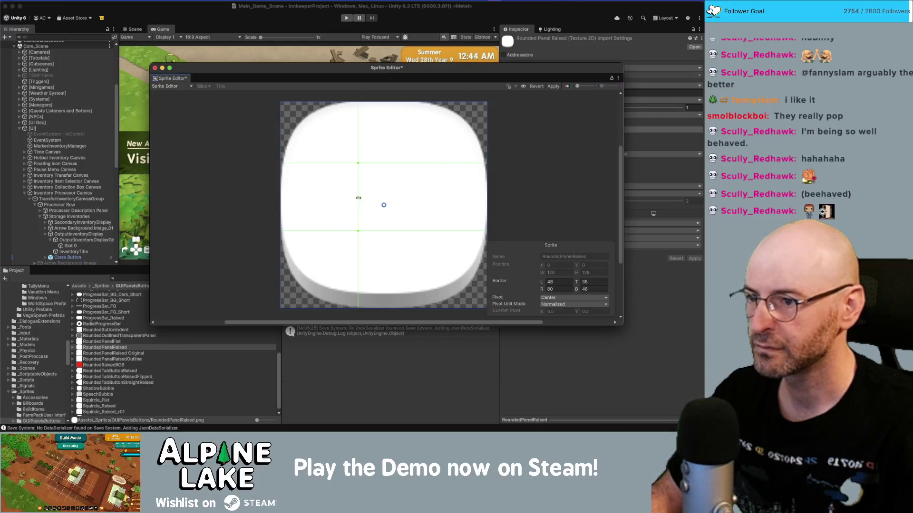
Enter slice border values of 60 for the left, top and right edges.
click(556, 281)
text(48)
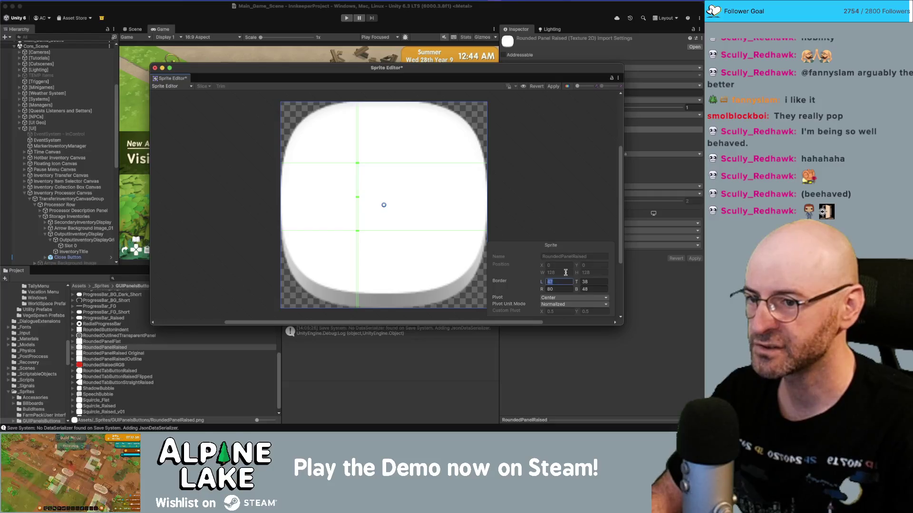
key(Tab)
text(60)
key(Tab)
text(60)
key(Tab)
text(60)
text(6)
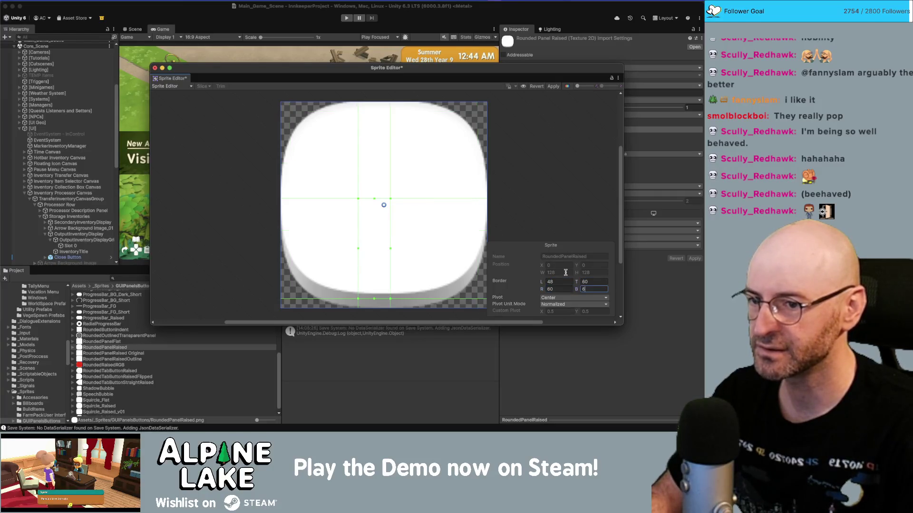
key(Tab)
key(shift+Tab)
key(shift+Tab)
key(shift+Tab)
key(shift+Tab)
text(60)
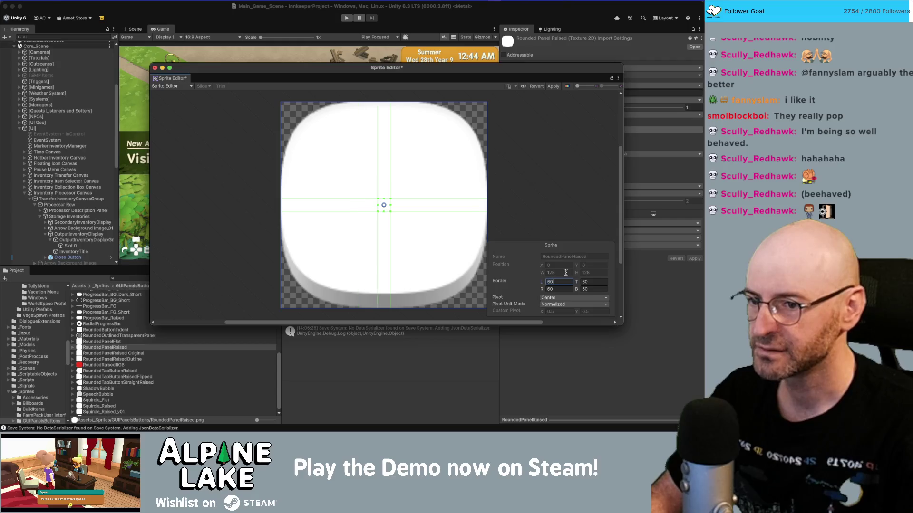
Raise the bottom border to 67, apply the borders and close the Sprite Editor.
drag(385, 212, 386, 203)
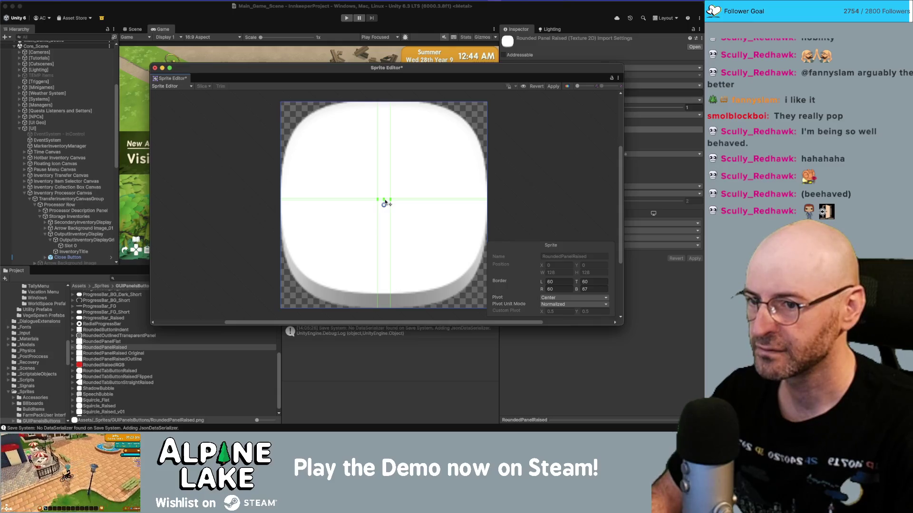
click(553, 86)
click(155, 68)
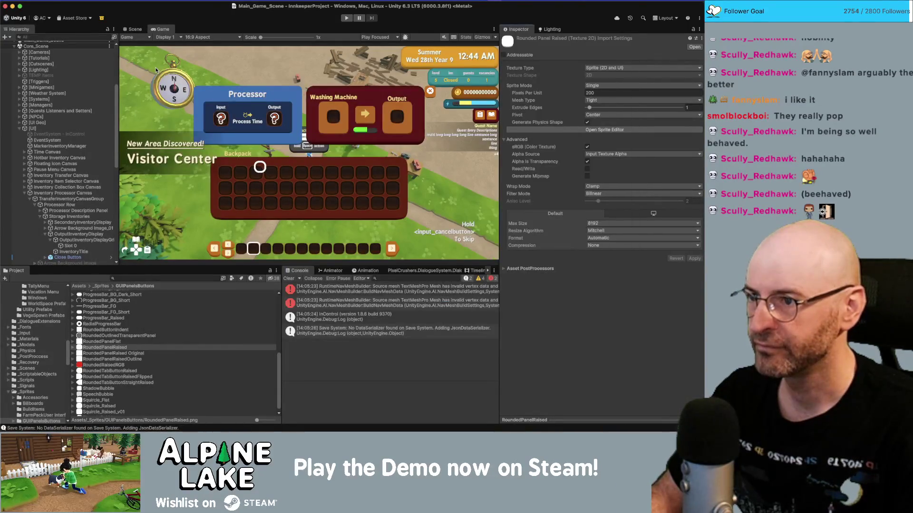
double_click(157, 29)
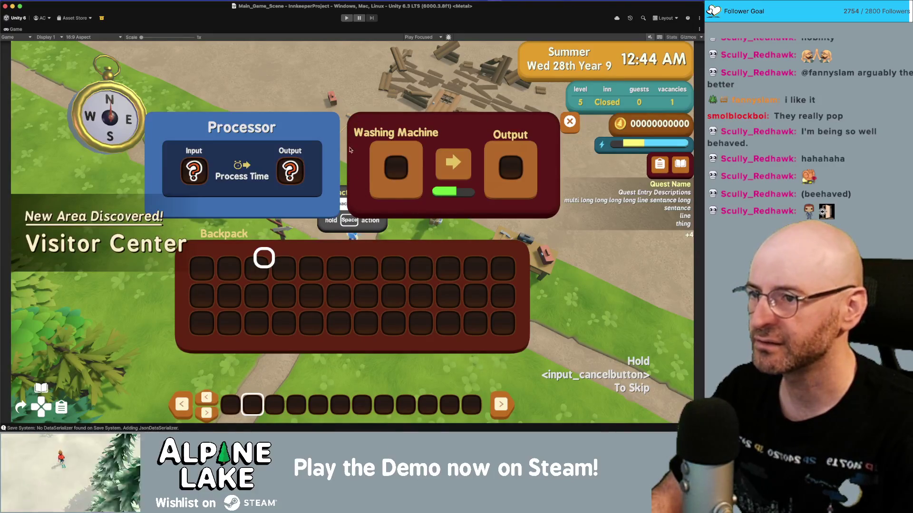
double_click(16, 30)
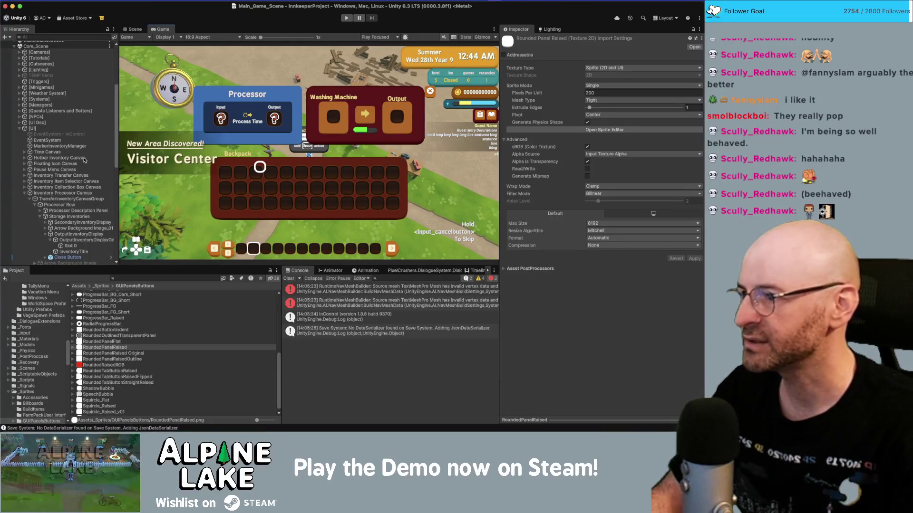
Change the Processor Description Panel's Pixels Per Unit Multiplier (entering 21, then .5) and maximize the Game view.
click(81, 235)
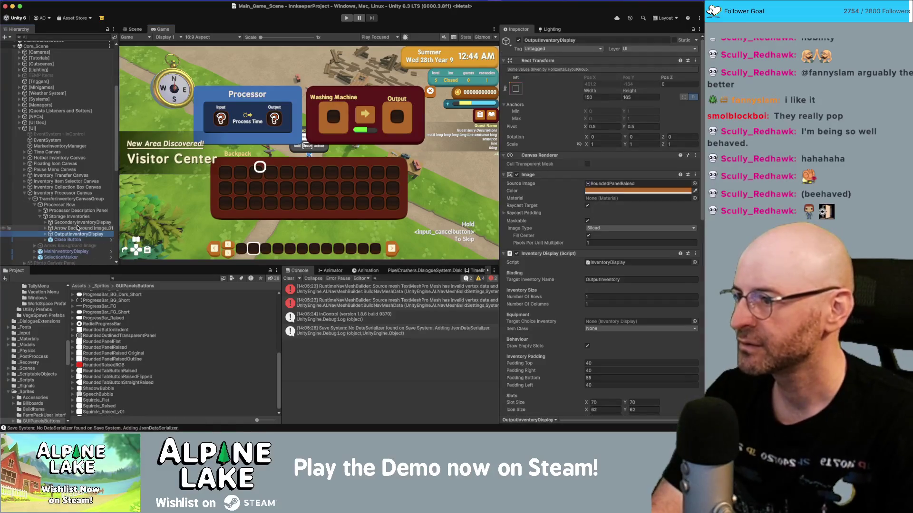
key(Left)
click(97, 212)
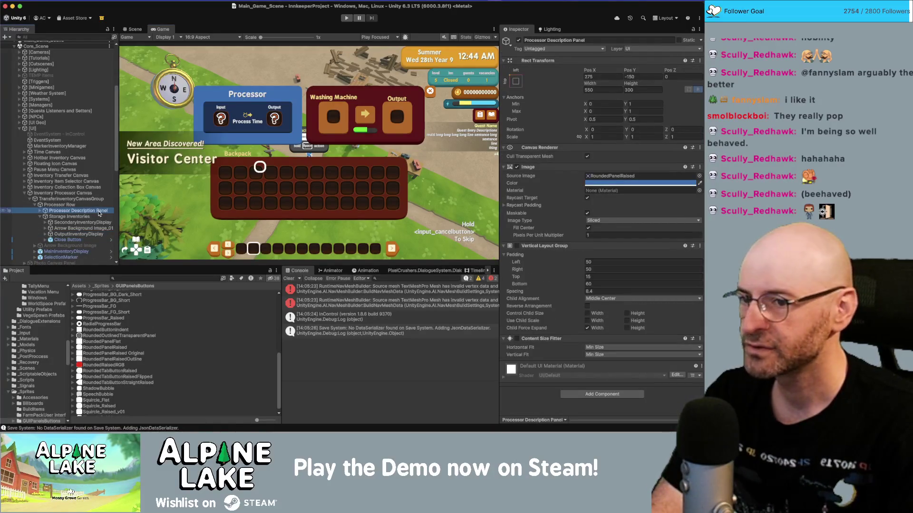
click(590, 234)
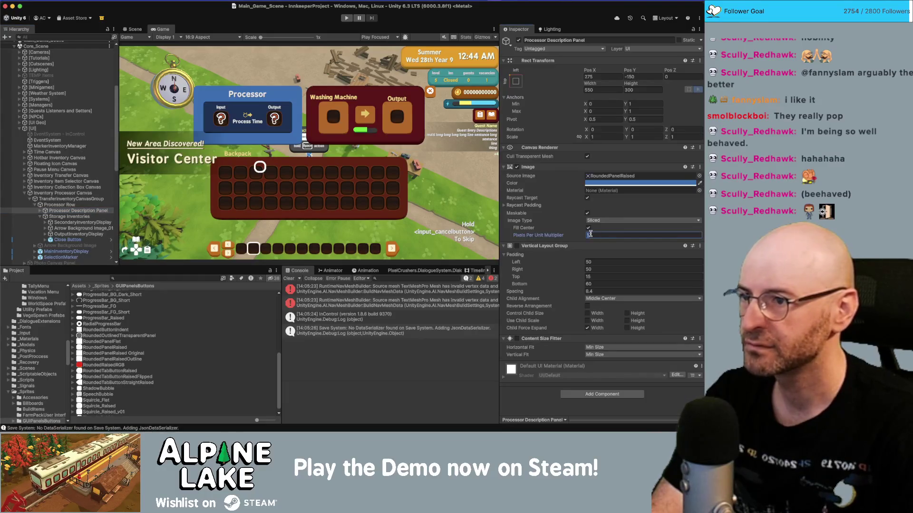
text(2)
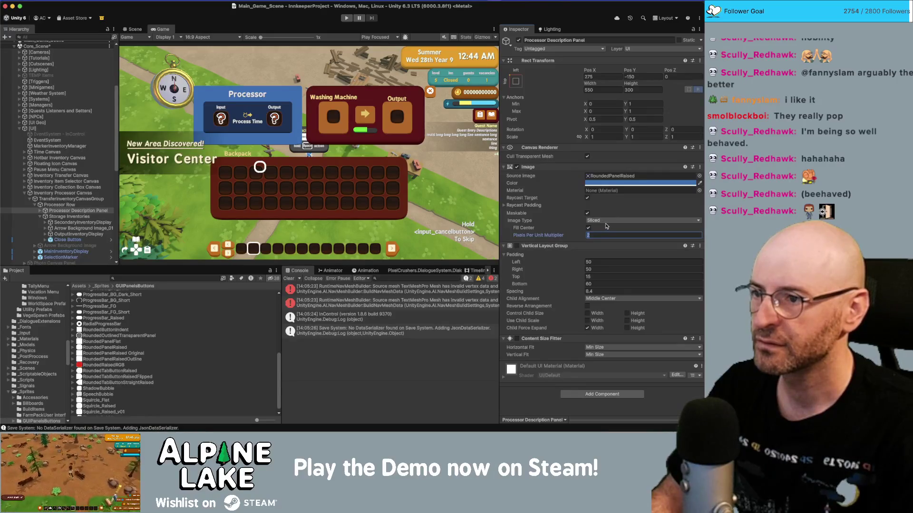
text(1)
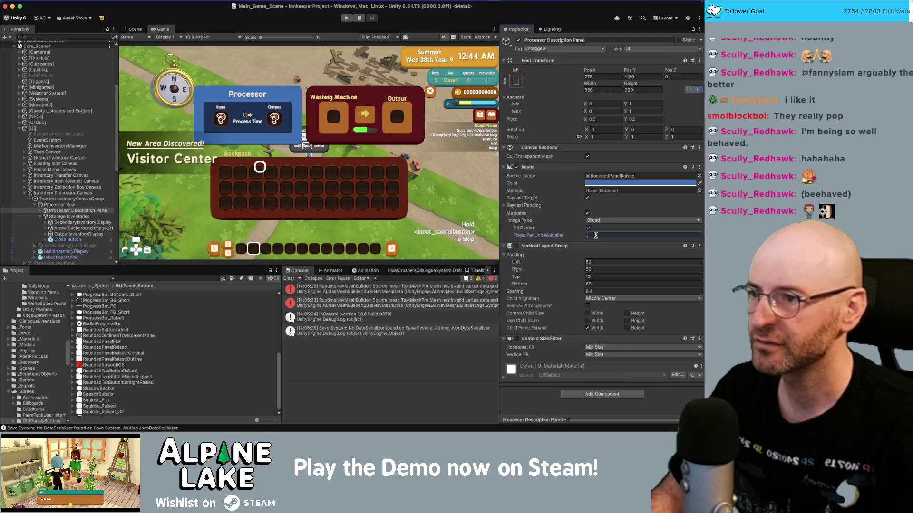
text(.5)
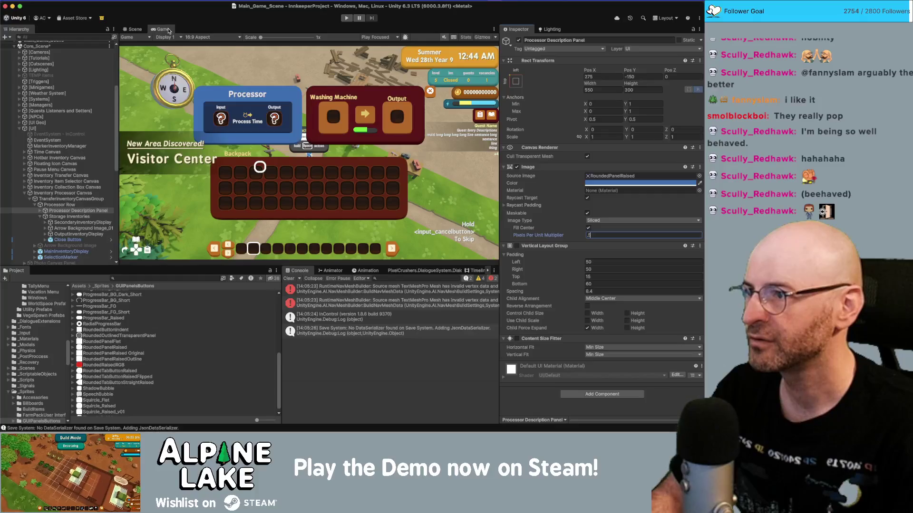
click(292, 65)
key(shift+space)
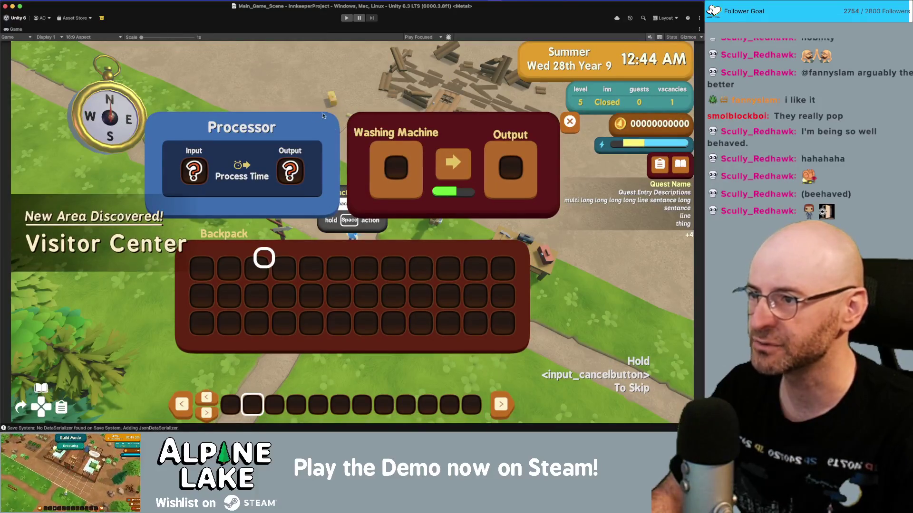
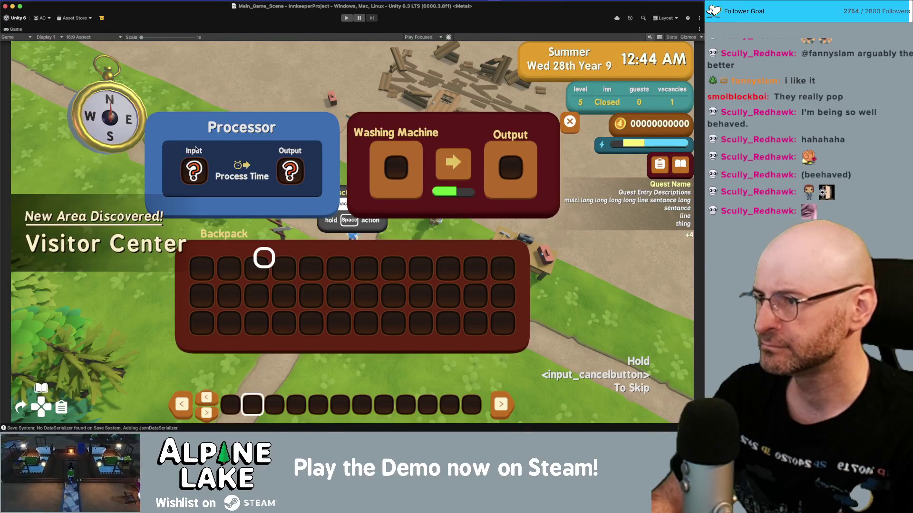
Re-enter the Panels Image's Pixels Per Unit Multiplier, then maximize the Game view.
double_click(19, 31)
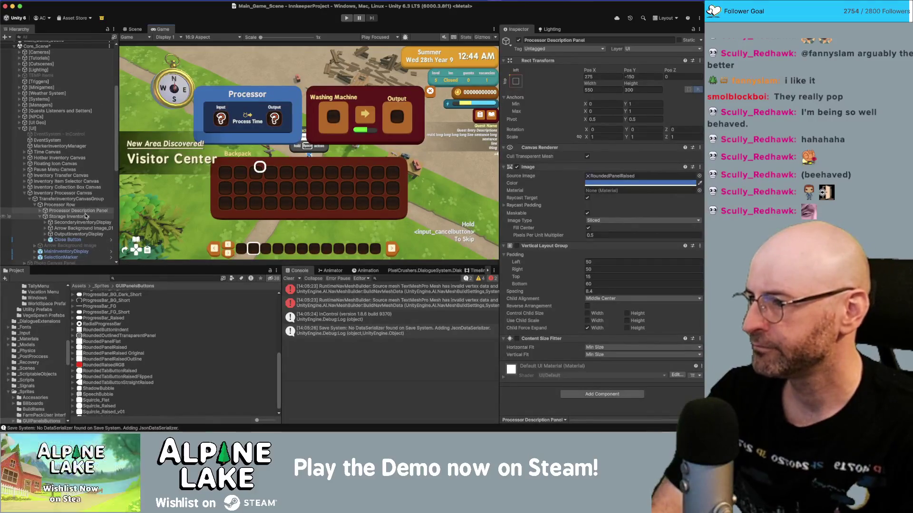
click(40, 211)
click(61, 222)
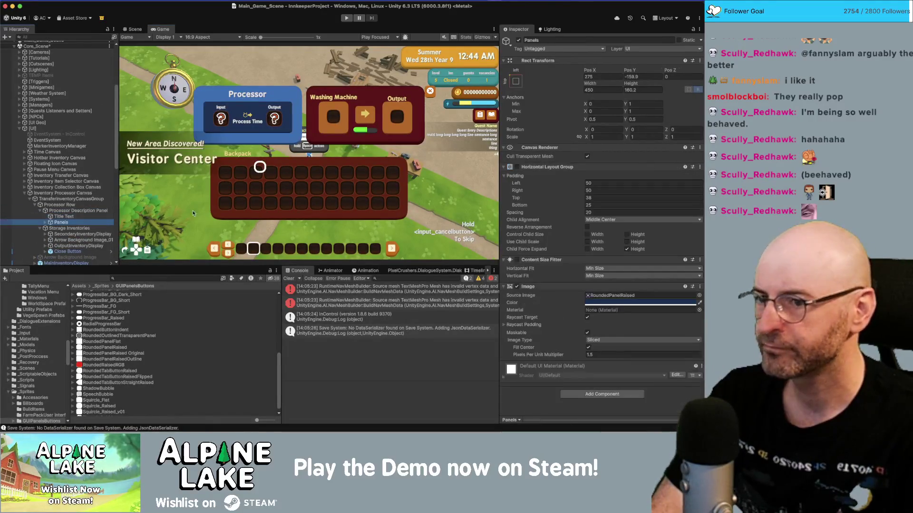
click(599, 354)
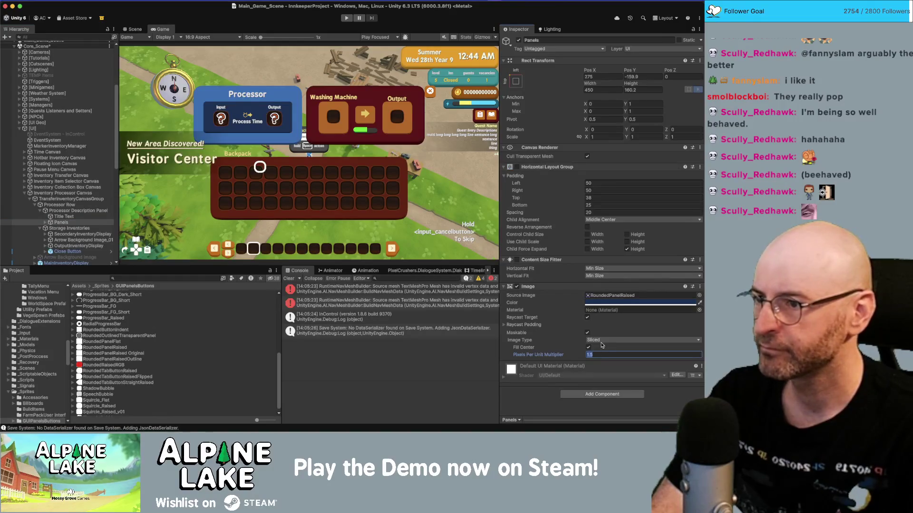
text(1)
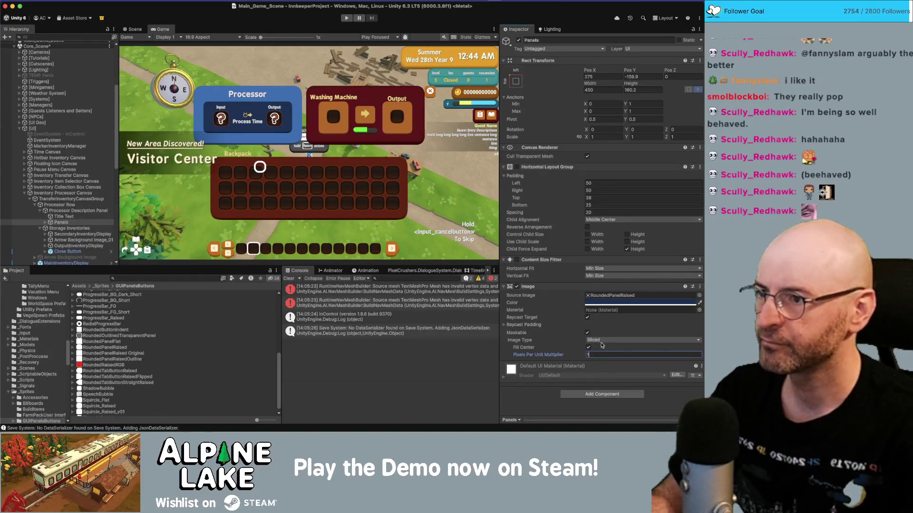
key(BackSpace)
text(5)
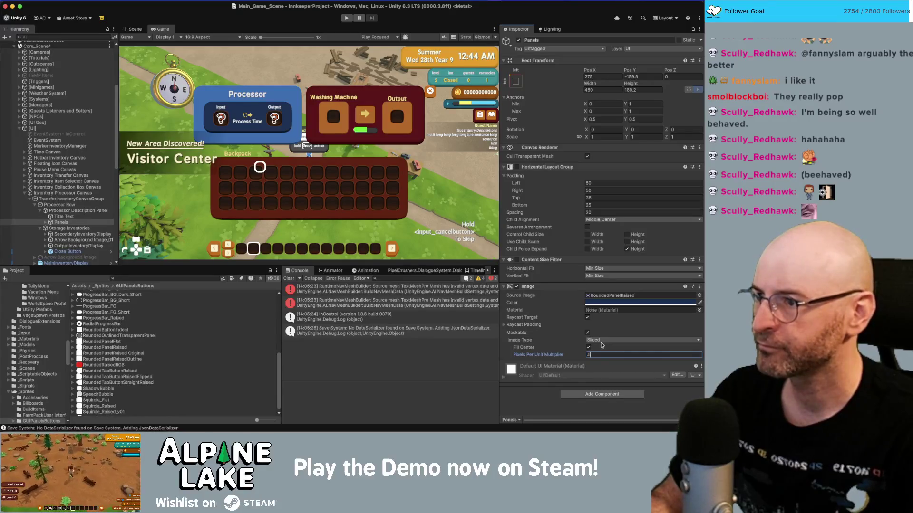
click(162, 30)
key(shift+space)
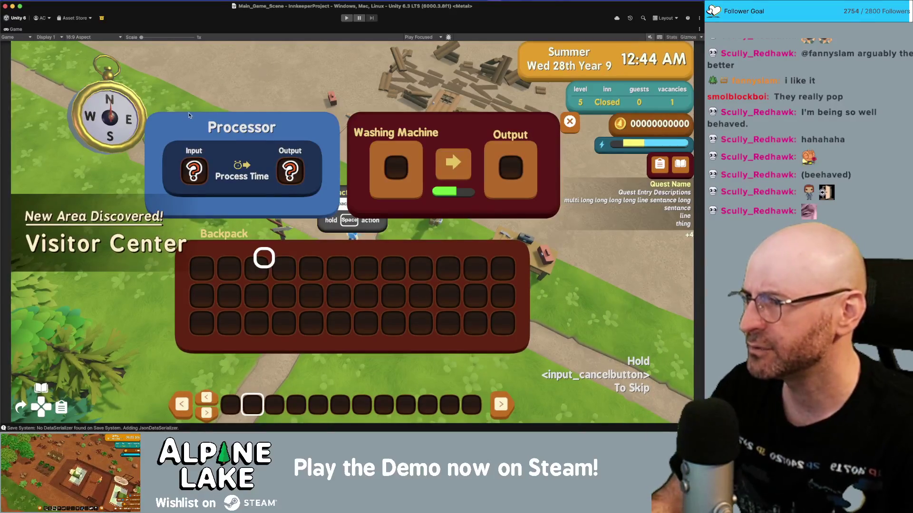
Zoom into the Processor's Input slot in Unity, then zoom into the Squircle_Raised.psd corner in Photoshop.
scroll(189, 151, up, 5)
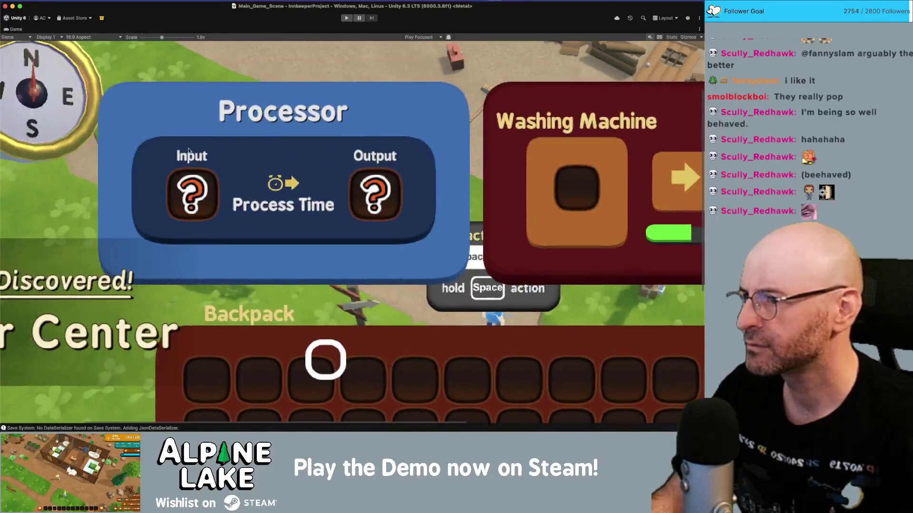
scroll(189, 151, up, 8)
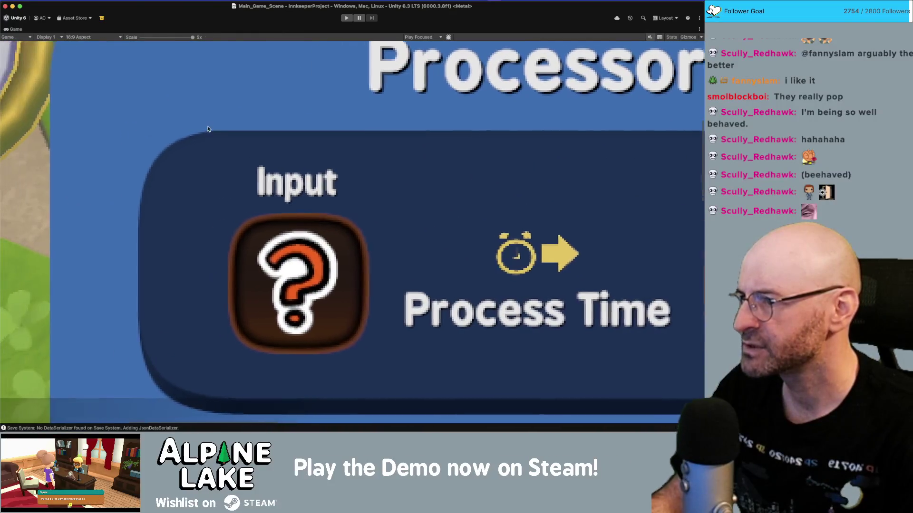
scroll(207, 136, down, 2)
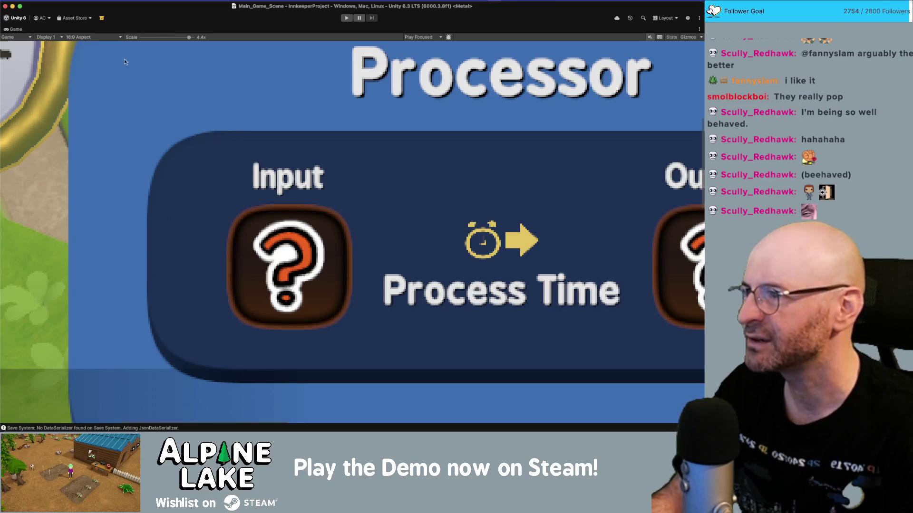
key(super+Tab)
click(316, 139)
mouse_move(372, 176)
mouse_down()
mouse_move(433, 219)
mouse_move(200, 173)
mouse_move(308, 165)
mouse_move(252, 195)
mouse_move(263, 189)
mouse_up()
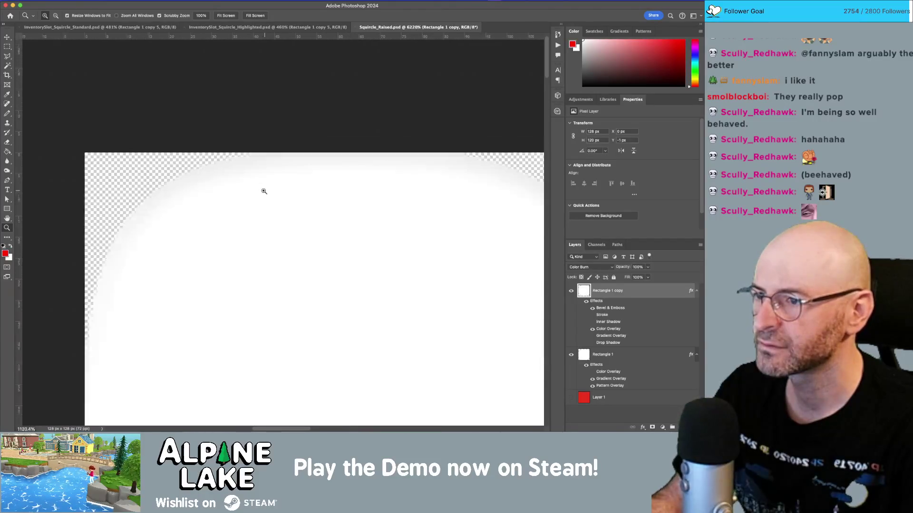
Show the red Layer 1 behind the squircle and drag a vertical guide from the left ruler.
click(571, 397)
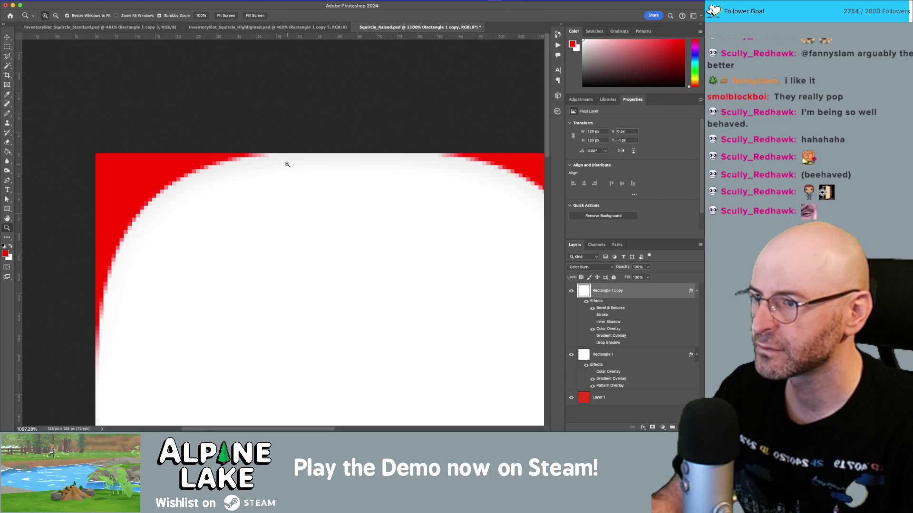
mouse_move(288, 165)
mouse_down()
mouse_move(369, 171)
mouse_move(405, 210)
mouse_move(347, 169)
mouse_move(332, 178)
mouse_up()
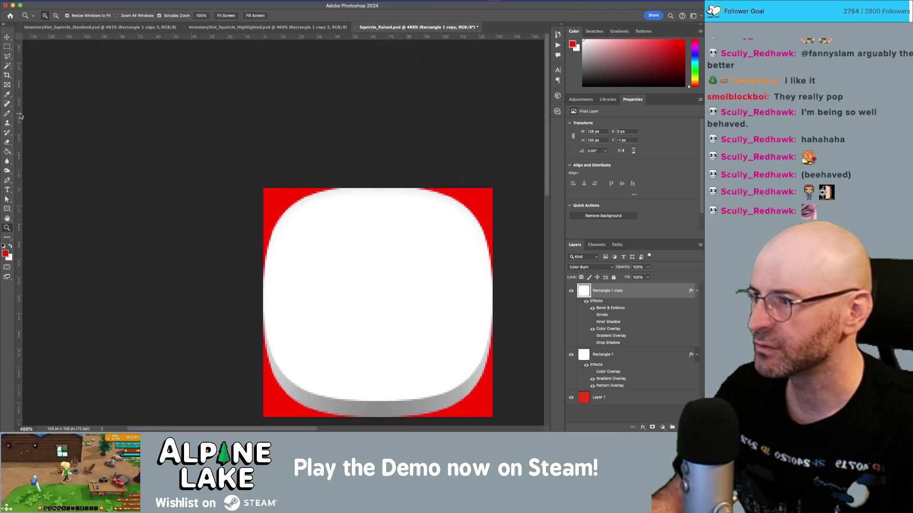
drag(20, 116, 377, 156)
Return to Unity's Game view and scroll it back to 1x.
key(super+Tab)
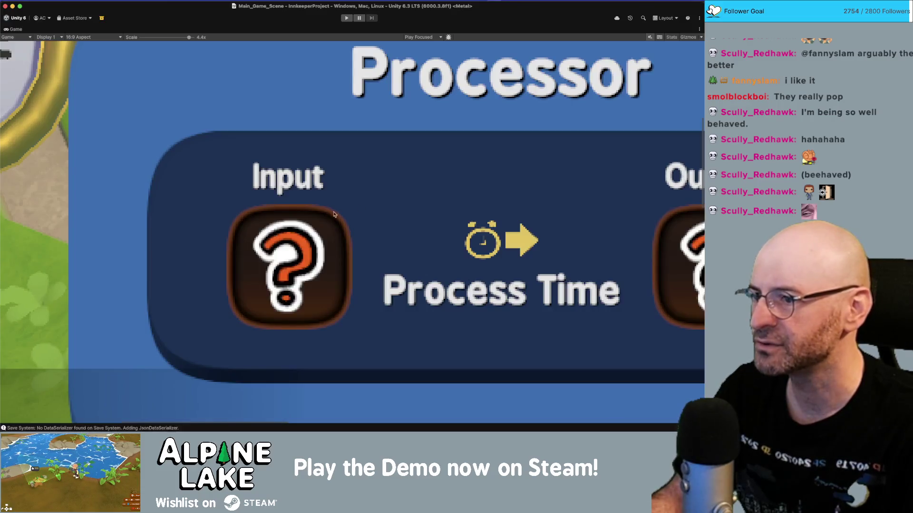
key(super+Tab)
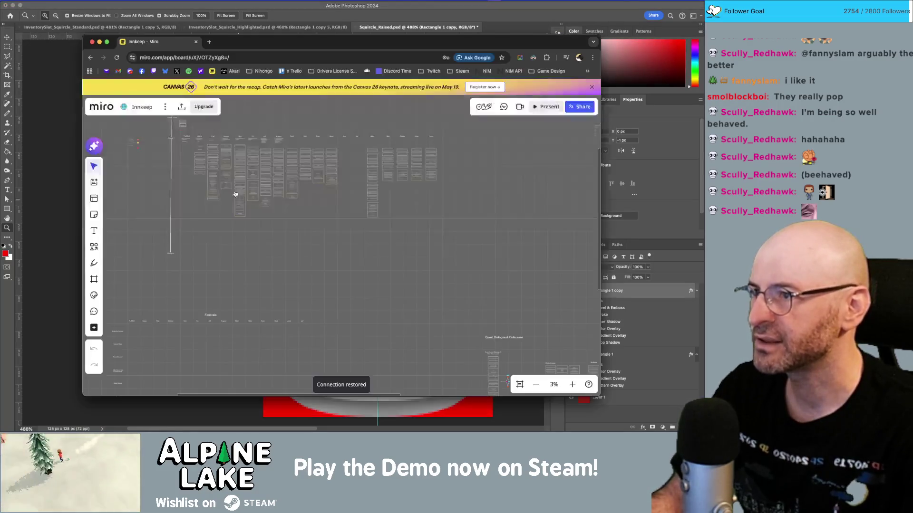
key(super+Tab)
key(super+Tab)
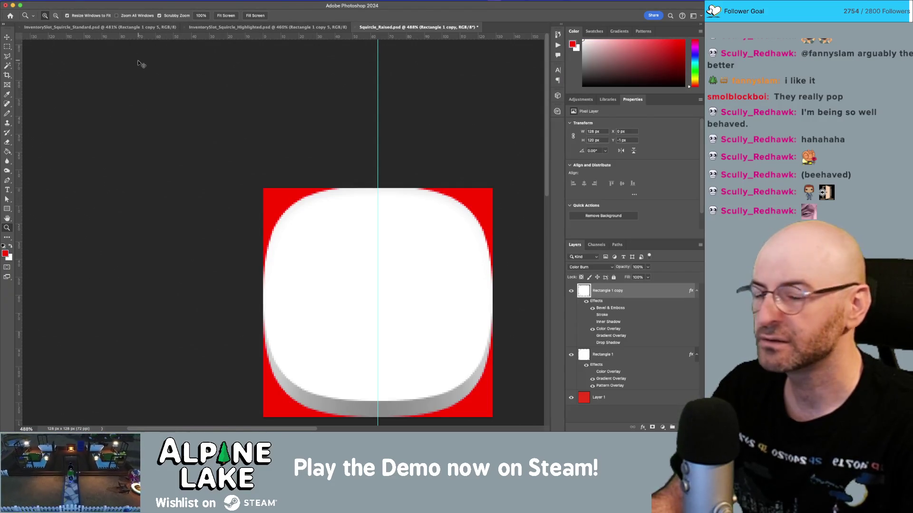
key(super+Tab)
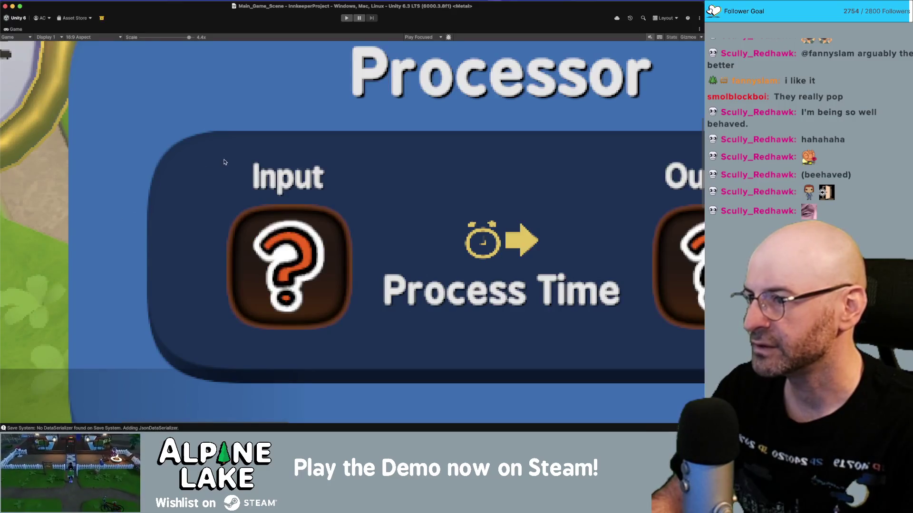
scroll(225, 162, down, 10)
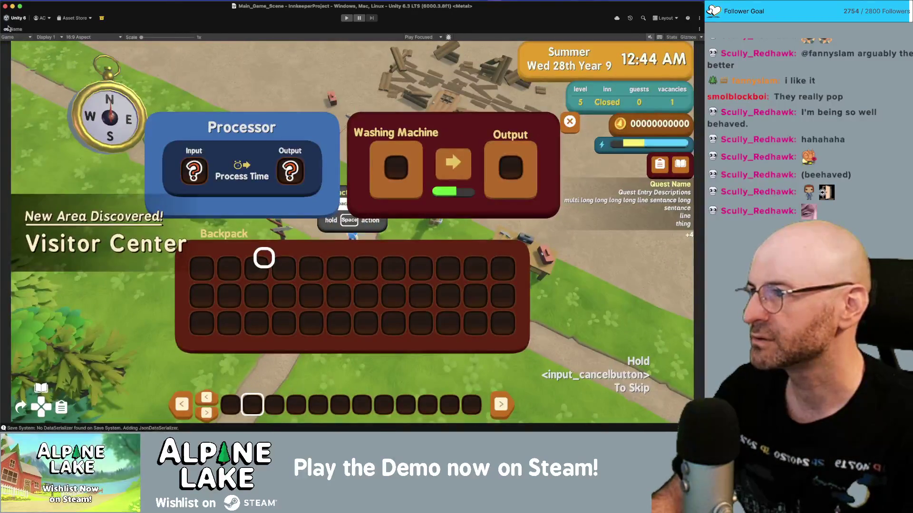
Restore the editor layout and select the Squircle_Raised sprite asset in the Project window.
double_click(15, 29)
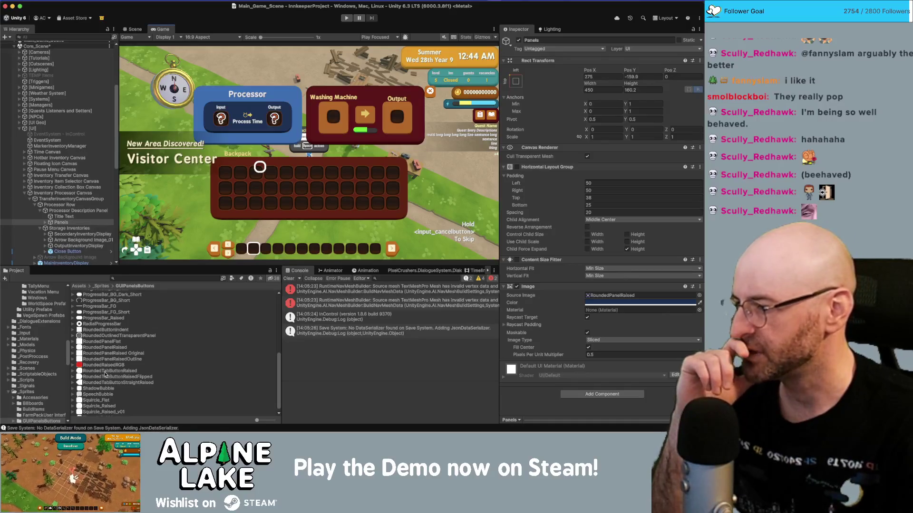
scroll(97, 396, down, 1)
click(97, 396)
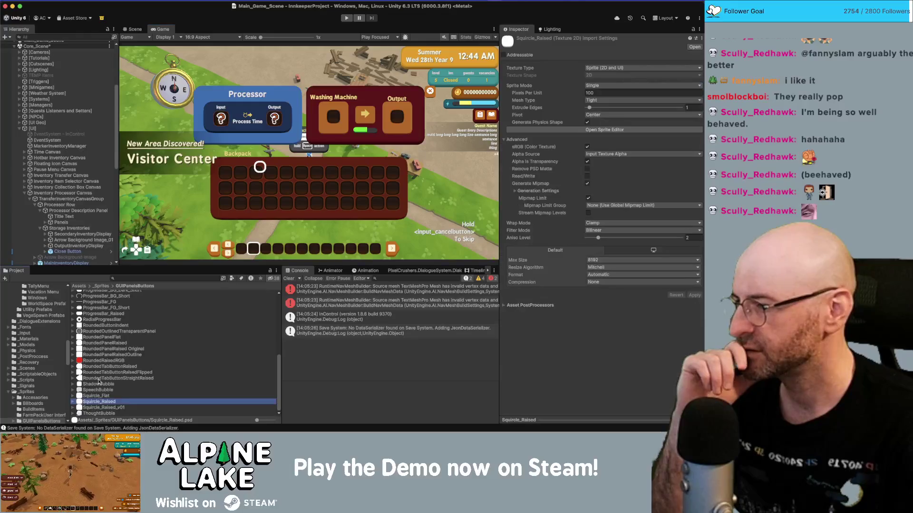
scroll(99, 381, up, 8)
scroll(98, 381, down, 8)
double_click(101, 399)
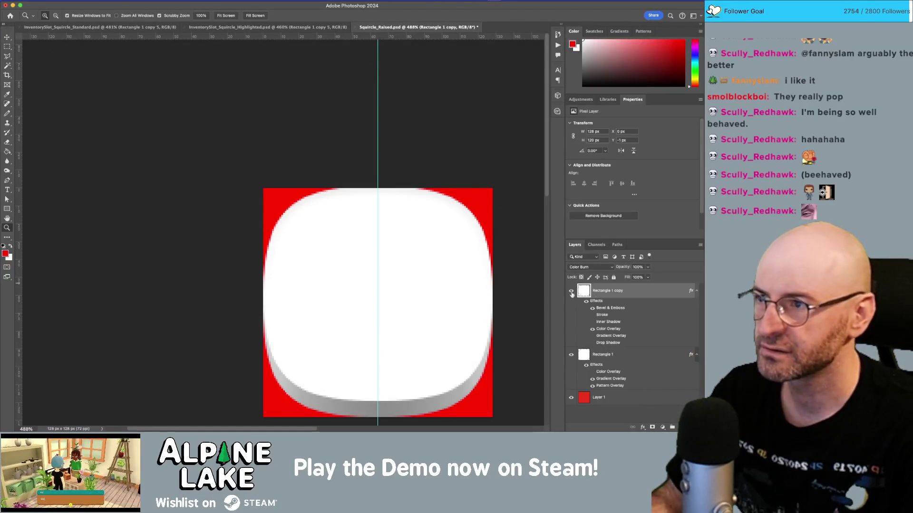
key(super+Tab)
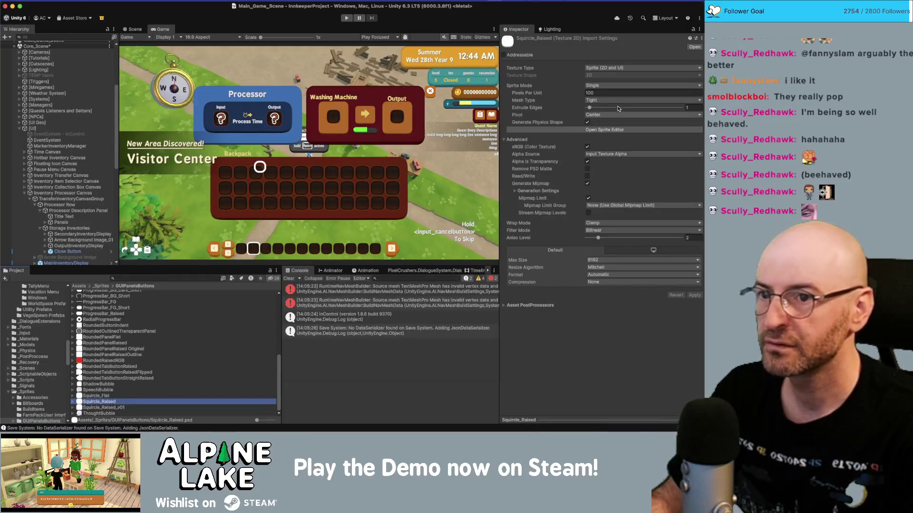
In the Sprite Editor, set borders L 62, T 61, R 62, B 67, apply and close.
click(604, 130)
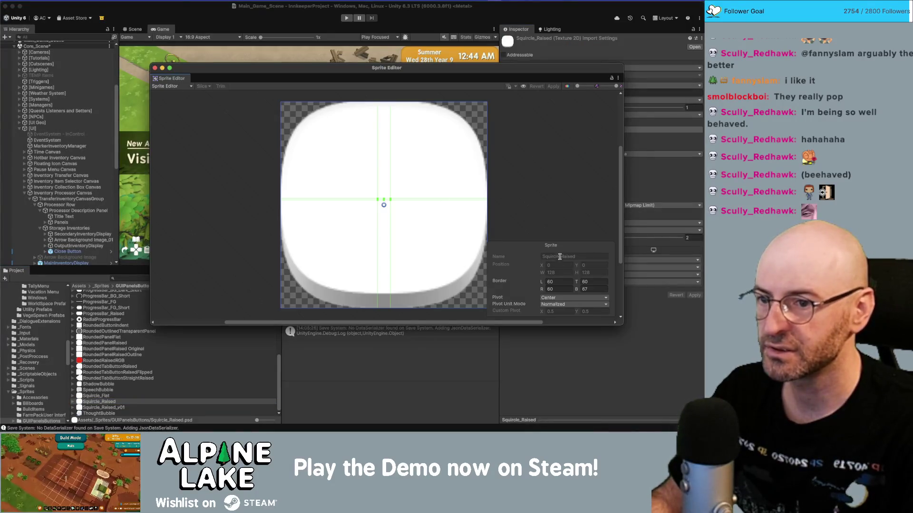
click(562, 282)
text(62)
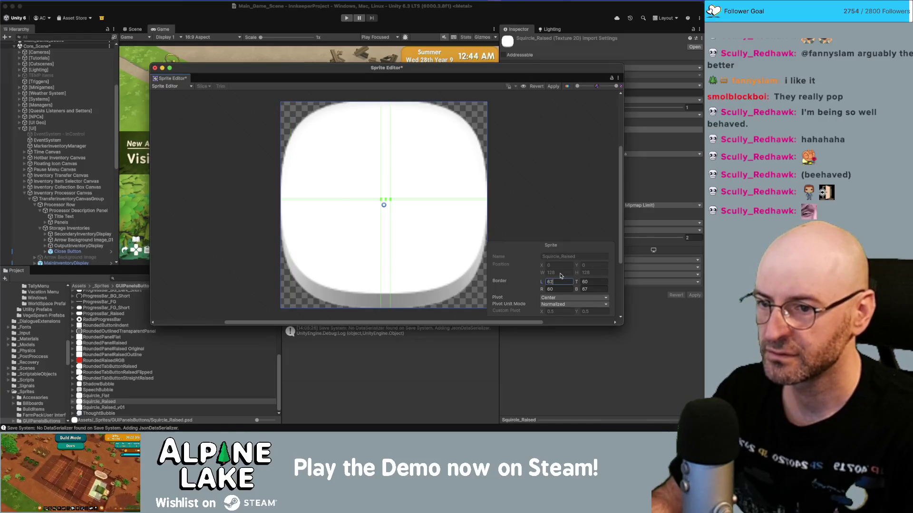
key(Tab)
text(61)
key(Tab)
text(62)
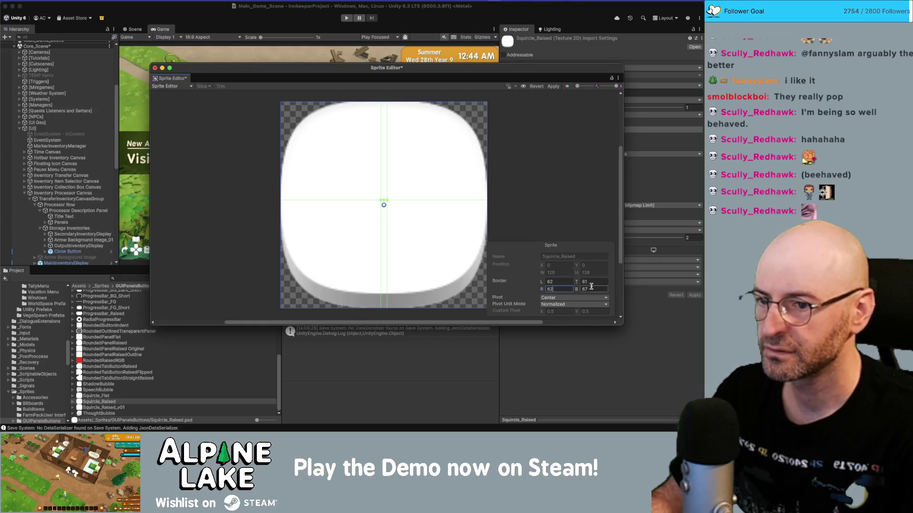
key(Tab)
text(3)
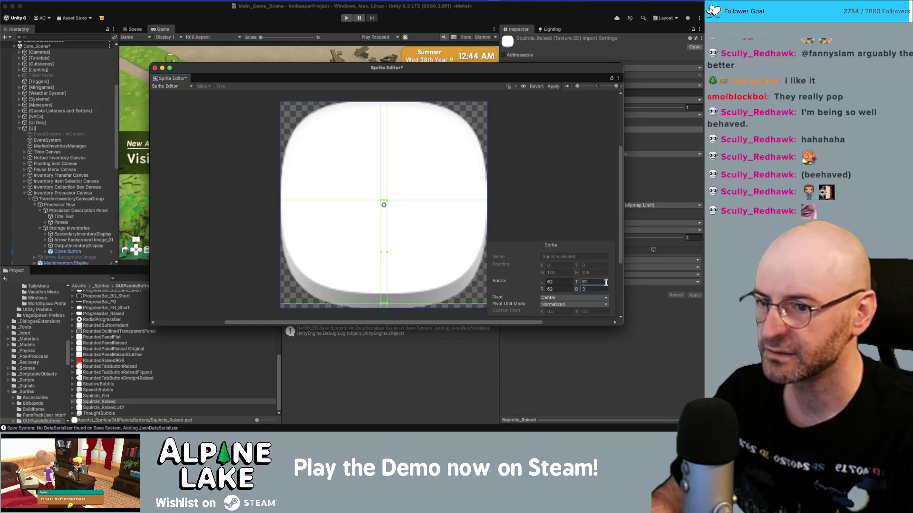
key(shift+Left)
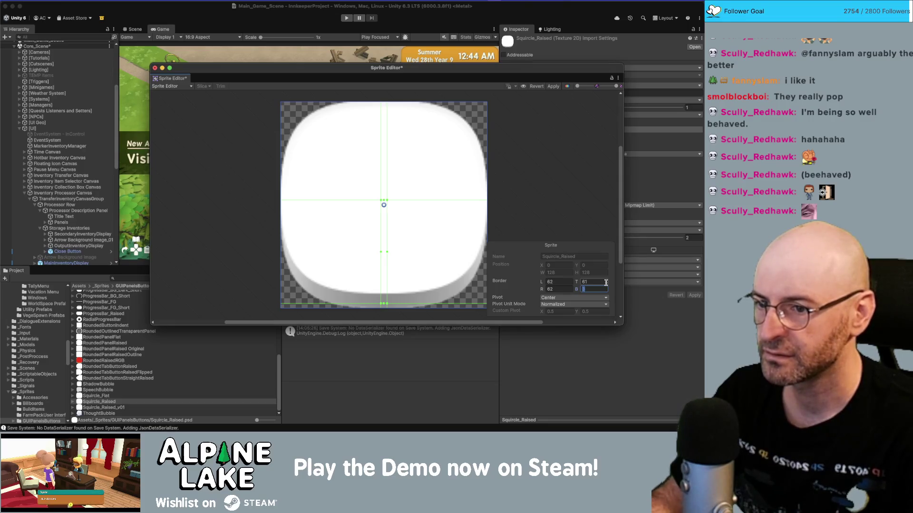
text(67)
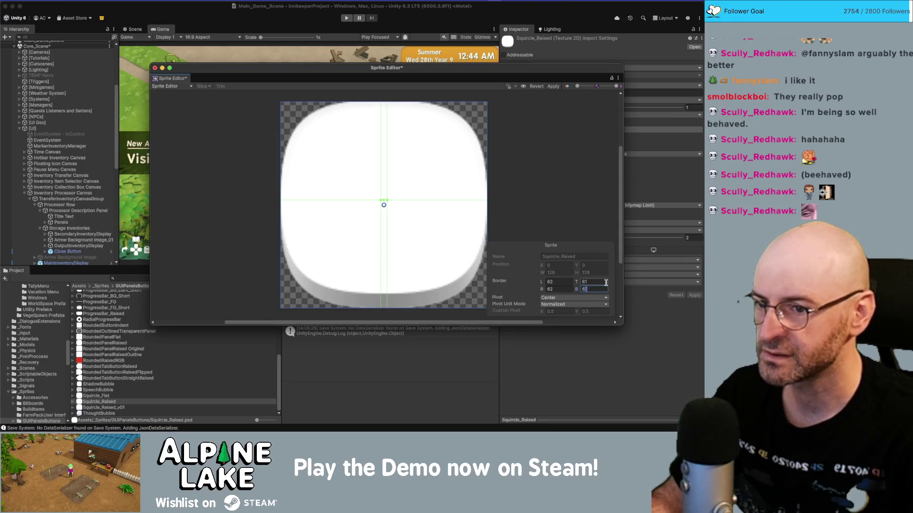
text(6)
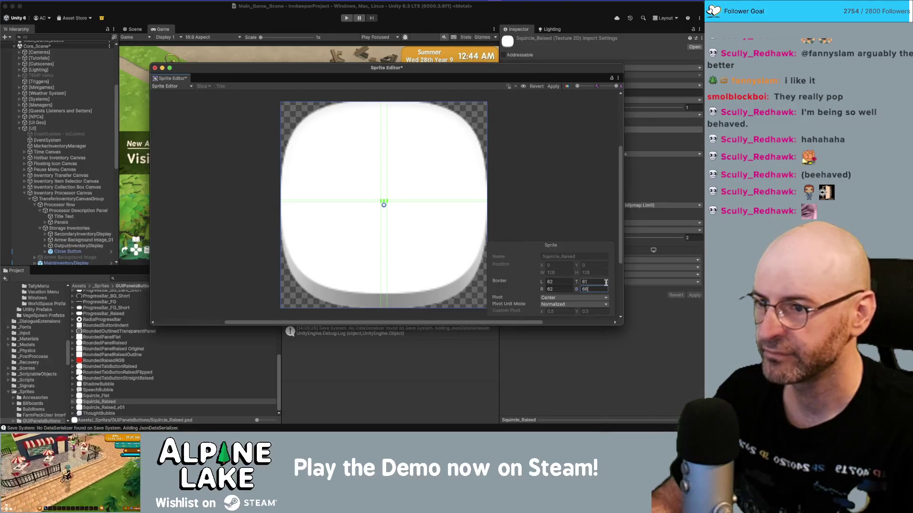
key(BackSpace)
text(7)
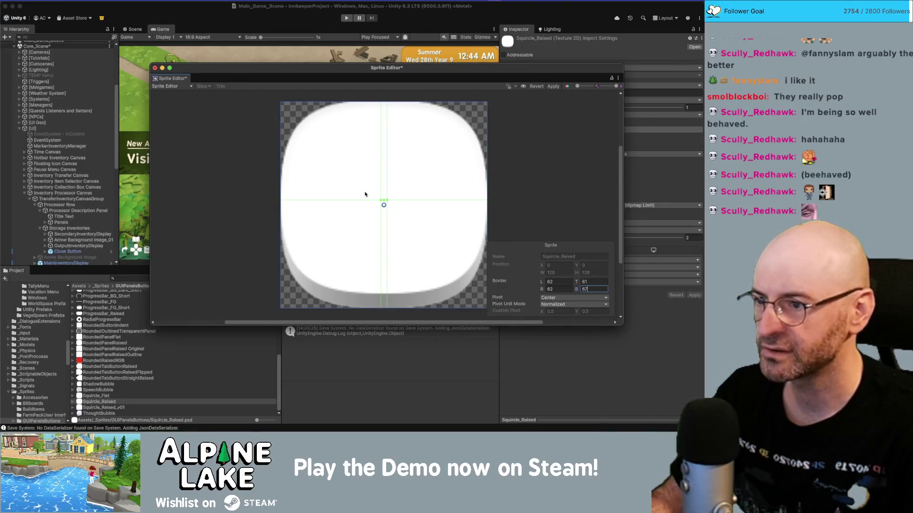
click(553, 88)
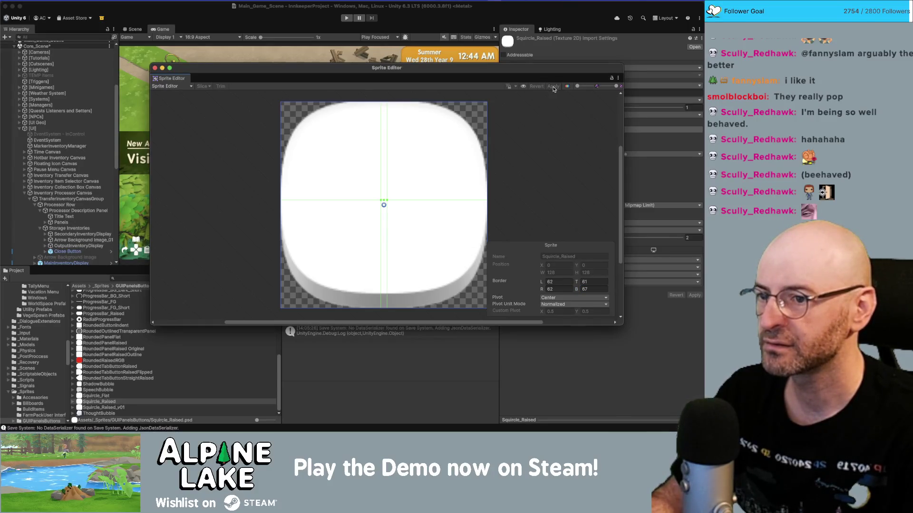
click(154, 68)
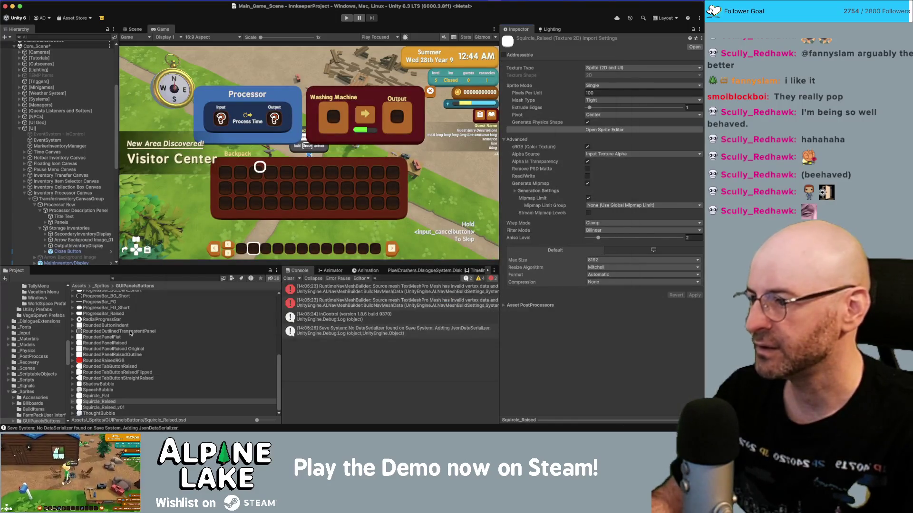
Enter RoundedPanelRaised Sprite Editor borders L 62, T 62, R 62, B 66.
click(118, 343)
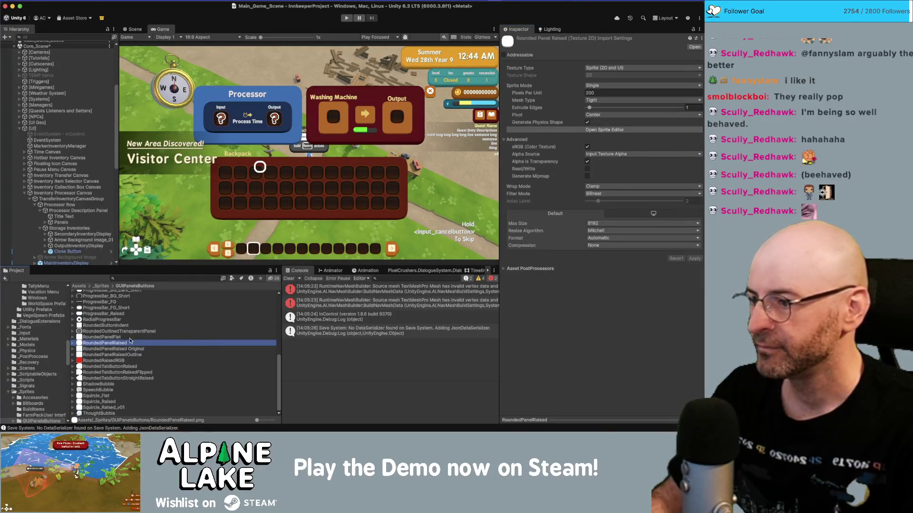
click(604, 129)
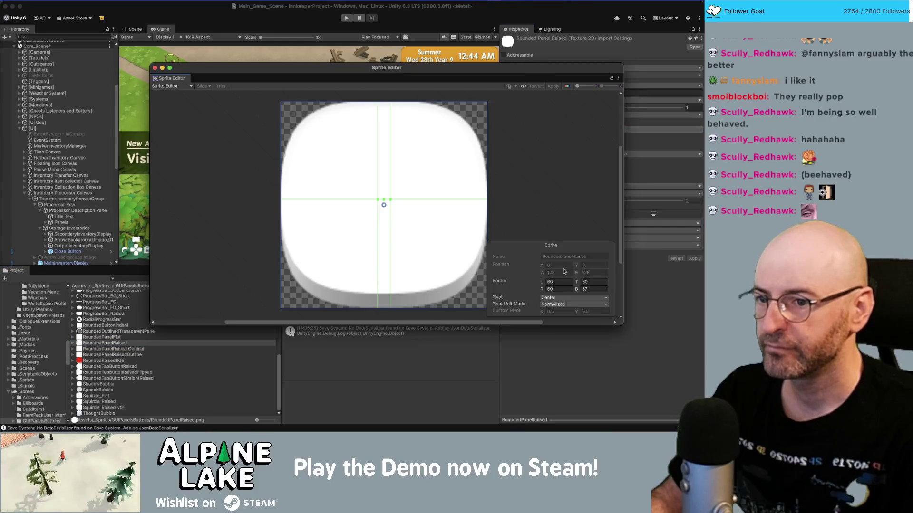
click(554, 281)
text(62)
key(Tab)
text(61)
key(Tab)
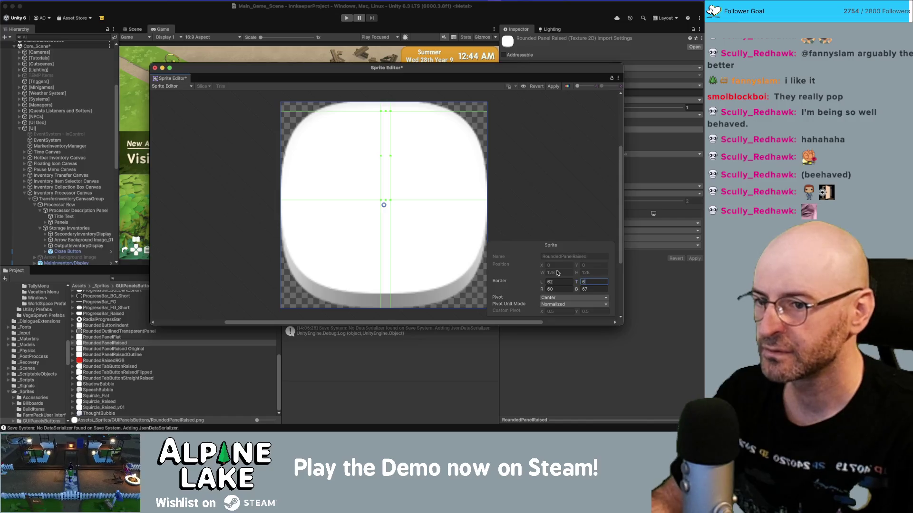
key(shift+Tab)
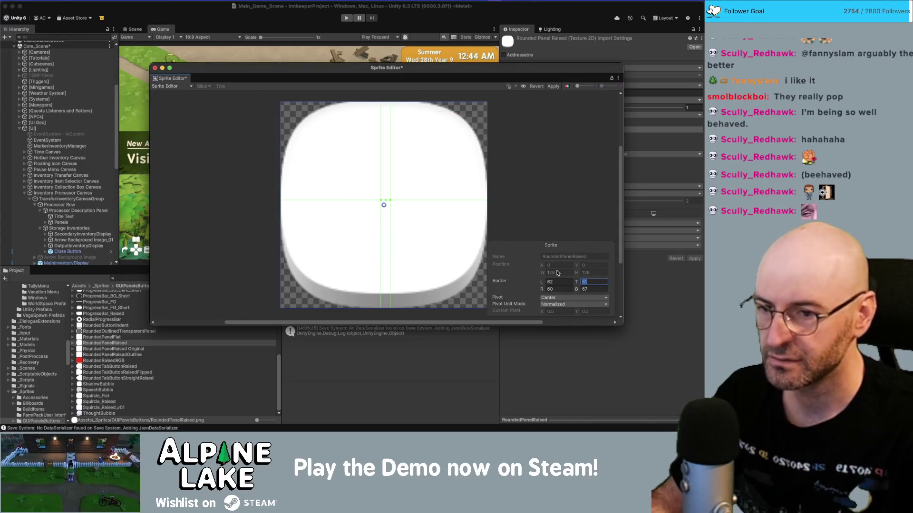
key(Tab)
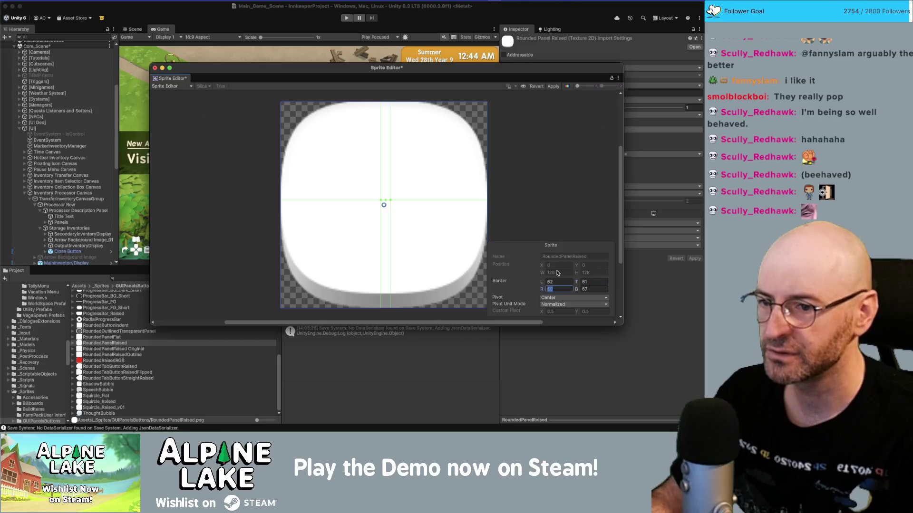
text(62)
key(Tab)
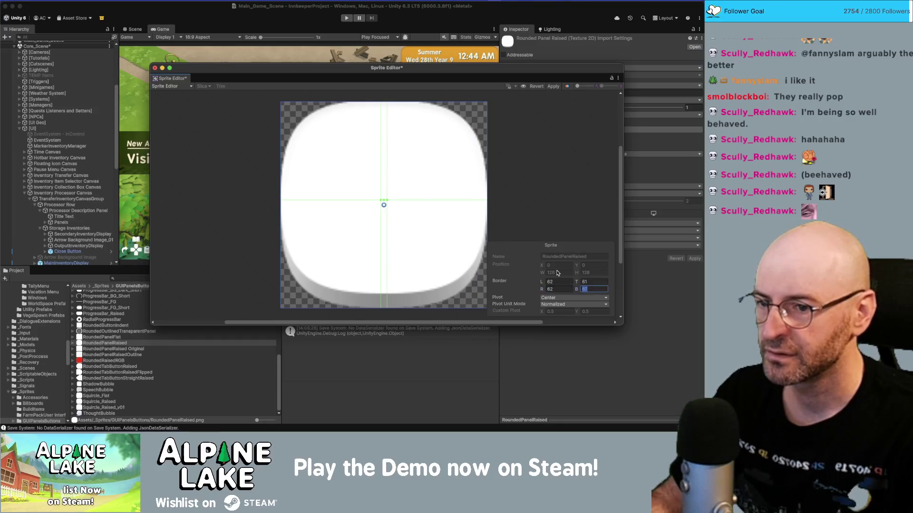
text(66)
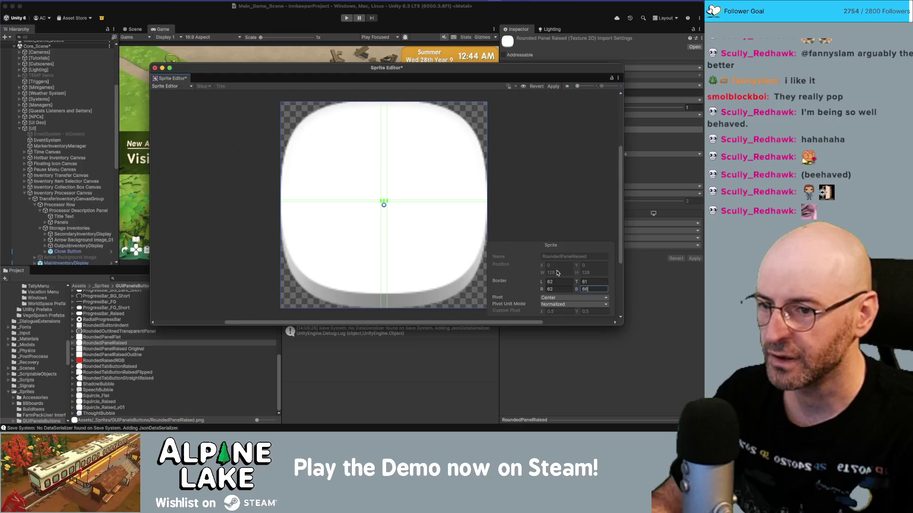
key(shift+Tab)
key(shift+Tab)
text(62)
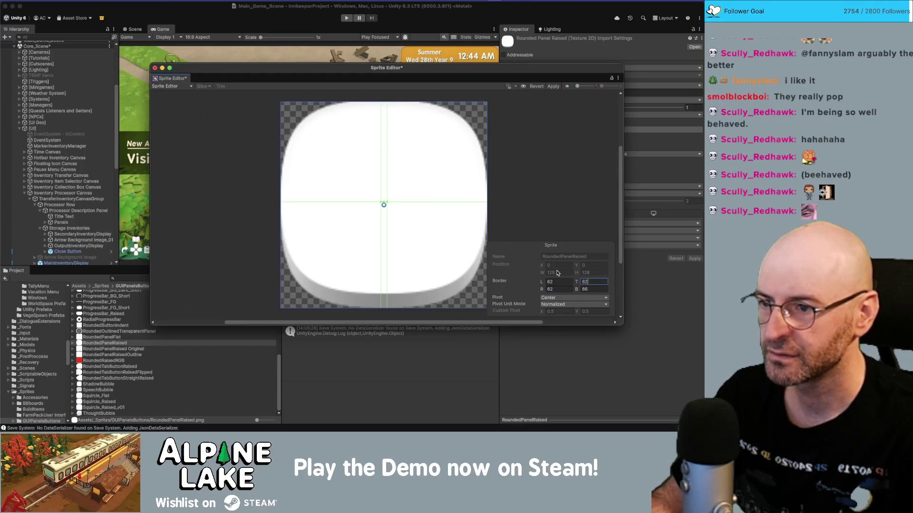
Apply the borders, close the Sprite Editor and return focus to the Game view.
click(554, 86)
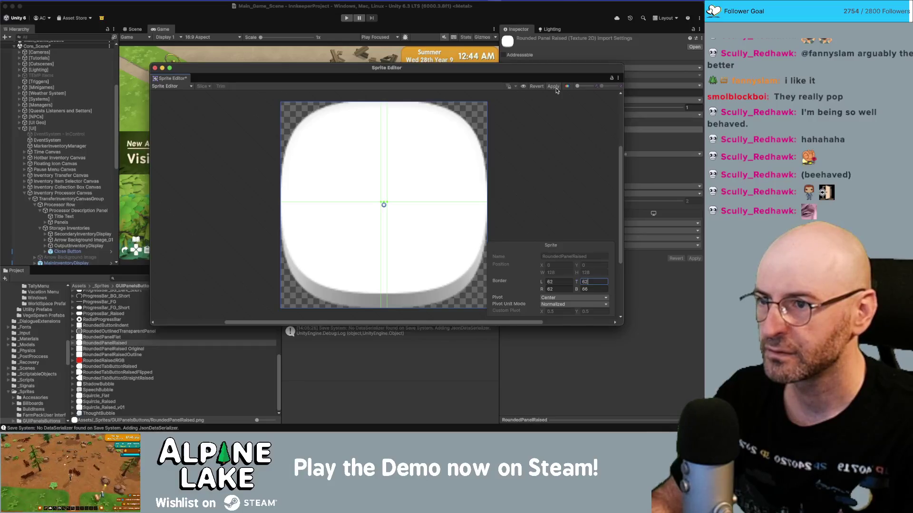
click(154, 68)
click(173, 30)
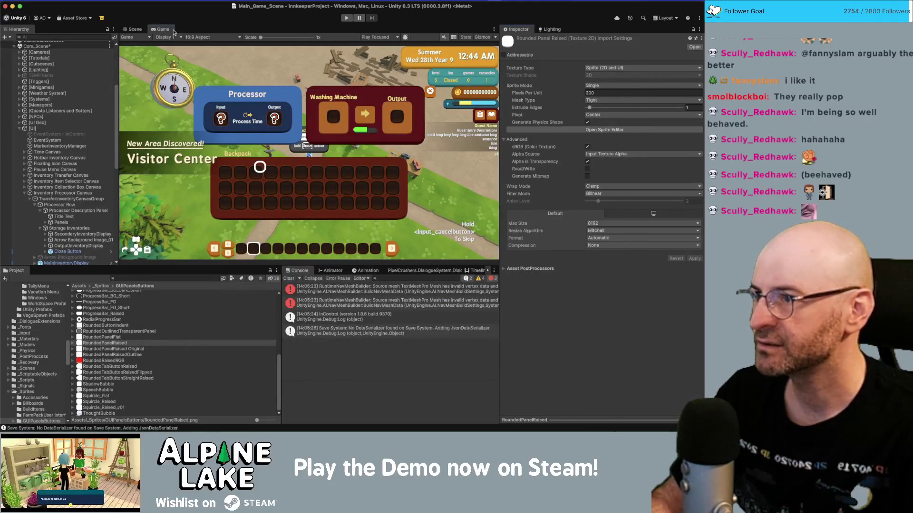
Set the Panels Image's Pixels Per Unit Multiplier to 1.
double_click(161, 30)
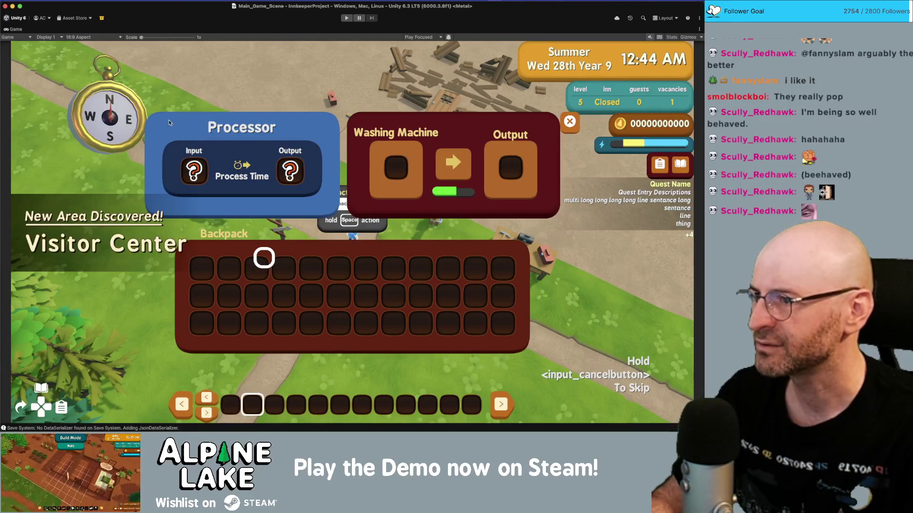
double_click(14, 30)
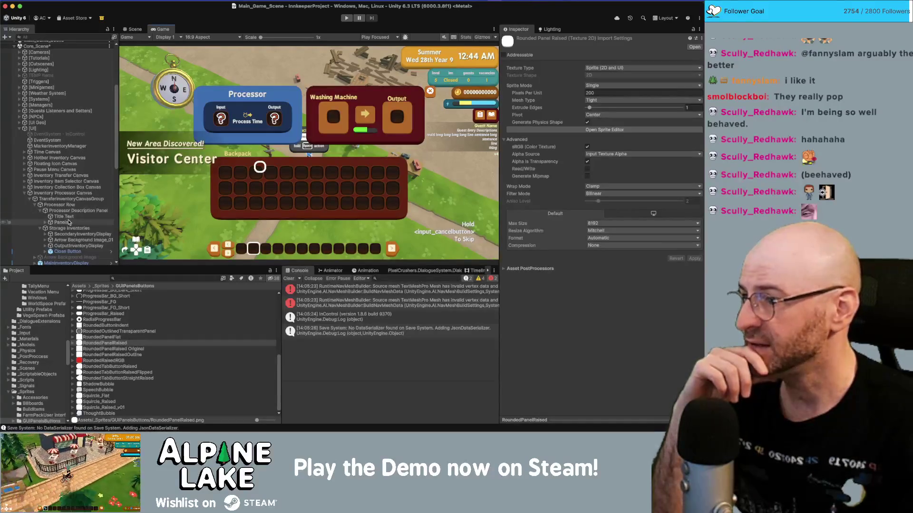
click(62, 222)
click(594, 355)
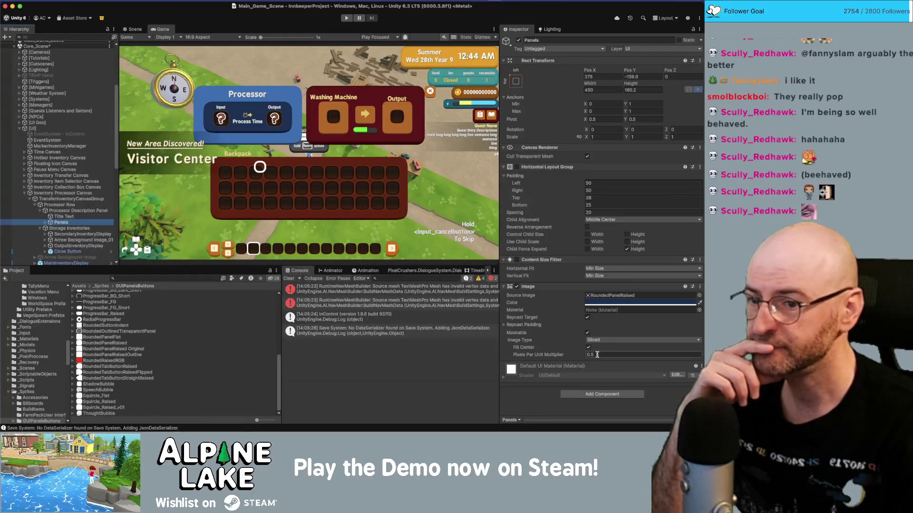
text(1)
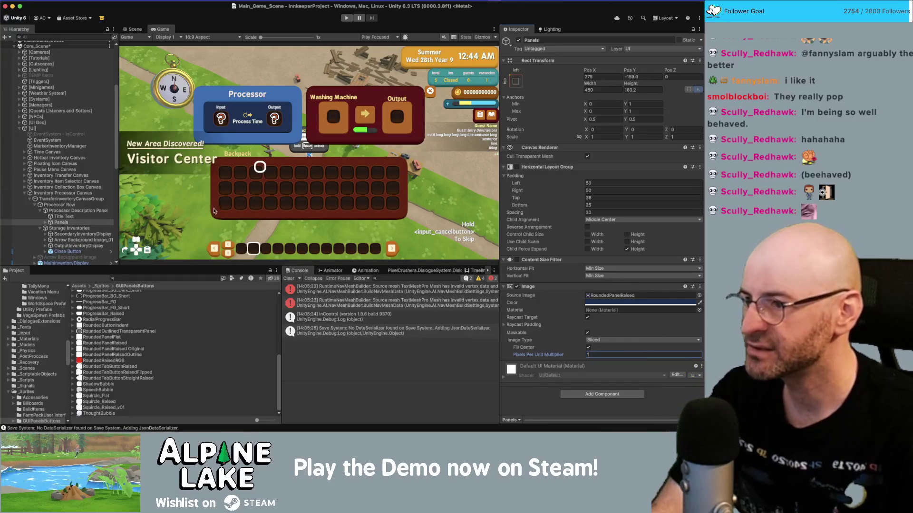
Check the multipliers on Storage Inventories, MainInventoryDisplay and other panels, then select RoundedPanelRaised.
click(71, 229)
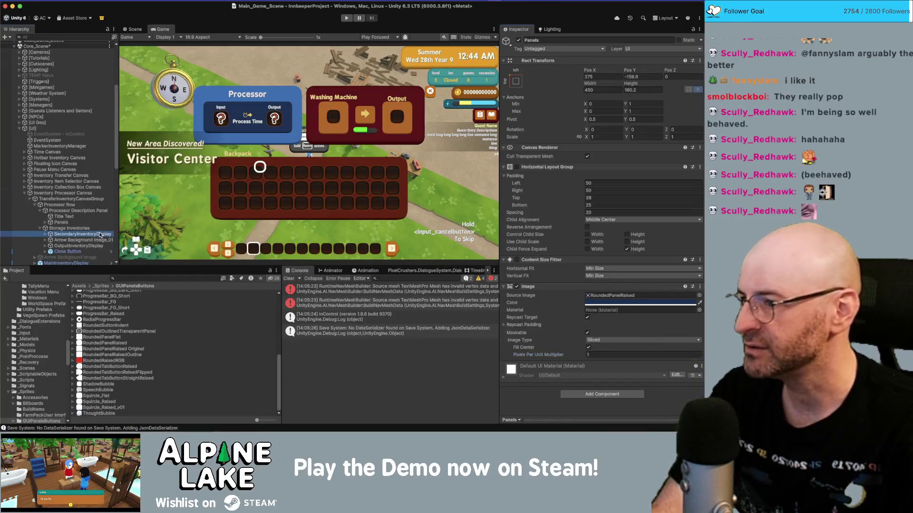
scroll(92, 248, down, 1)
click(90, 255)
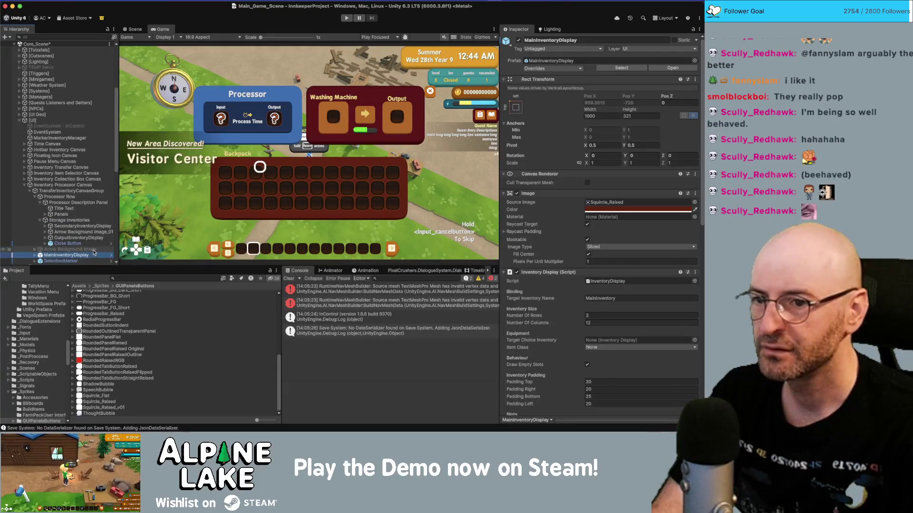
click(607, 263)
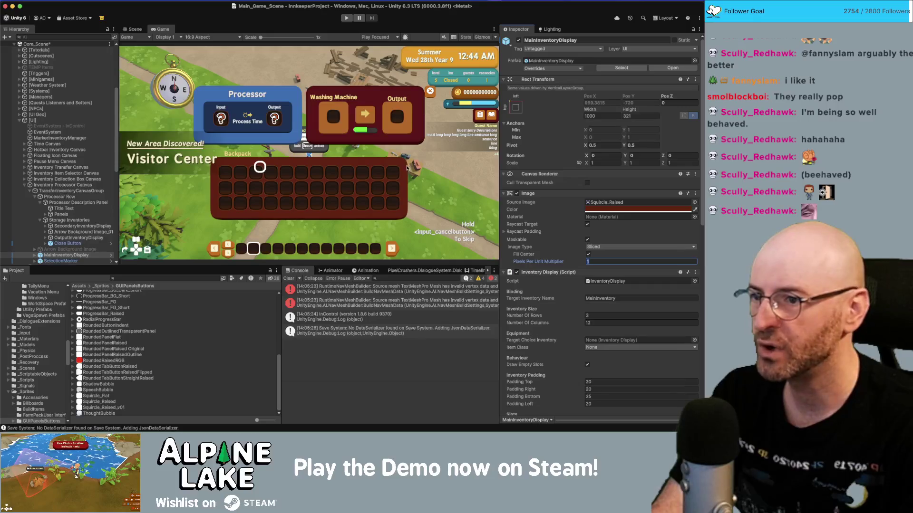
click(75, 203)
click(73, 226)
click(74, 221)
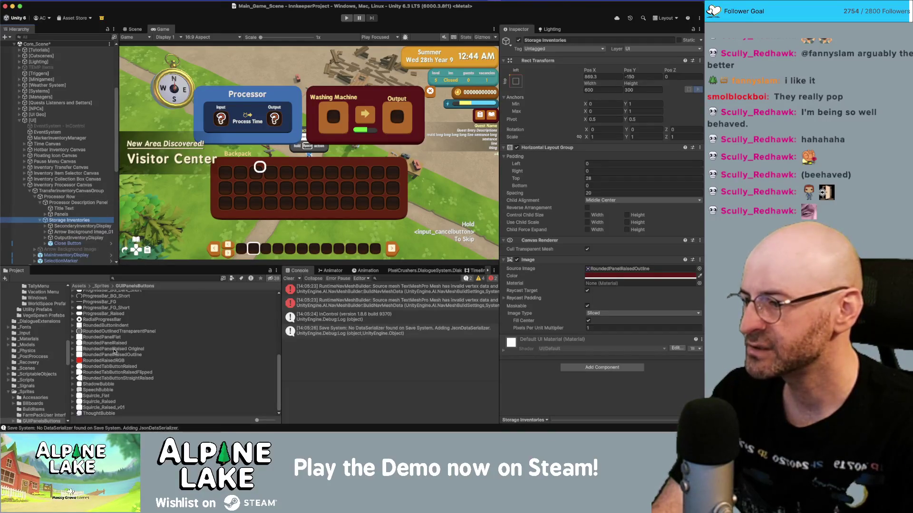
click(116, 343)
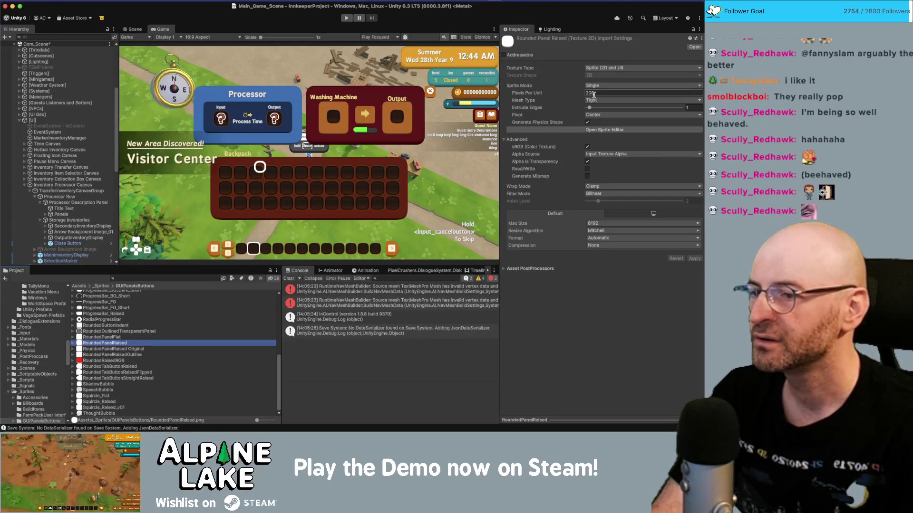
Compare import settings of RoundedPanelRaised, its Original copy and RoundedPanelRaisedOutline.
key(Return)
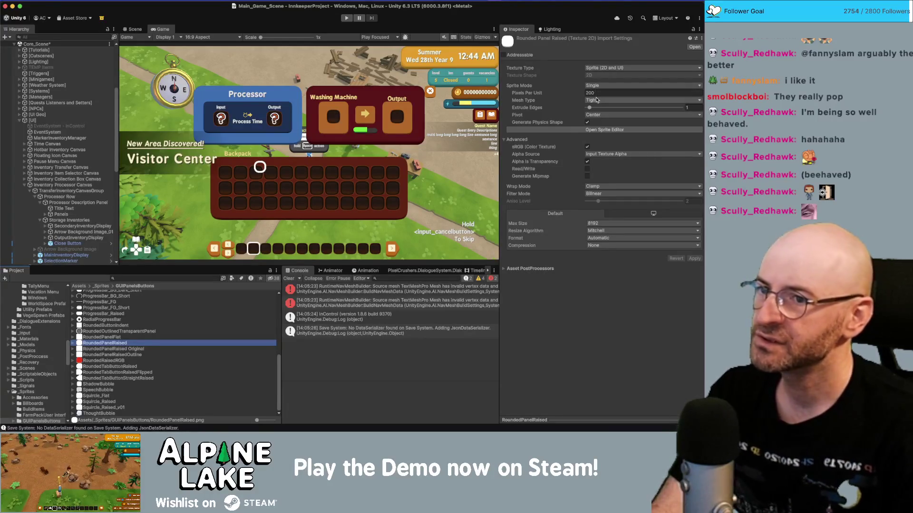
click(137, 349)
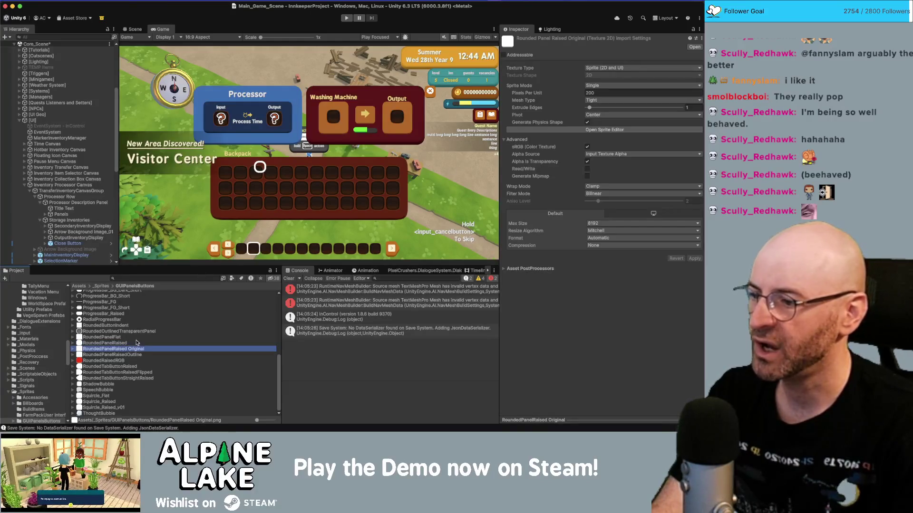
click(131, 354)
click(130, 349)
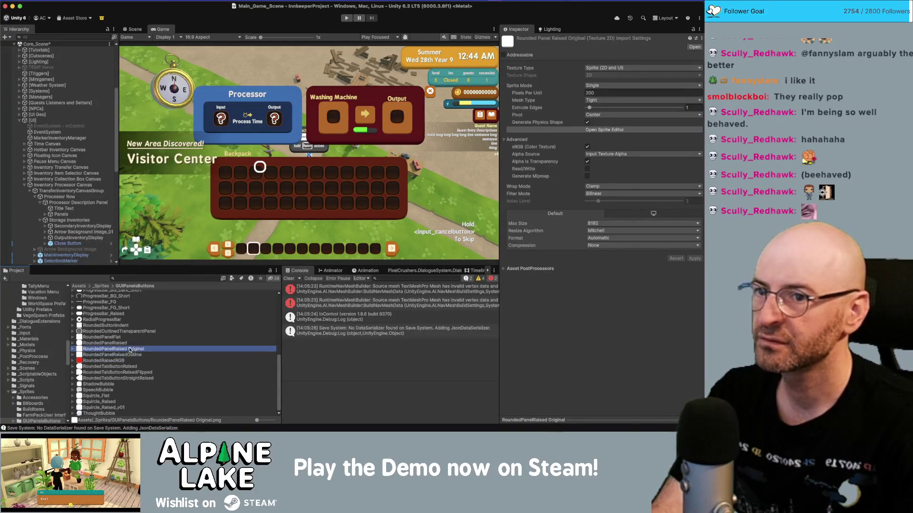
click(137, 345)
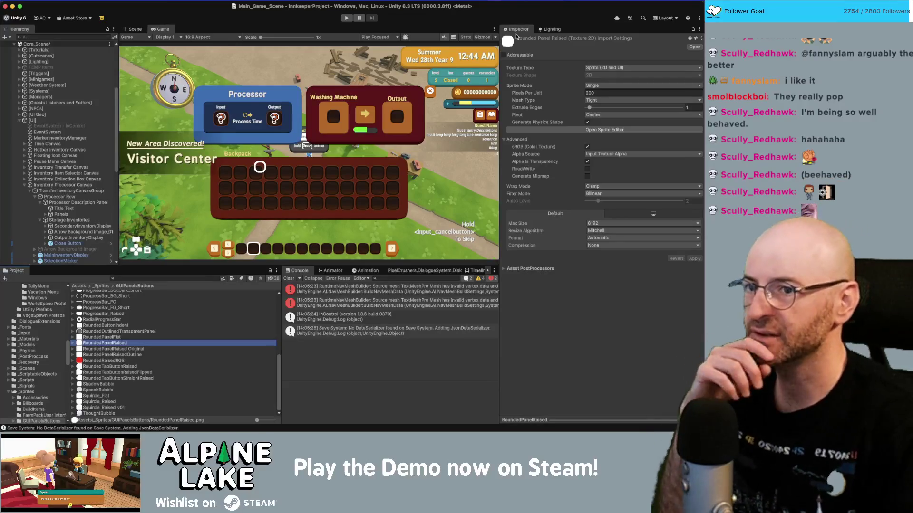
Set RoundedPanelRaised's Pixels Per Unit to 100, apply it, and maximize the Game view.
click(588, 92)
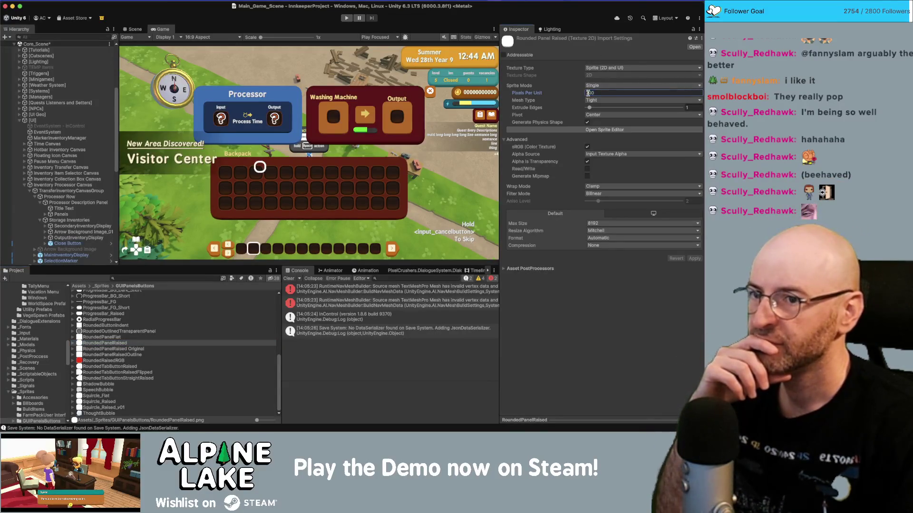
text(100)
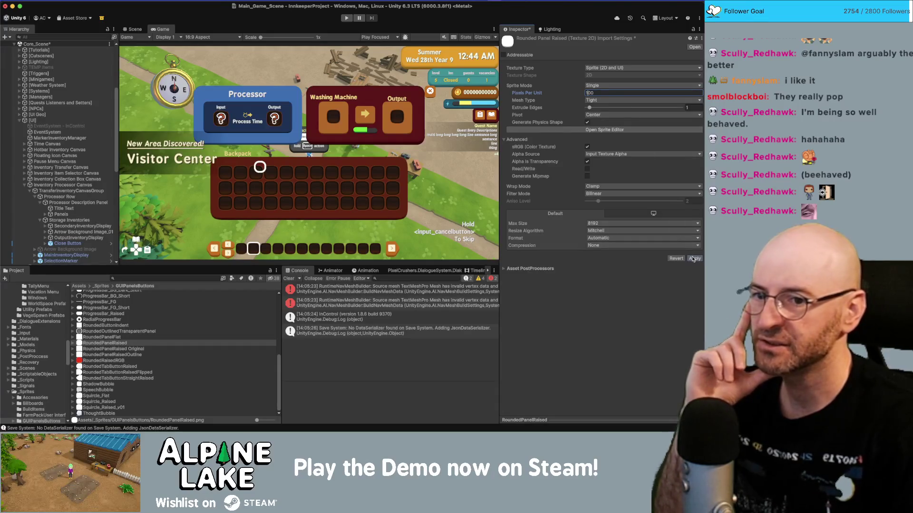
click(693, 258)
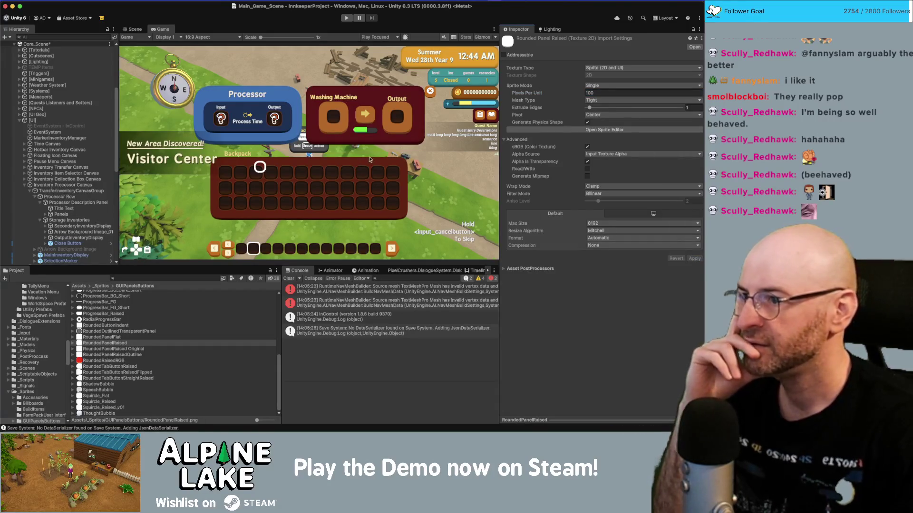
double_click(162, 30)
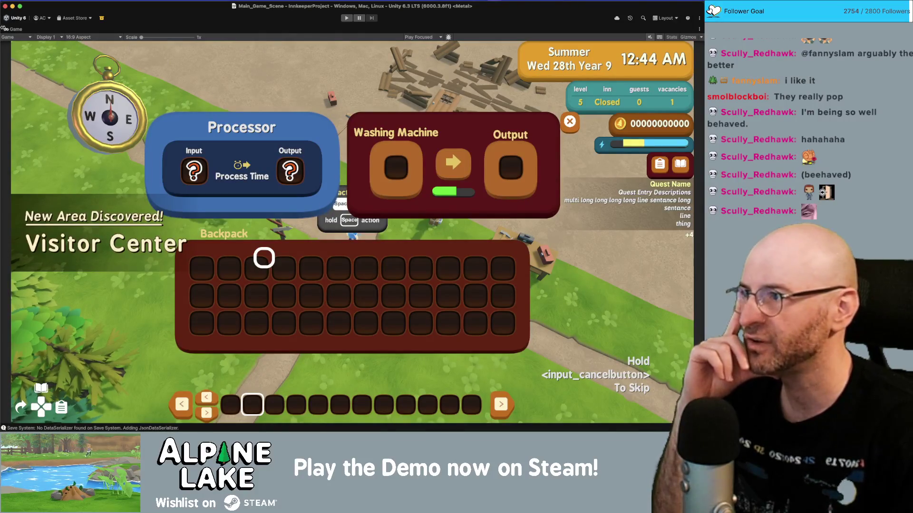
Inspect the Processor Description Panel's Pixels Per Unit Multiplier.
double_click(19, 30)
click(76, 202)
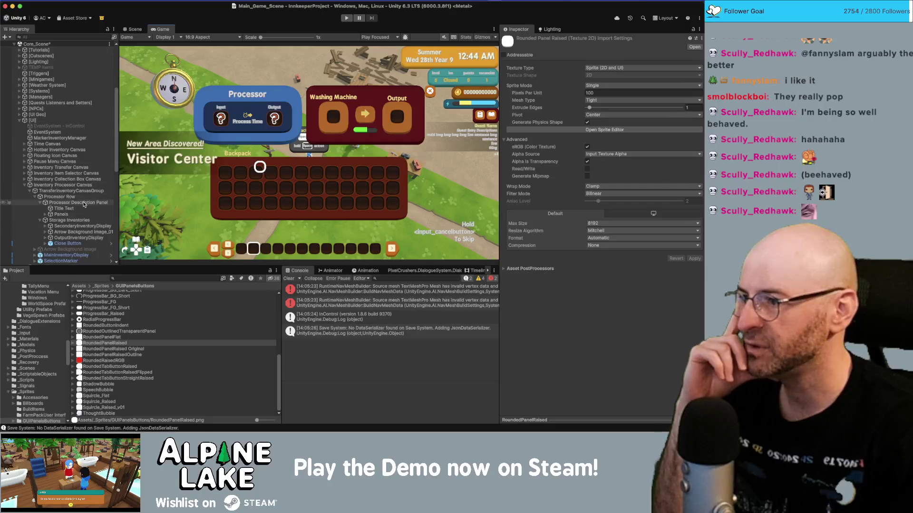
click(592, 234)
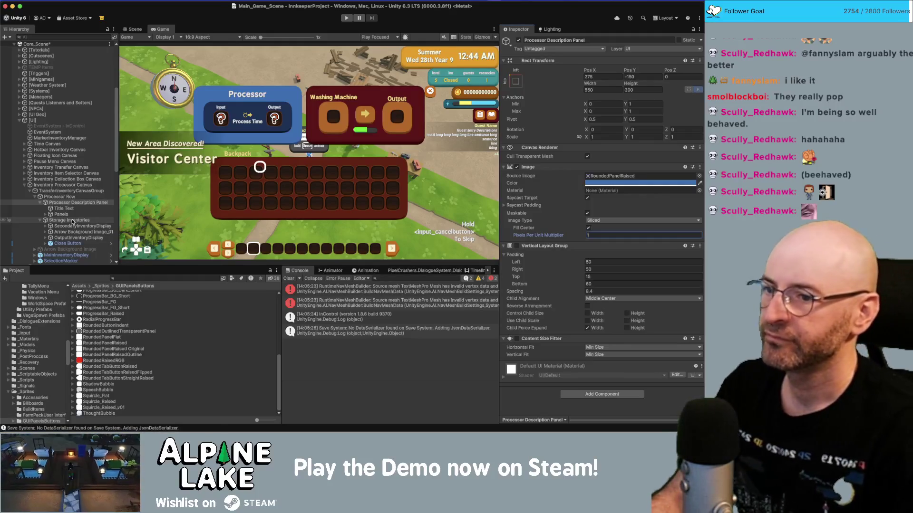
Set the Panels Image's Pixels Per Unit Multiplier to 1.5 and maximize the Game view.
click(67, 214)
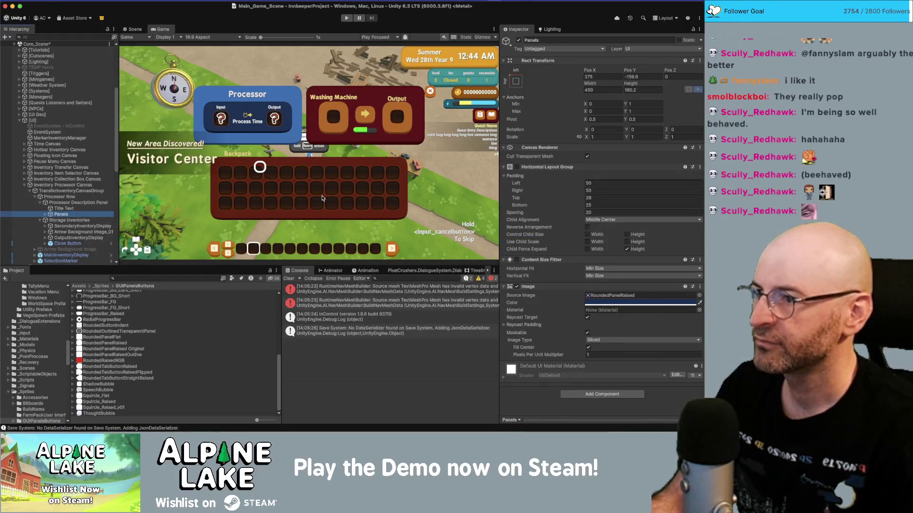
click(597, 352)
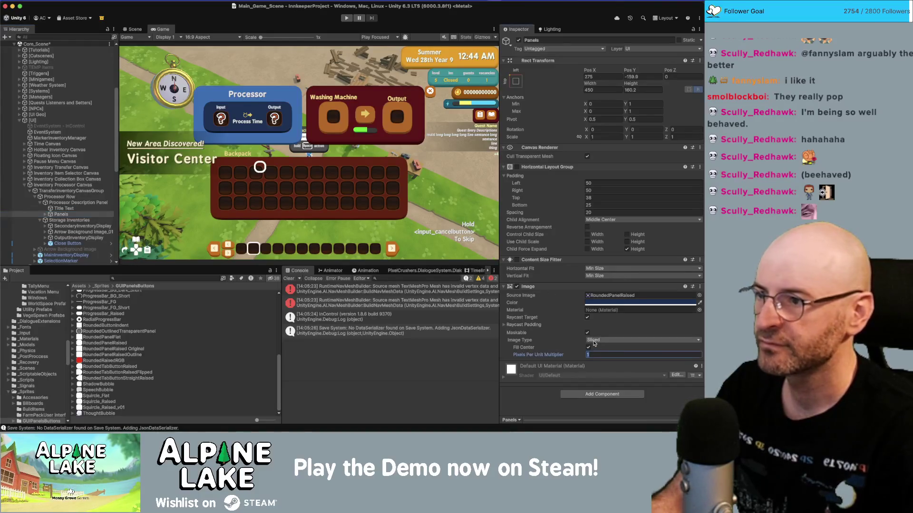
text(2)
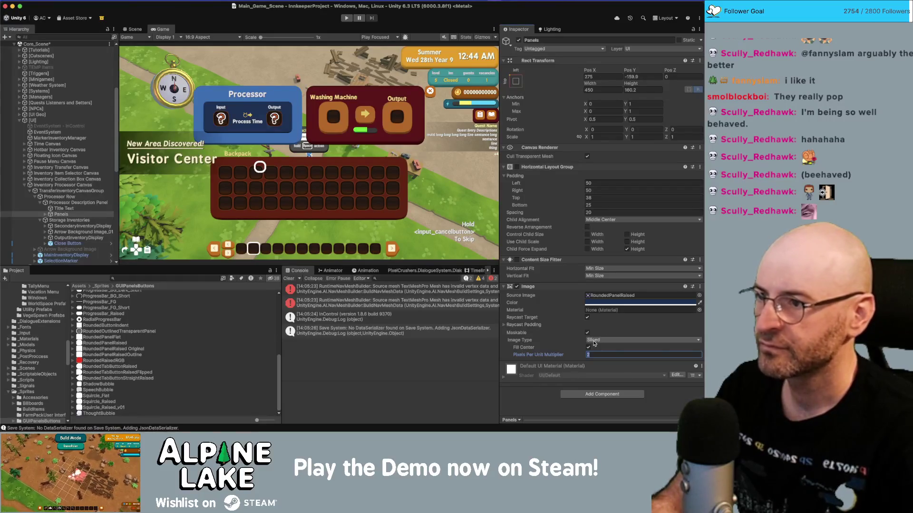
text(1.5)
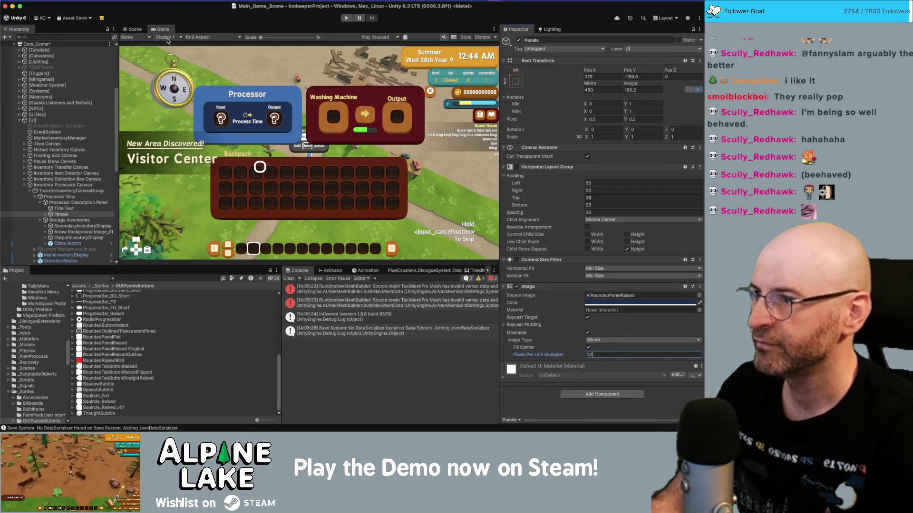
click(162, 29)
double_click(162, 29)
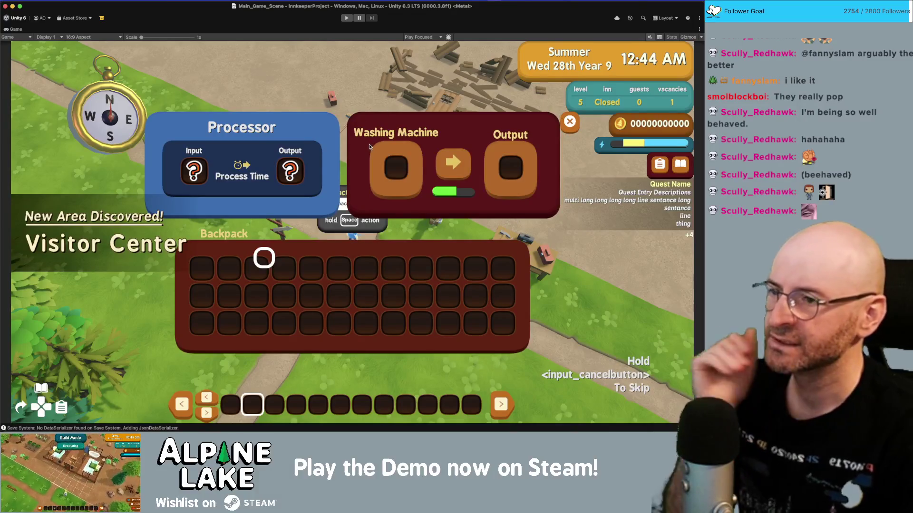
Bring up Squircle_Raised.psd in Photoshop, dismissing a Save As dialog.
key(super+Tab)
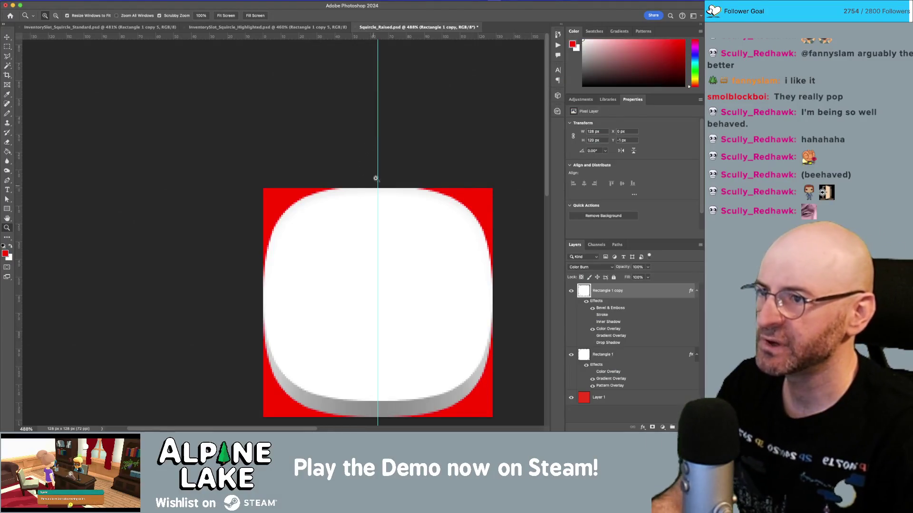
key(super+shift+s)
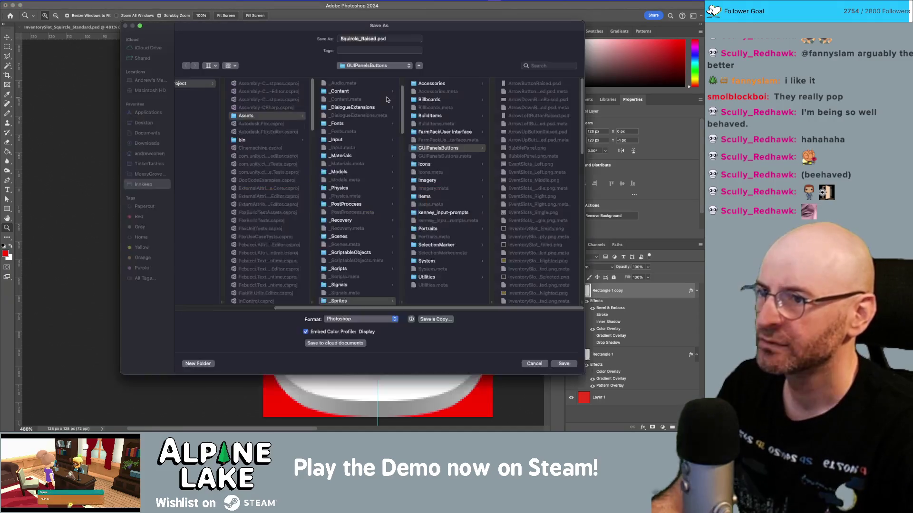
key(Escape)
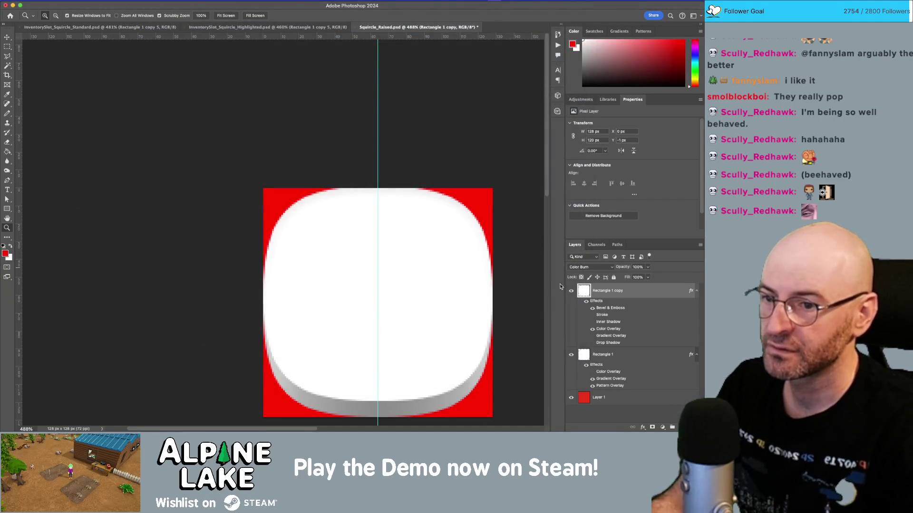
Enable the Stroke on Rectangle 1 copy and set its size to 5 px.
click(593, 316)
double_click(655, 294)
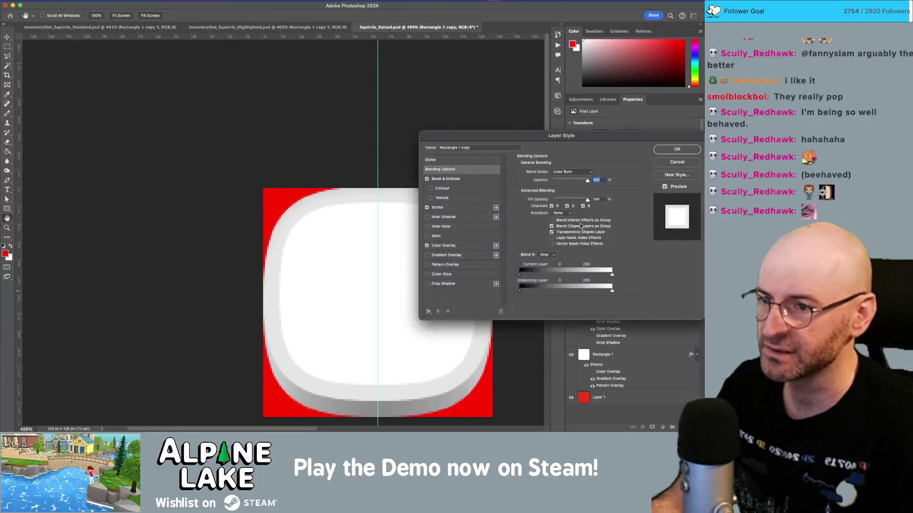
click(467, 204)
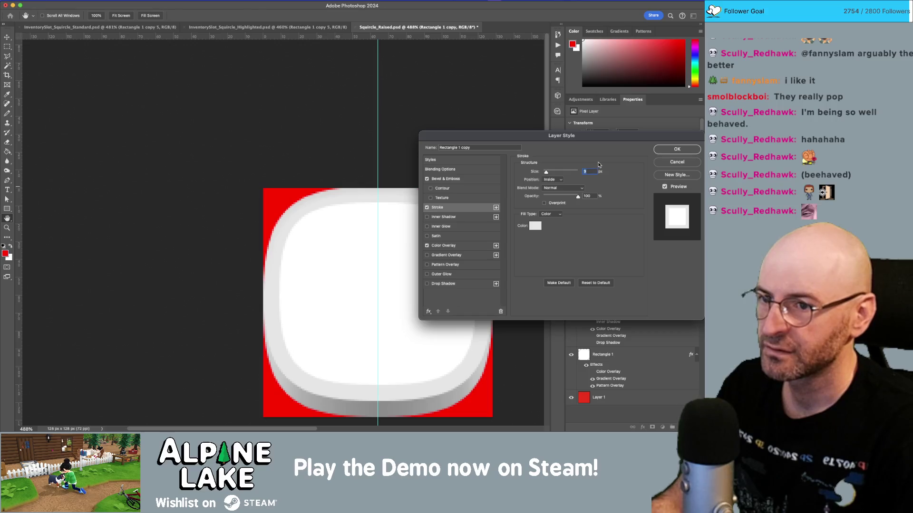
text(5)
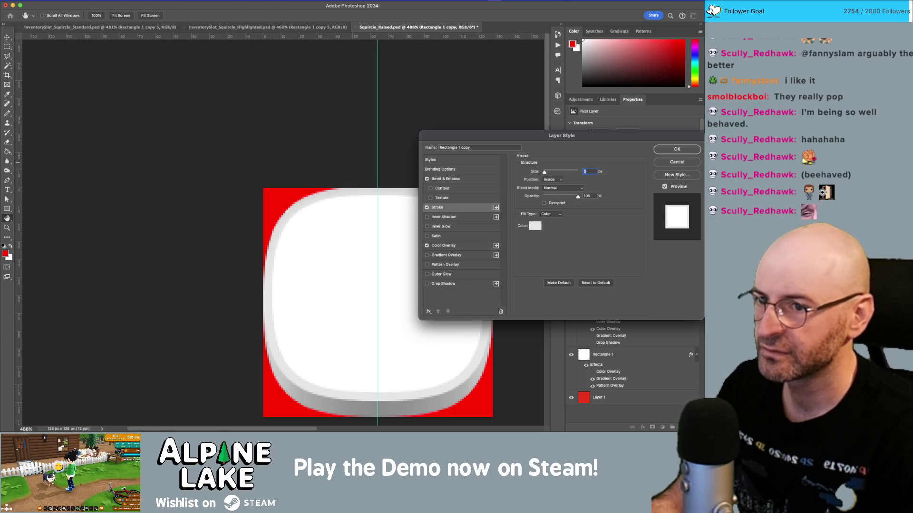
text(9)
key(Return)
key(z)
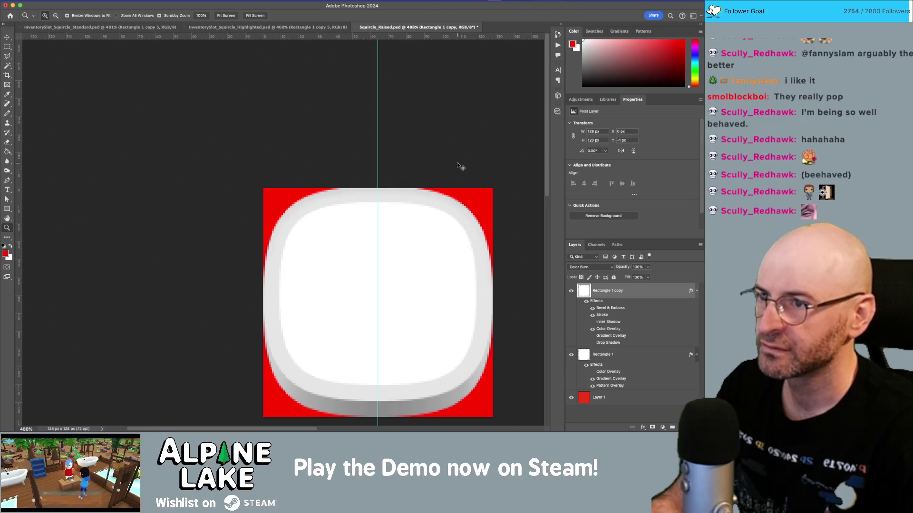
Cancel another Save As dialog and switch between the open applications.
key(super+shift+s)
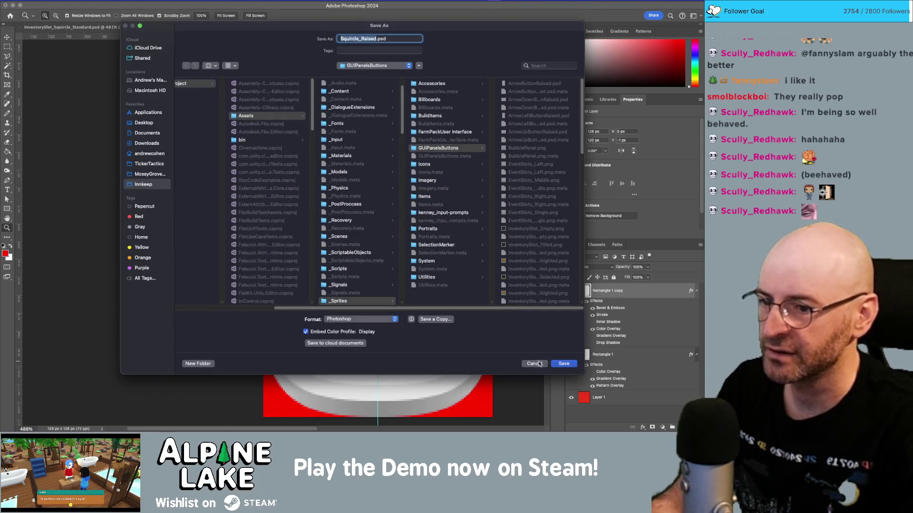
click(539, 364)
key(super+Tab)
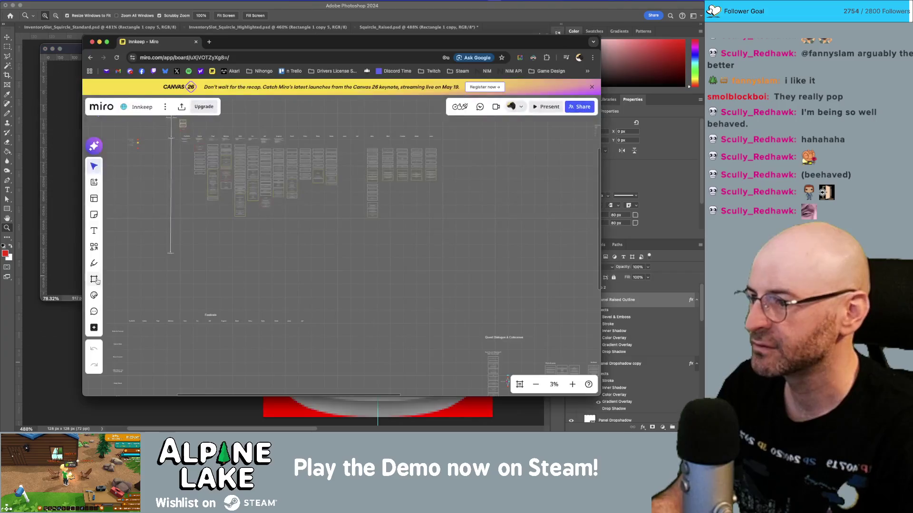
key(super+Tab)
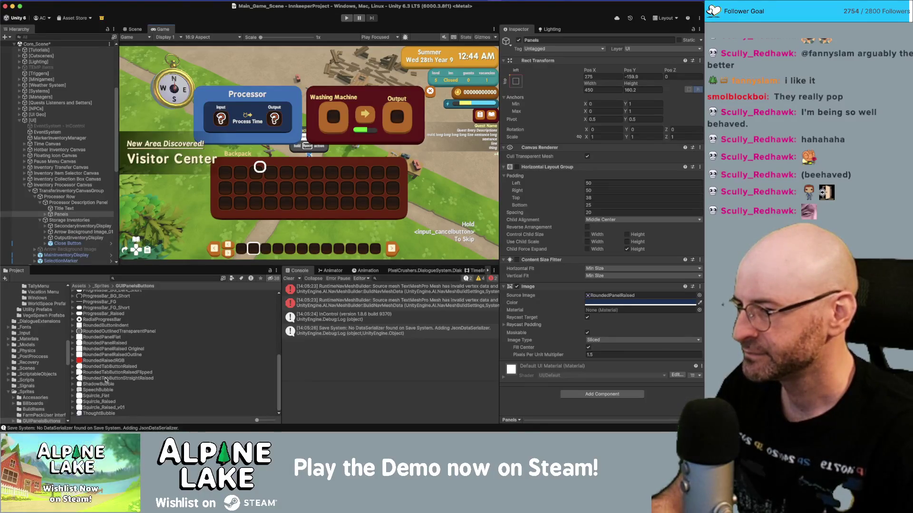
Duplicate the RoundedPanelRaisedOutline sprite as 'RoundedPanelRaisedOutline Original'.
click(123, 355)
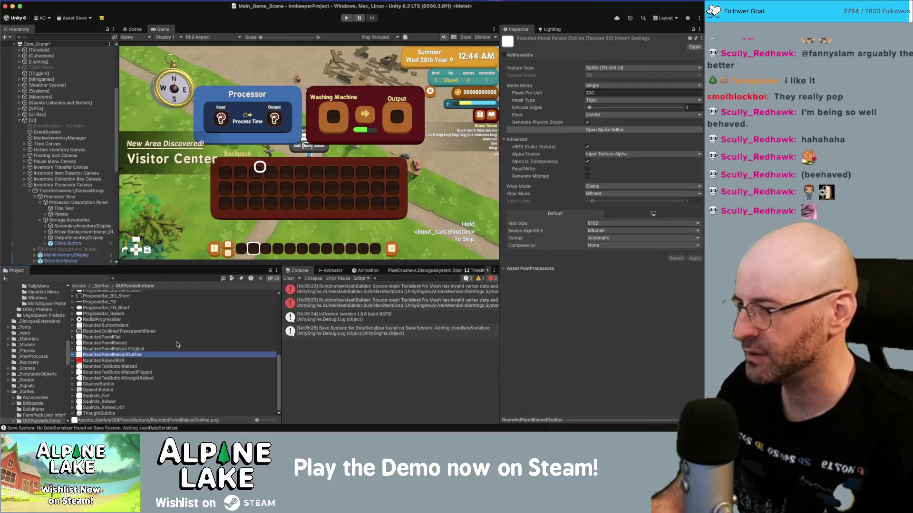
key(super+d)
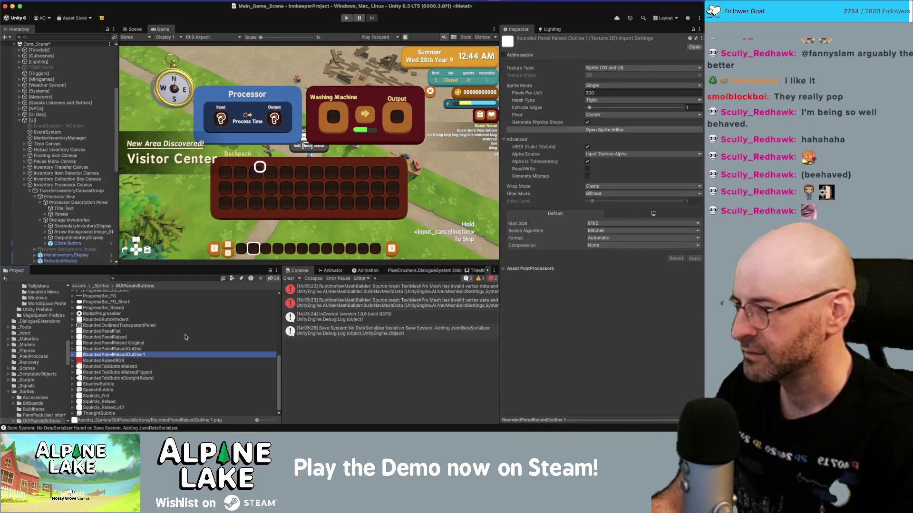
text(Original)
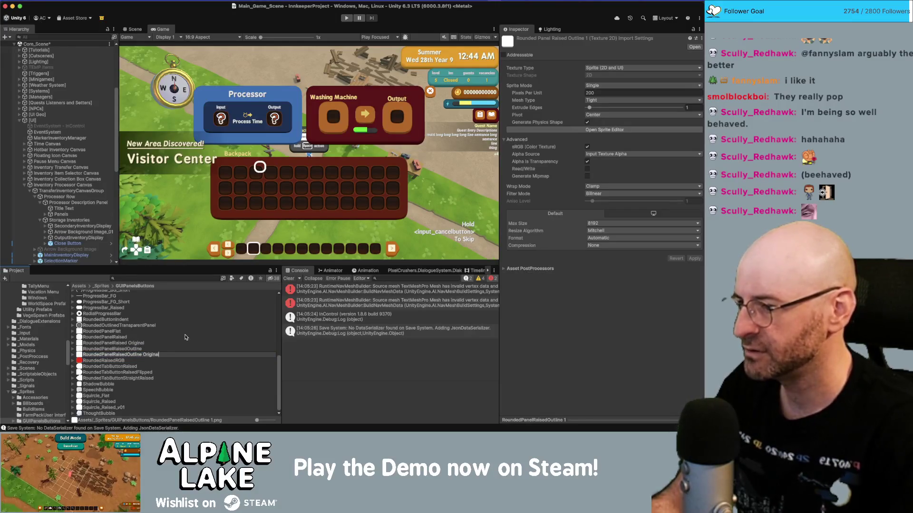
key(Return)
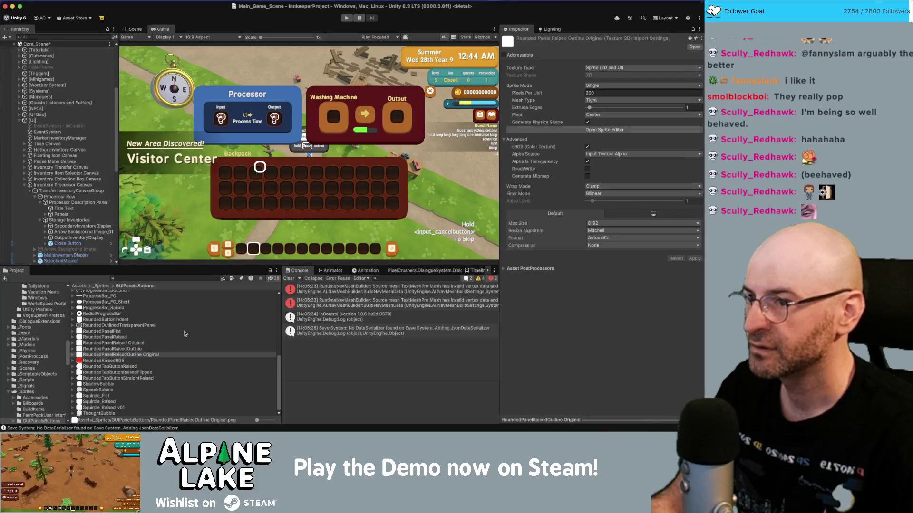
key(super+Tab)
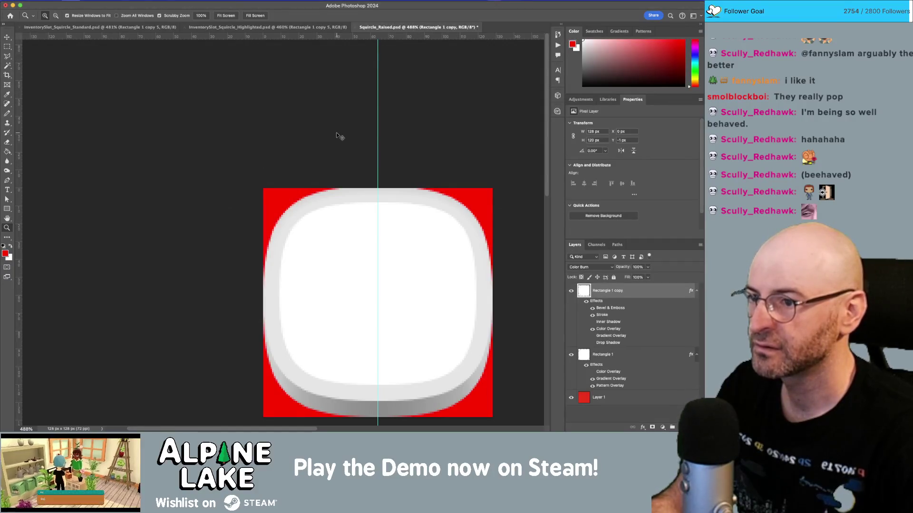
Save a PNG copy of the squircle over RoundedPanelRaisedOutline.png in GUIPanelsButtons, confirming Replace.
key(super+shift+s)
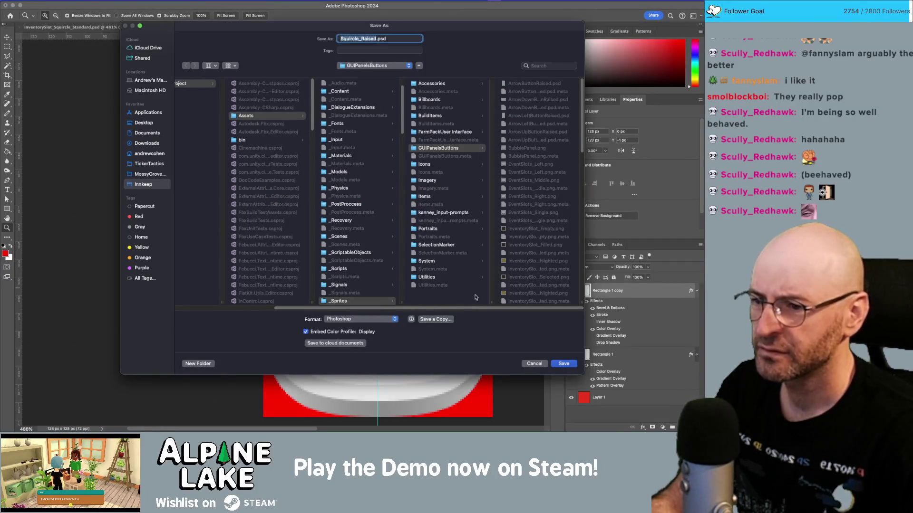
click(447, 320)
click(371, 289)
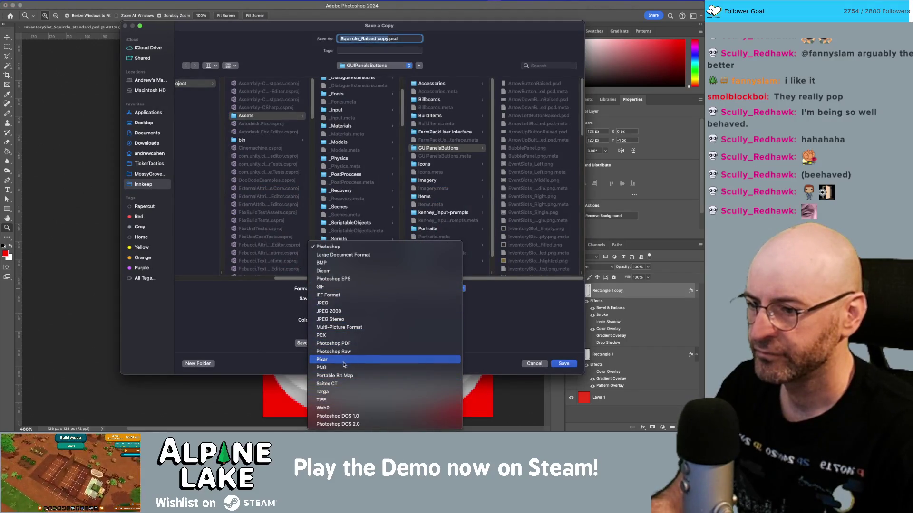
click(342, 368)
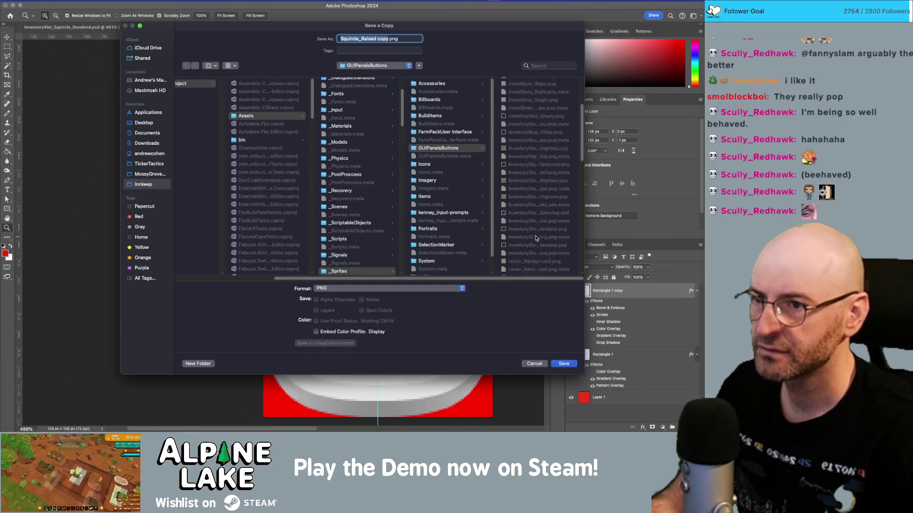
scroll(536, 237, down, 10)
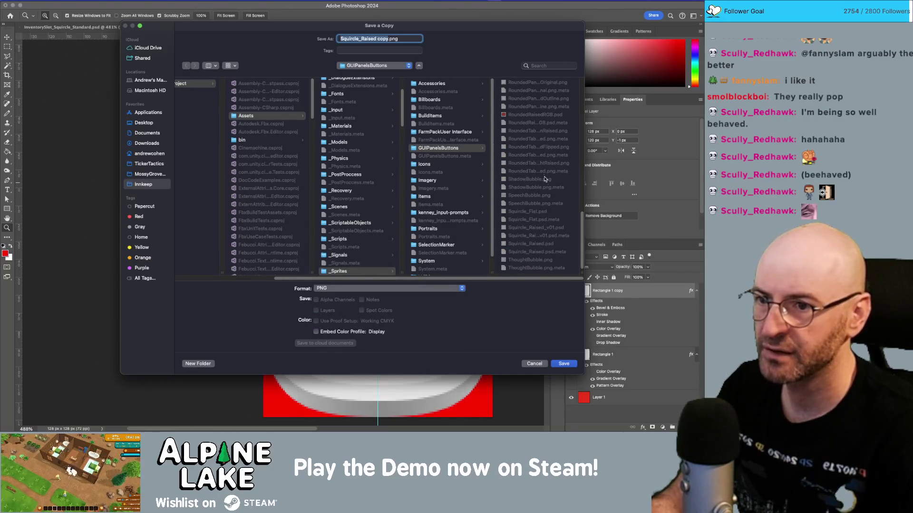
drag(580, 273, 605, 262)
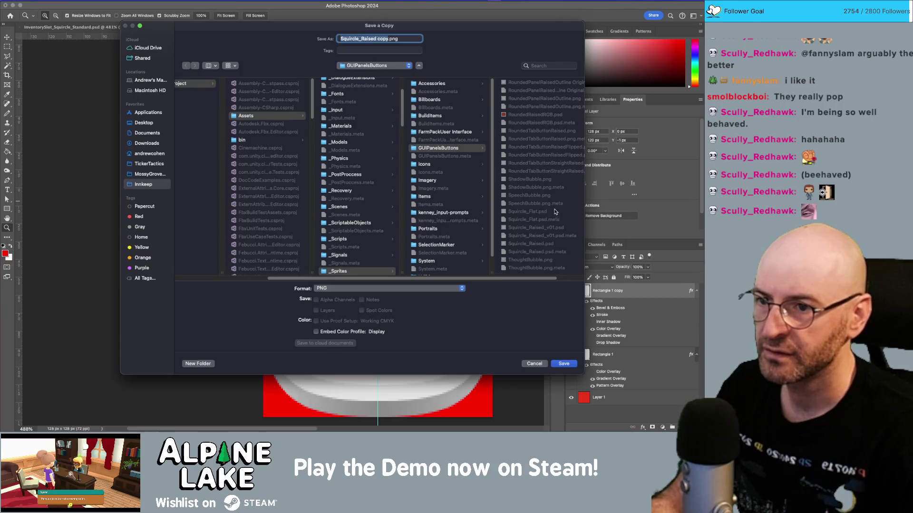
click(554, 99)
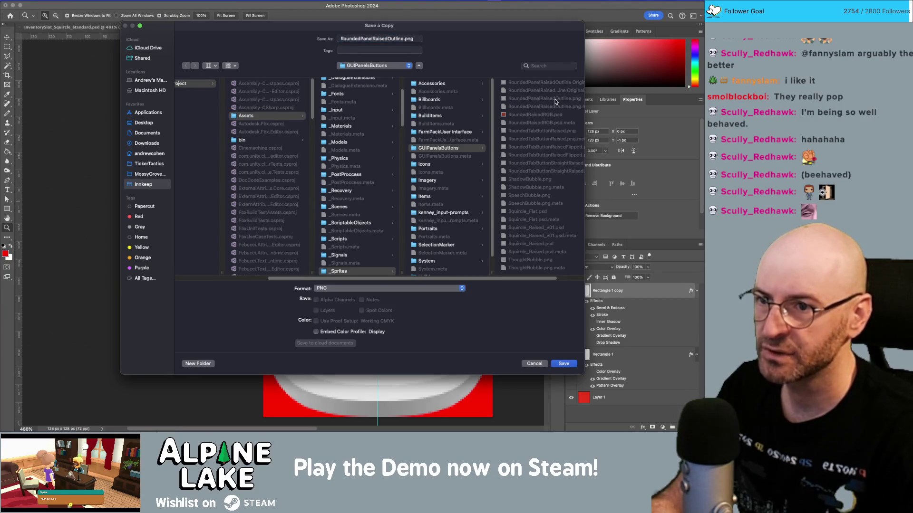
click(564, 363)
click(374, 238)
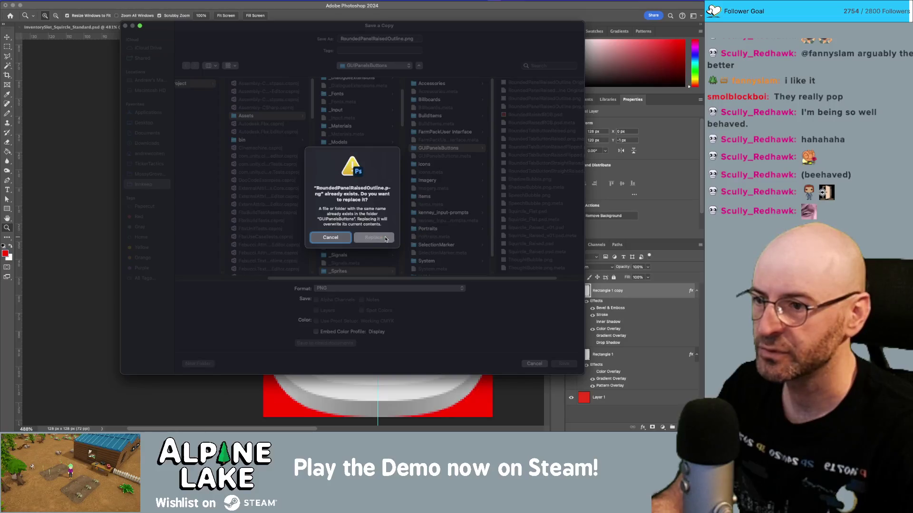
click(381, 154)
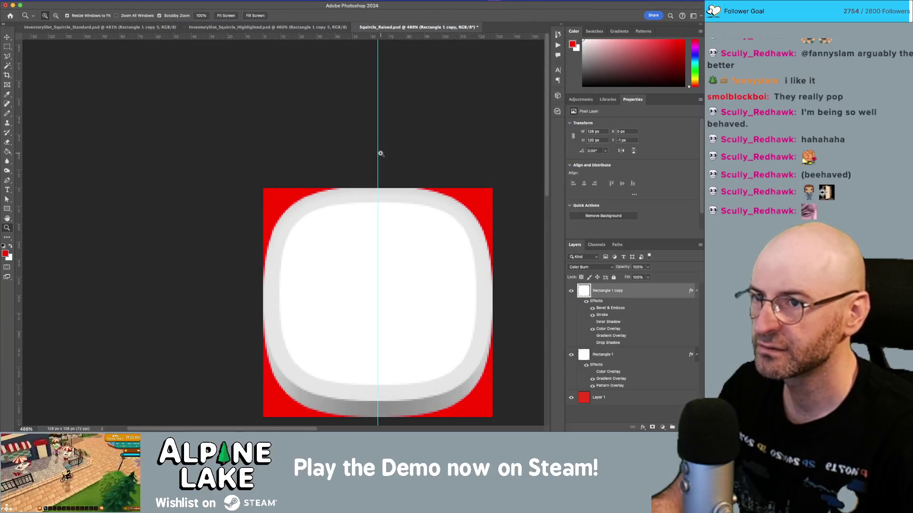
key(super+Tab)
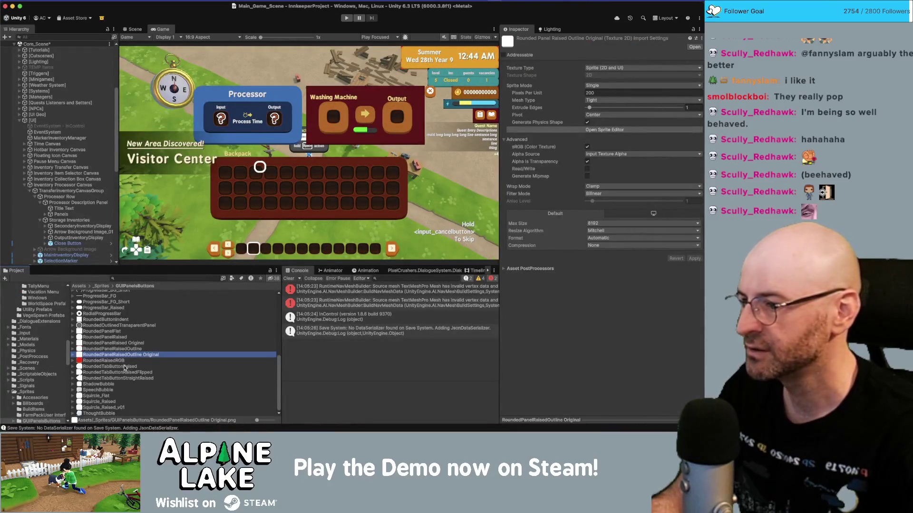
Apply 100 Pixels Per Unit and Generate Mipmap to RoundedPanelRaisedOutline, then open its Sprite Editor.
click(142, 350)
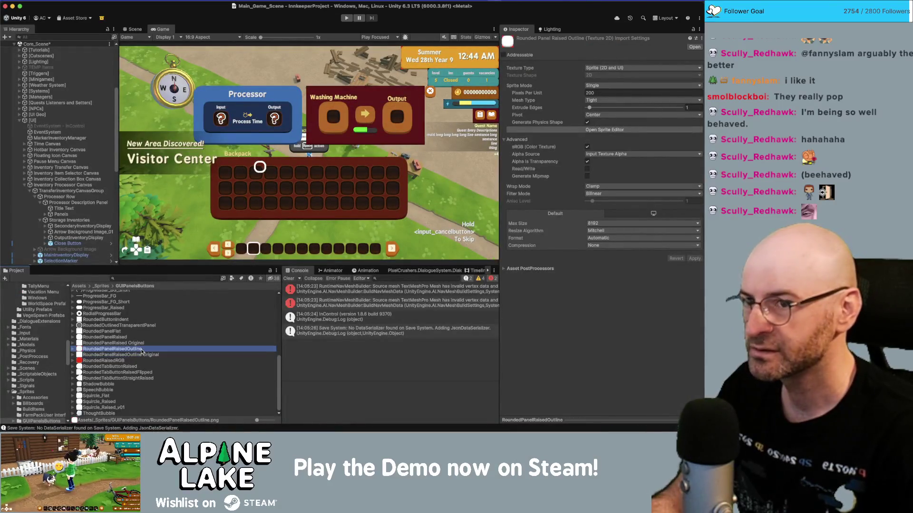
click(604, 93)
text(100)
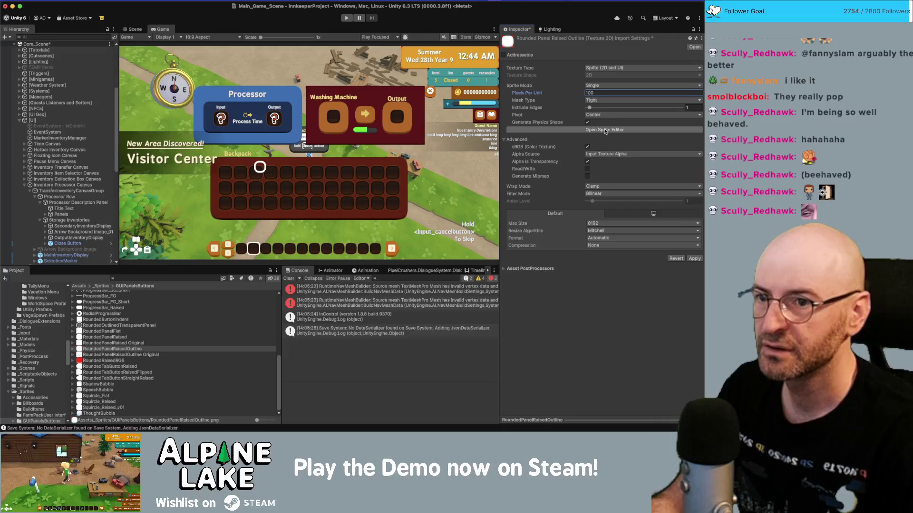
click(588, 176)
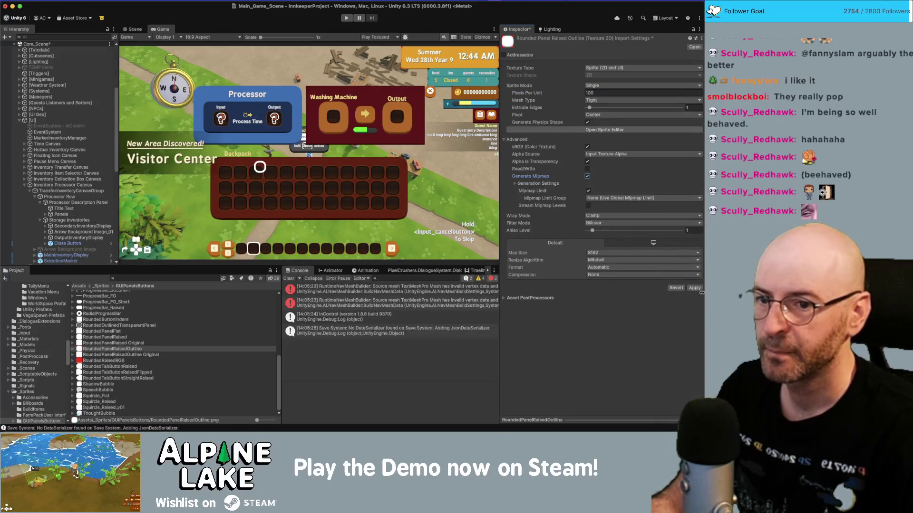
click(693, 289)
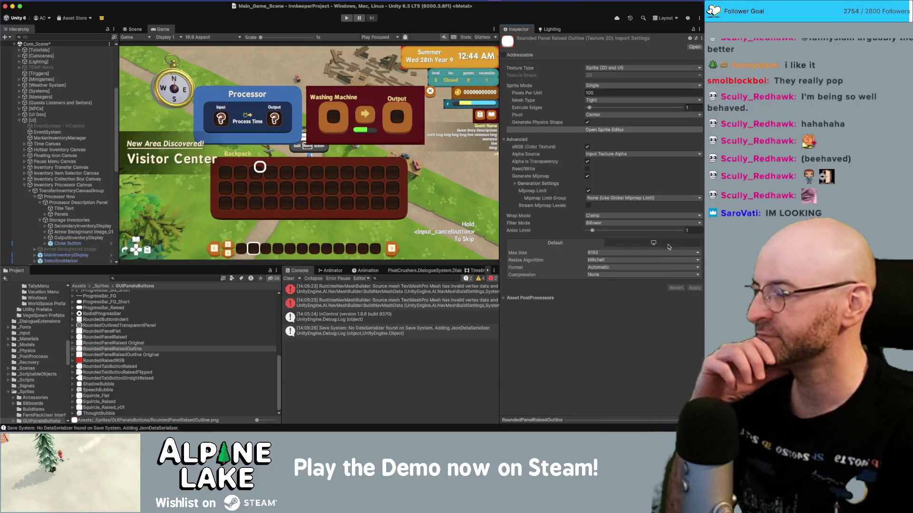
click(603, 128)
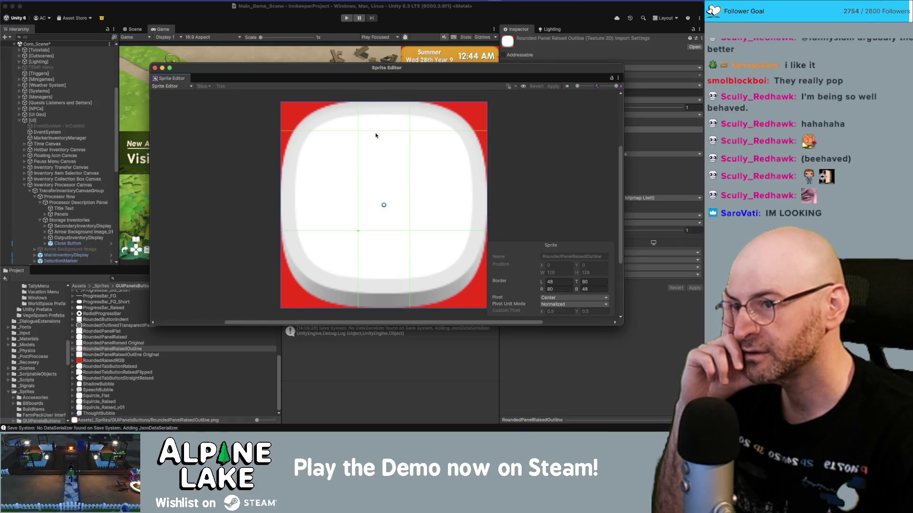
Drag the top and left border lines inward and enter 62 for the right border.
mouse_move(376, 133)
mouse_down()
mouse_move(369, 236)
mouse_move(358, 228)
mouse_move(376, 198)
mouse_move(361, 184)
mouse_up()
mouse_move(361, 216)
mouse_down()
mouse_move(336, 206)
mouse_move(359, 206)
mouse_up()
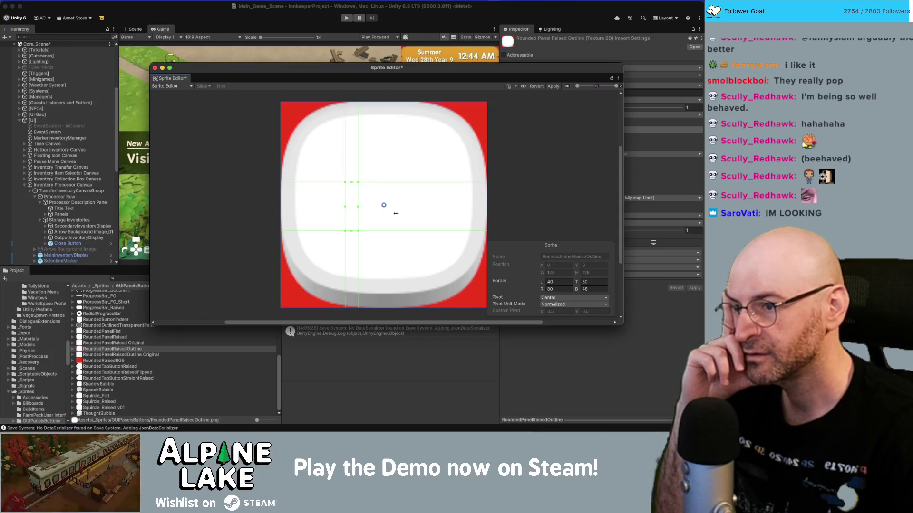
click(560, 280)
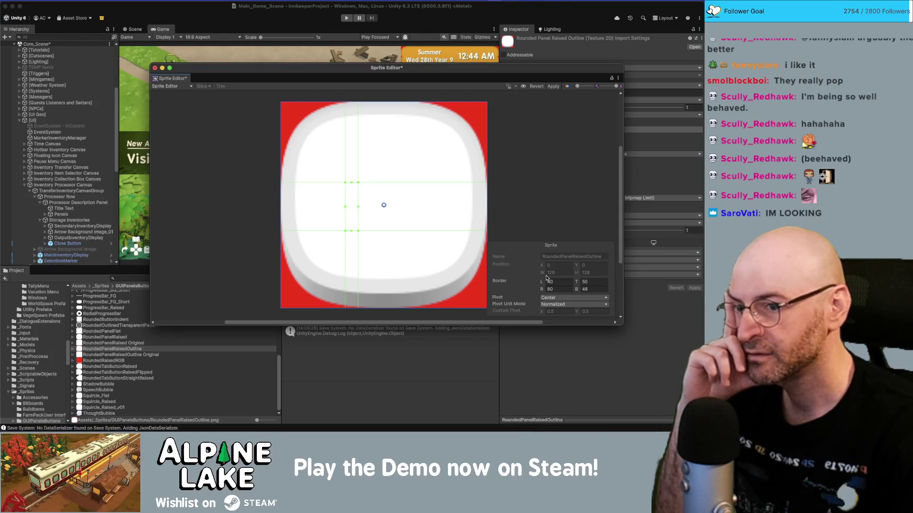
click(566, 289)
text(6)
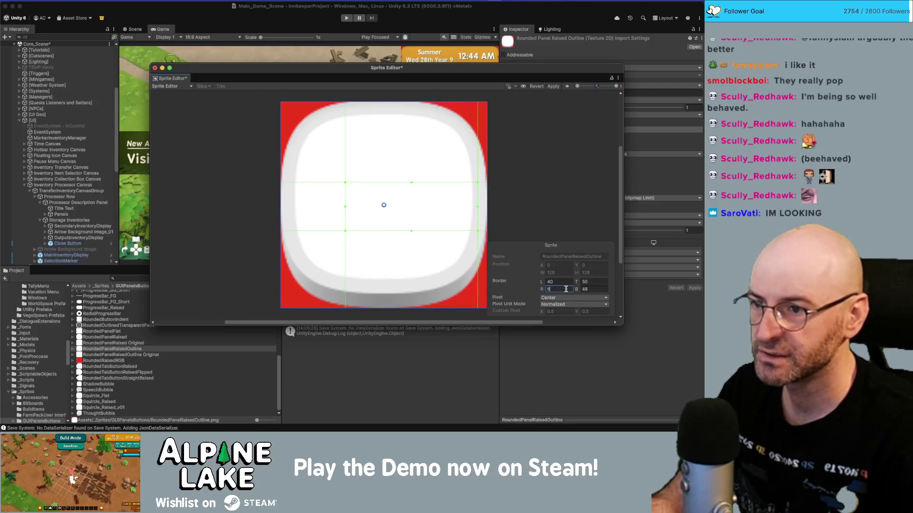
text(2)
Set the left and top borders to 62 and the bottom border to 66.
click(566, 281)
text(6)
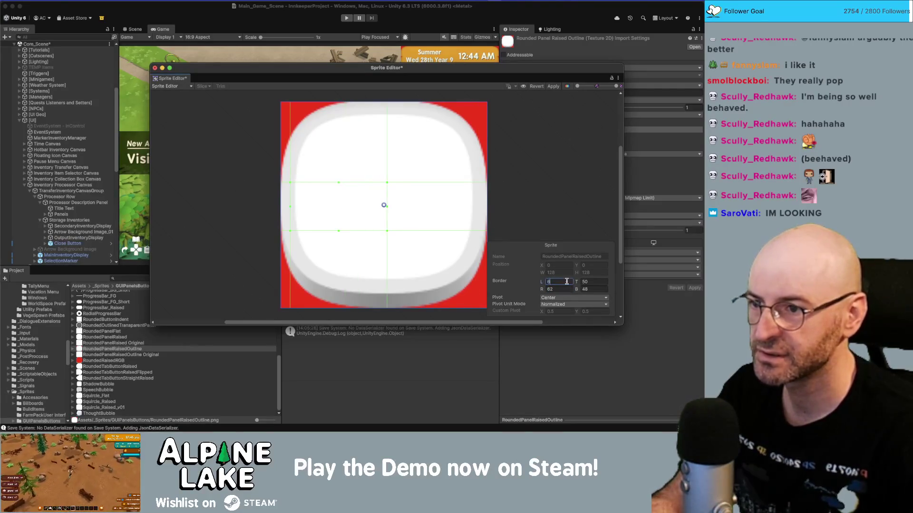
text(0)
key(BackSpace)
text(2)
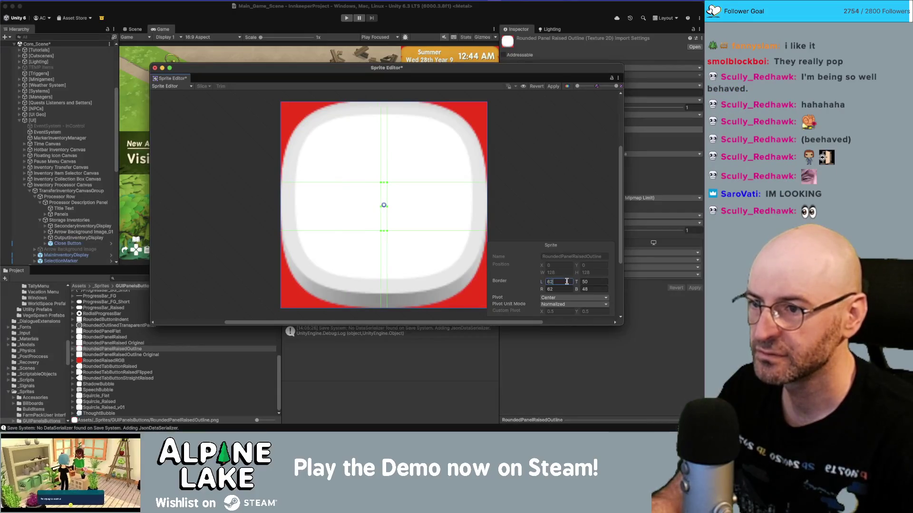
key(Tab)
text(60)
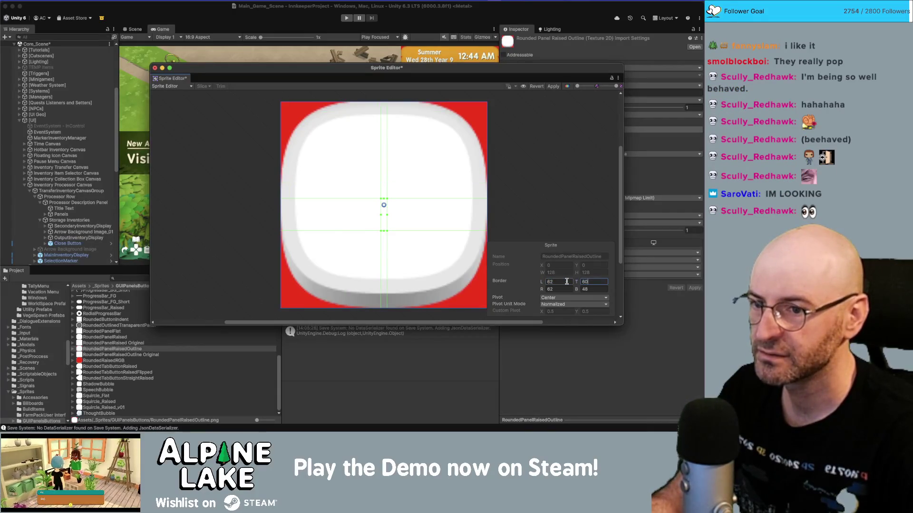
key(BackSpace)
text(2)
key(Tab)
key(Tab)
text(66)
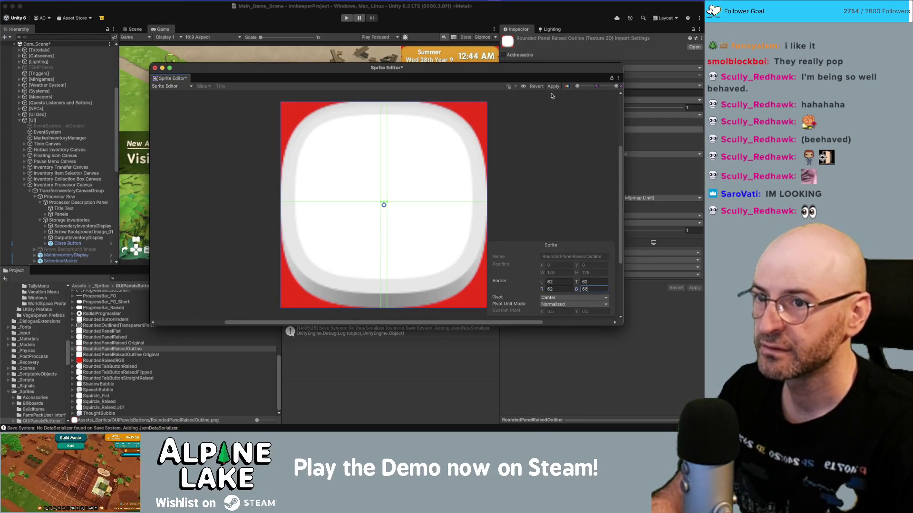
key(super+Tab)
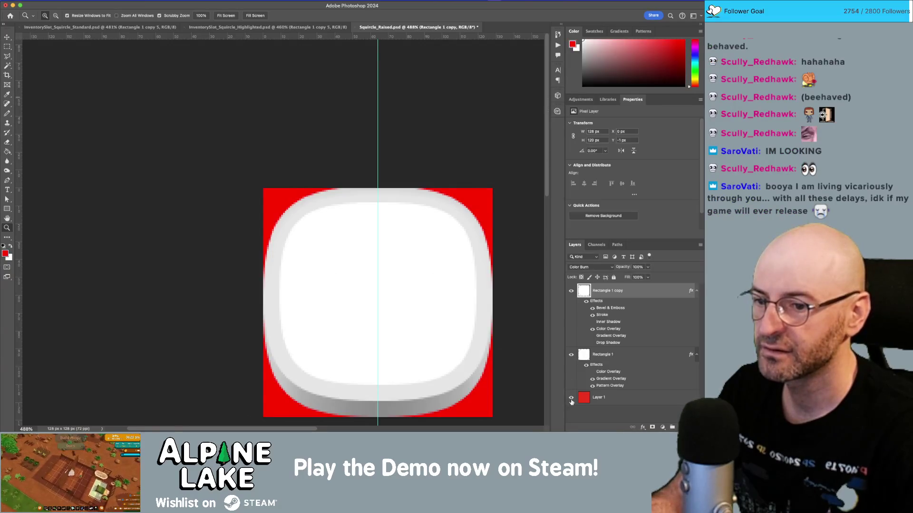
Hide the red background layer and set up a Save a Copy in PNG format.
click(571, 399)
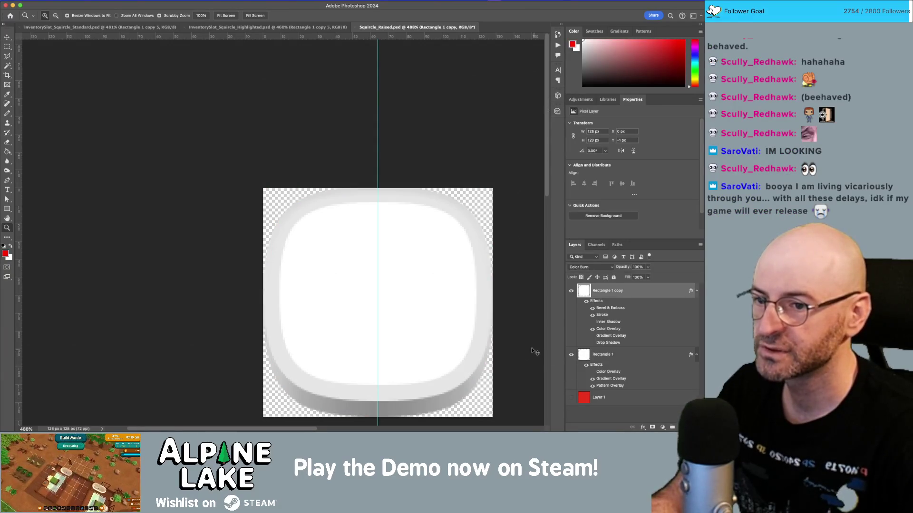
key(super+shift+s)
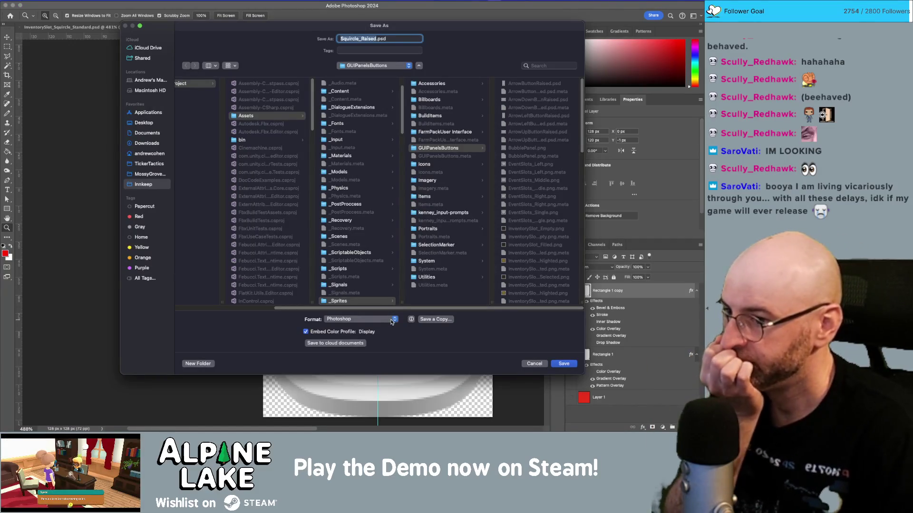
click(434, 319)
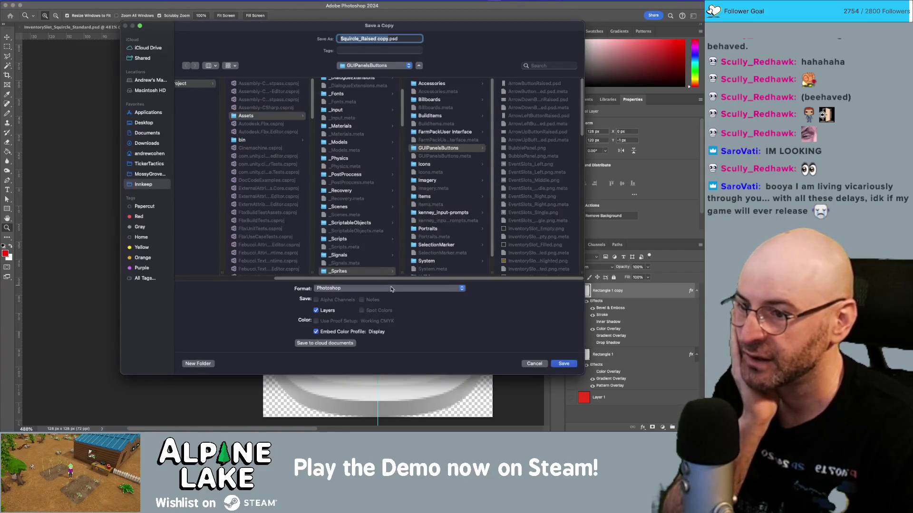
click(376, 288)
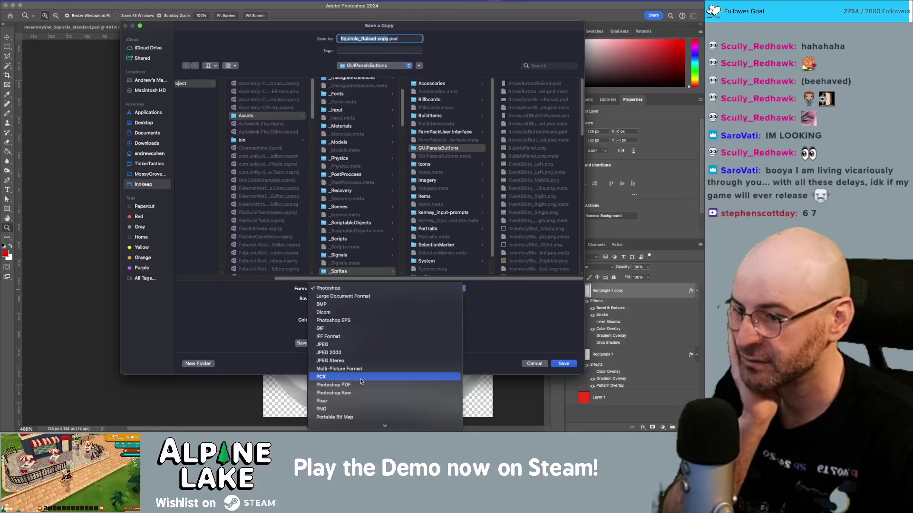
click(351, 408)
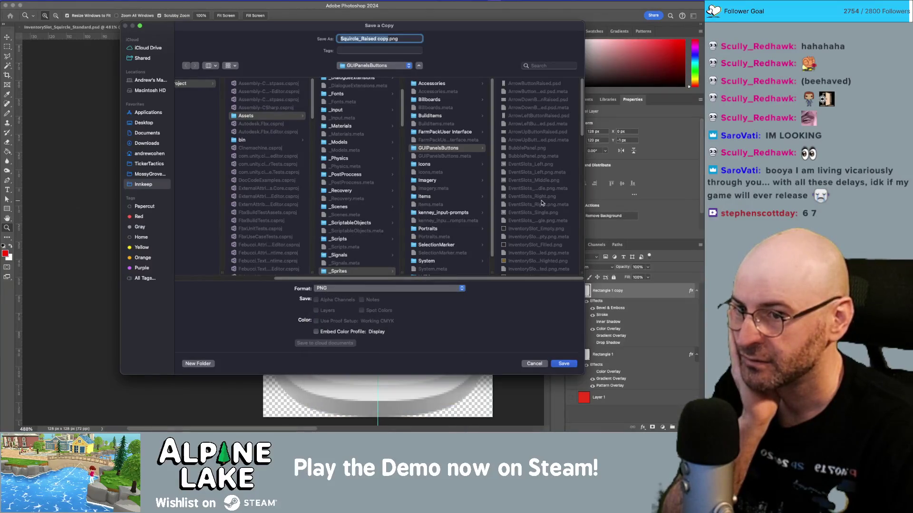
Save the PNG copy over RoundedPanelRaisedOutline.png, confirming Replace and the PNG options.
scroll(542, 204, down, 10)
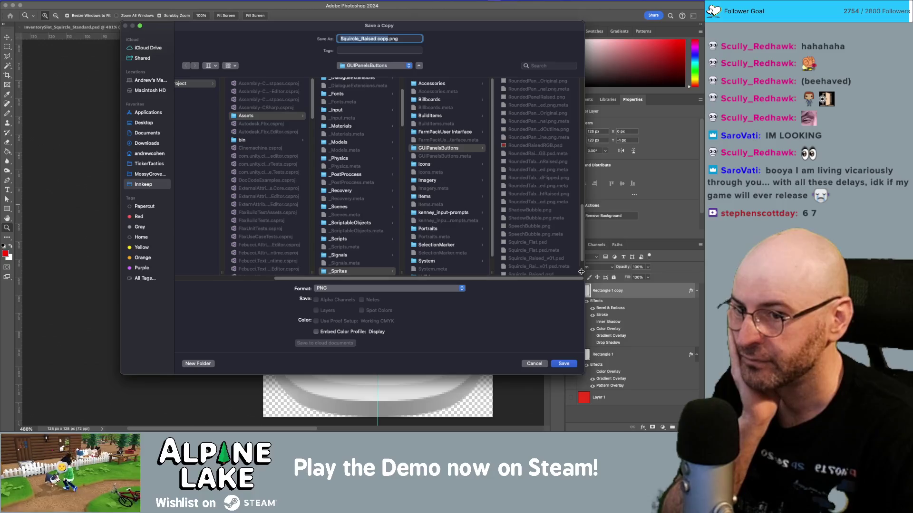
drag(581, 271, 641, 269)
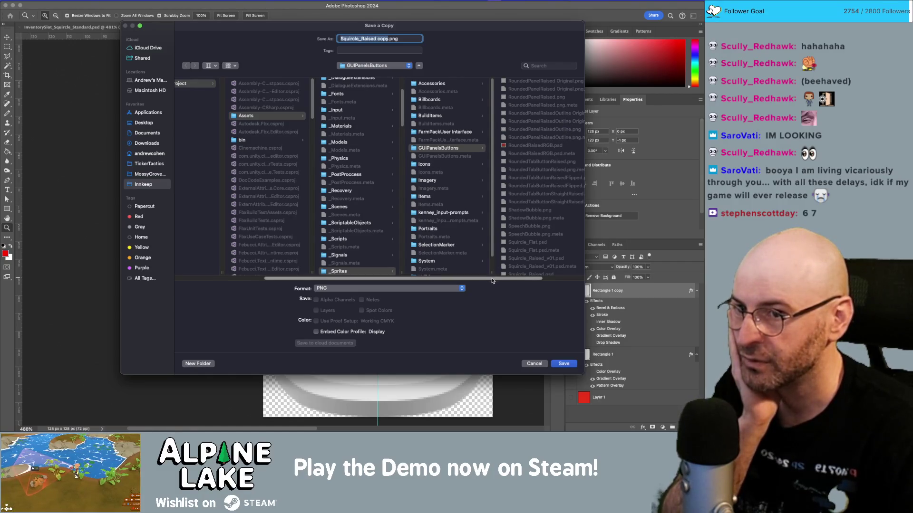
drag(494, 280, 523, 261)
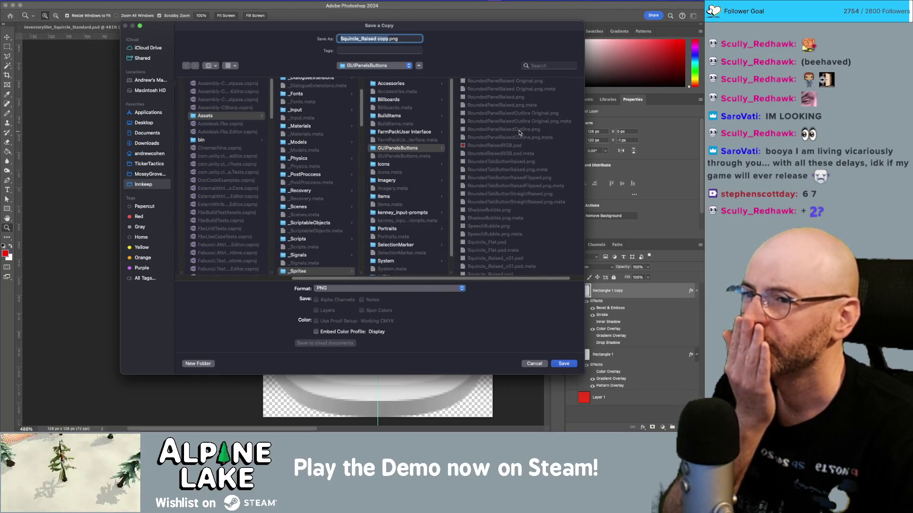
click(520, 129)
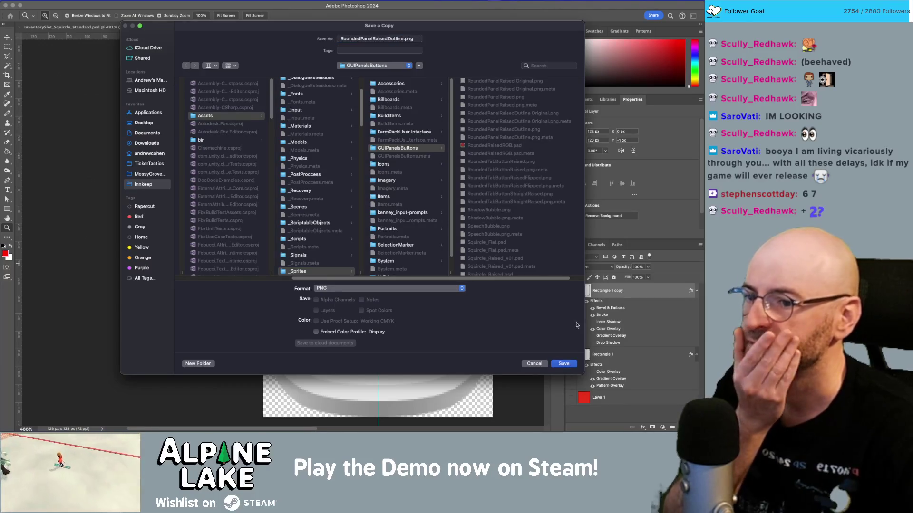
click(567, 364)
click(386, 237)
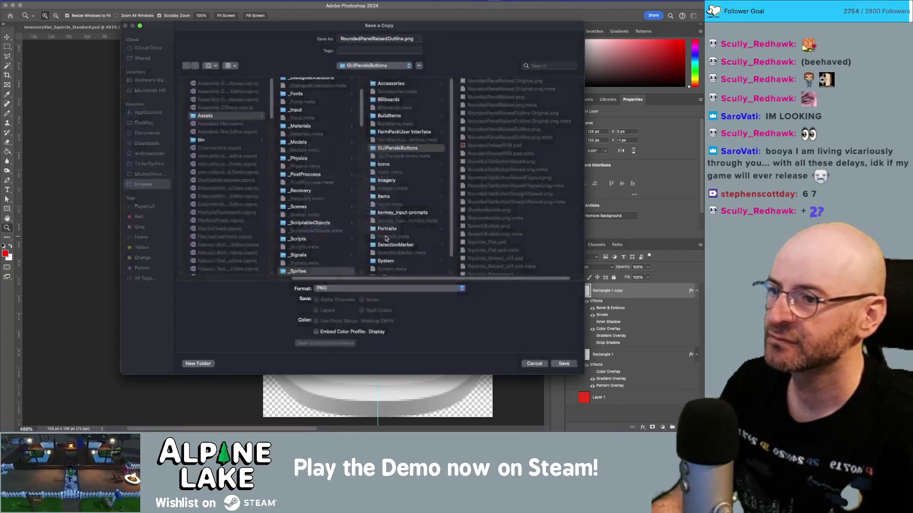
click(385, 154)
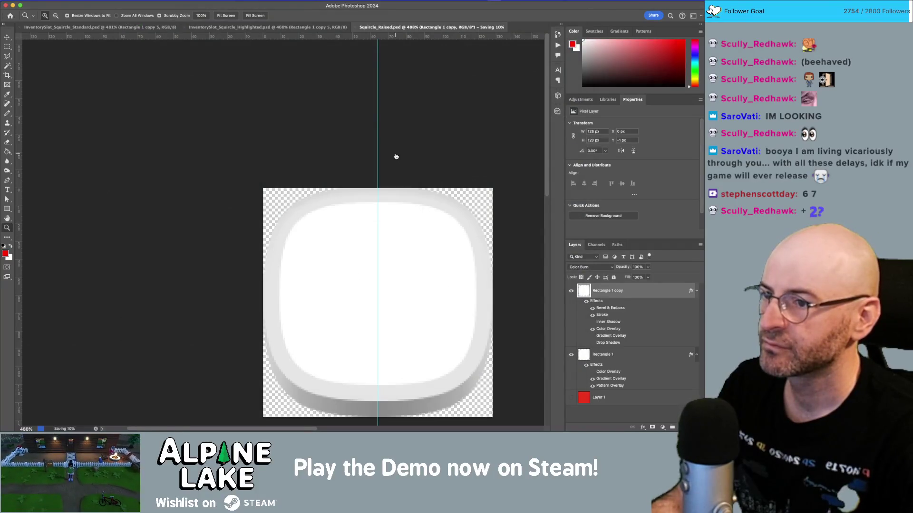
key(super+Tab)
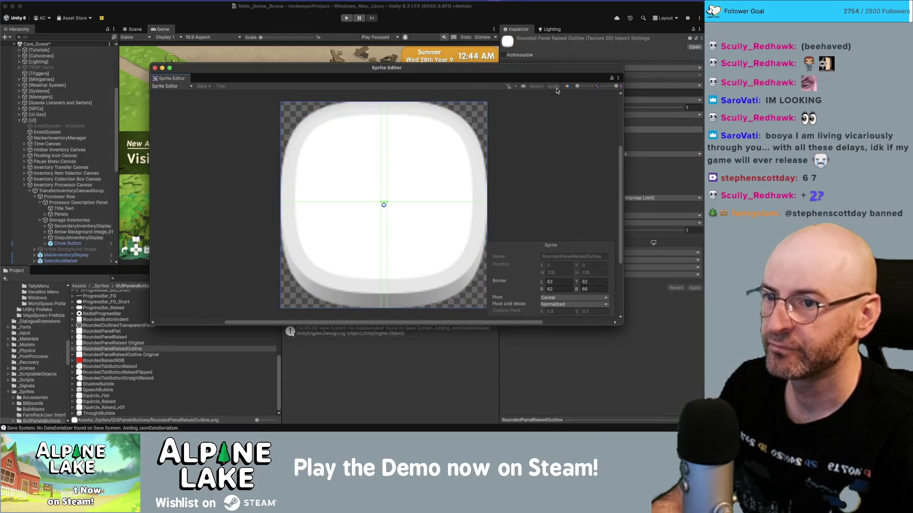
Close the Sprite Editor and maximize the Game view to fill the editor.
click(155, 68)
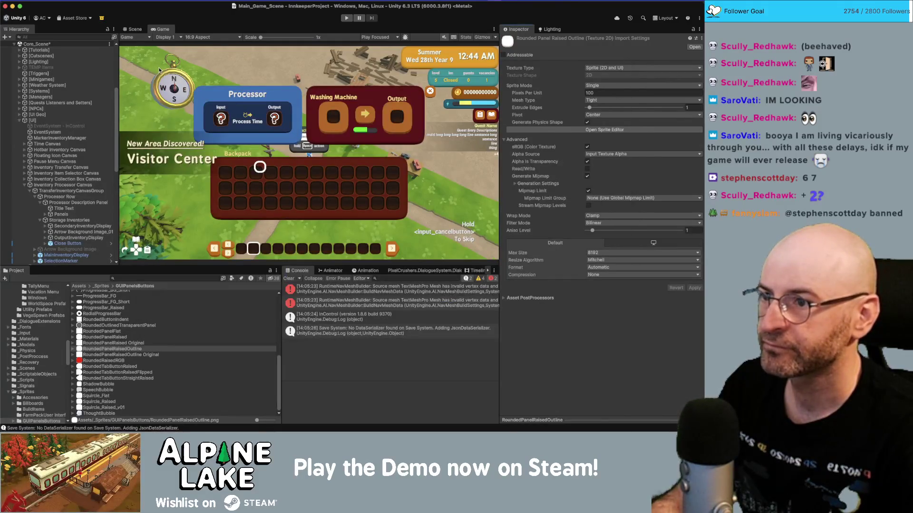
click(160, 30)
double_click(160, 31)
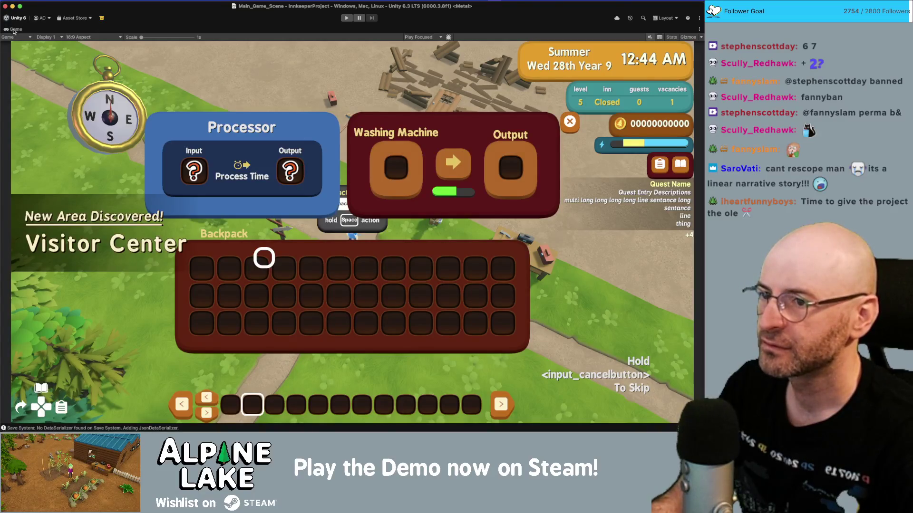
Restore the layout and inspect Panels' children, locating OutputInventoryDisplay's RoundedPanelRaised source sprite.
double_click(14, 30)
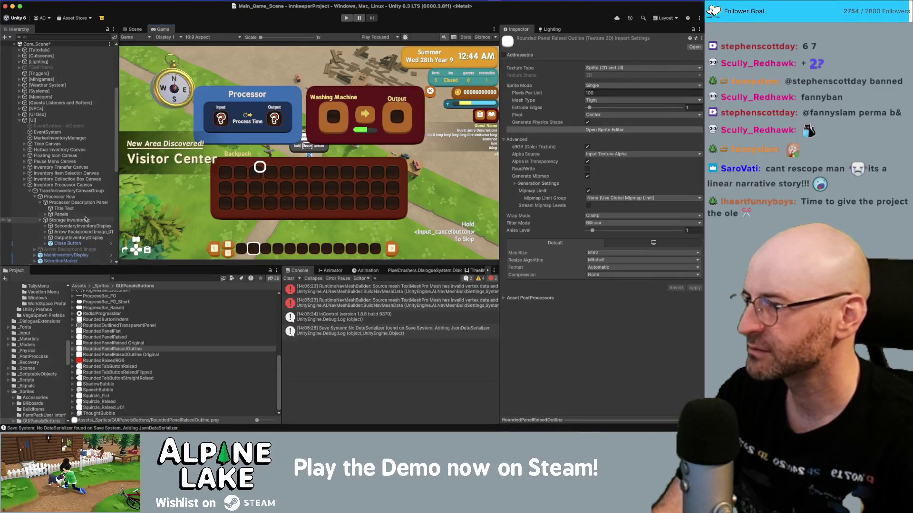
click(86, 215)
key(Right)
click(86, 230)
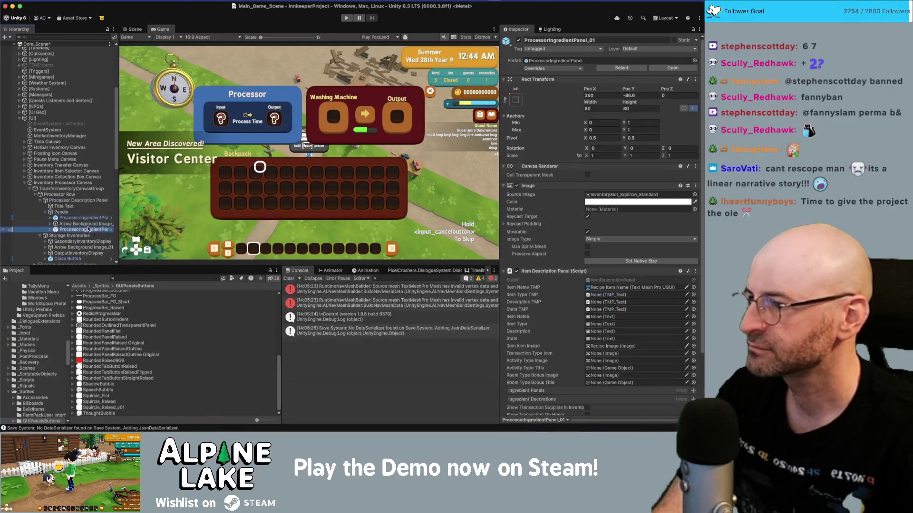
key(Left)
key(Left)
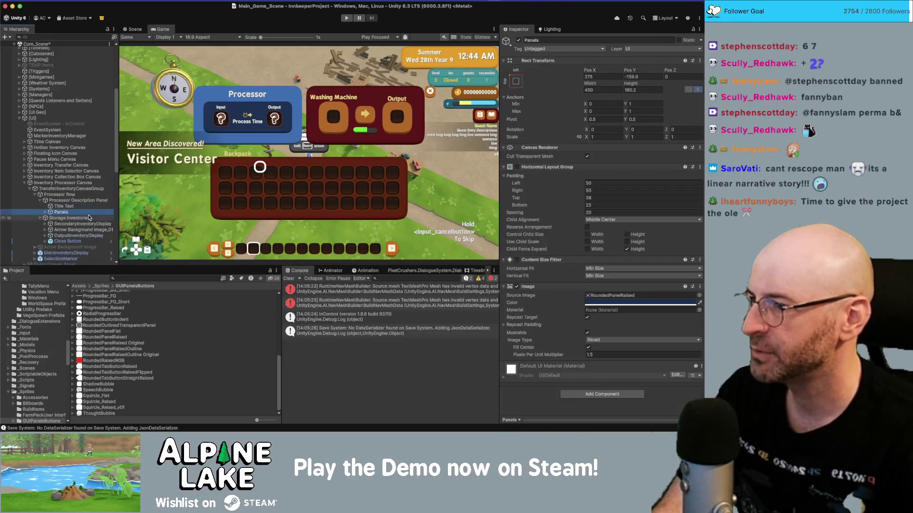
click(90, 235)
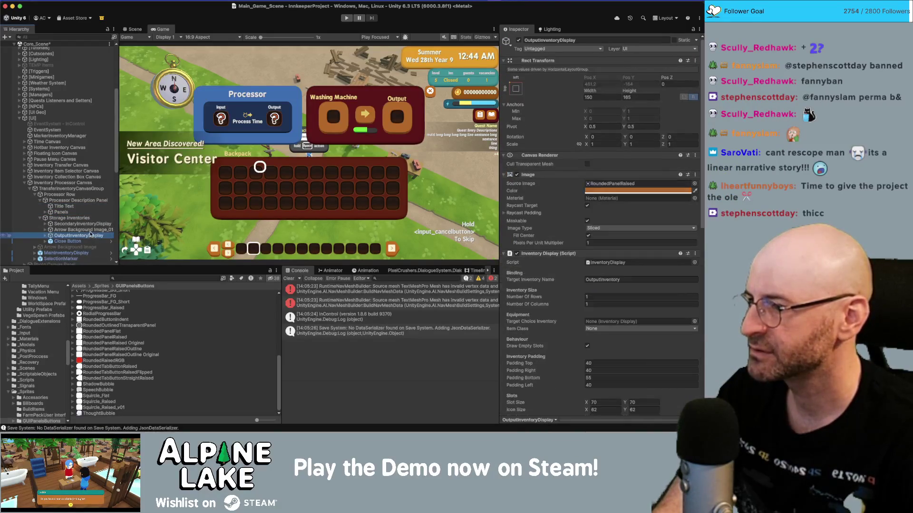
key(Right)
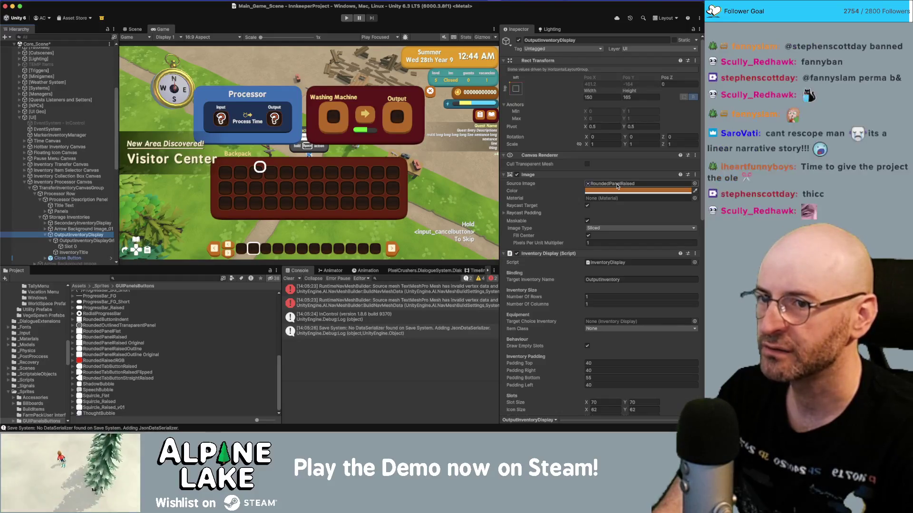
click(618, 184)
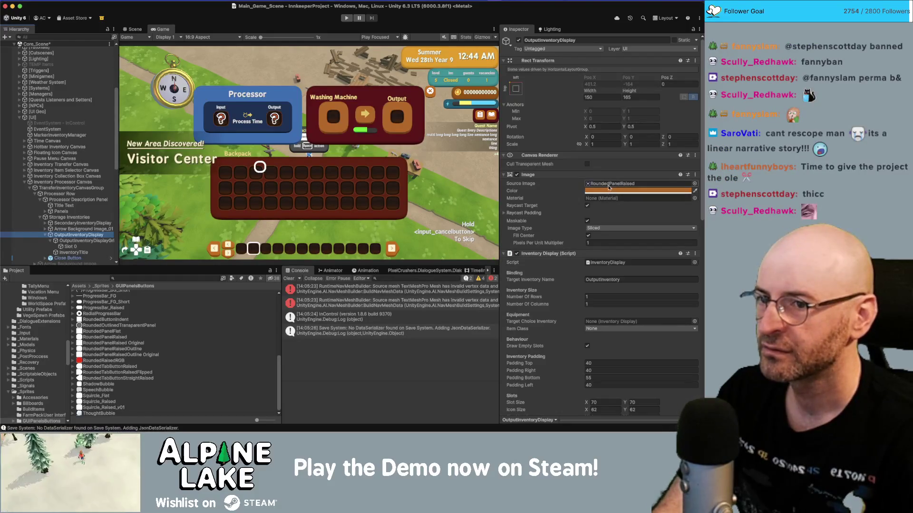
click(98, 351)
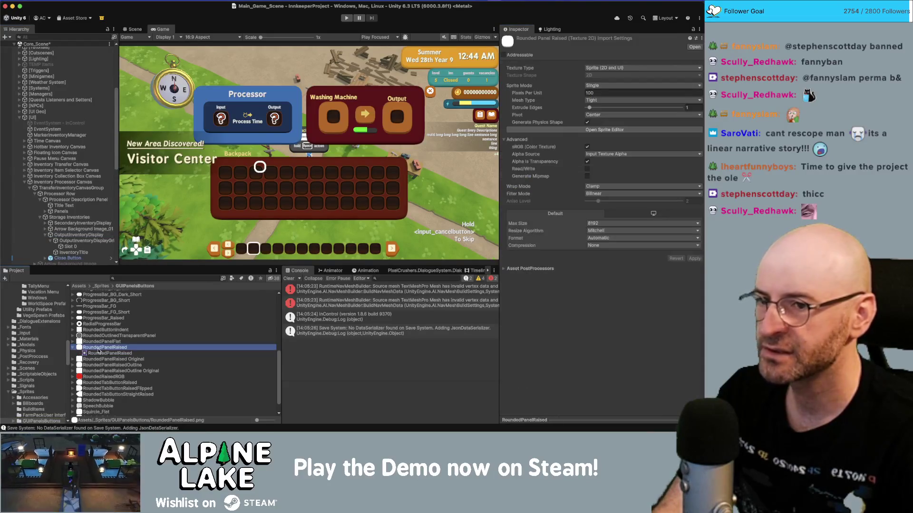
key(Left)
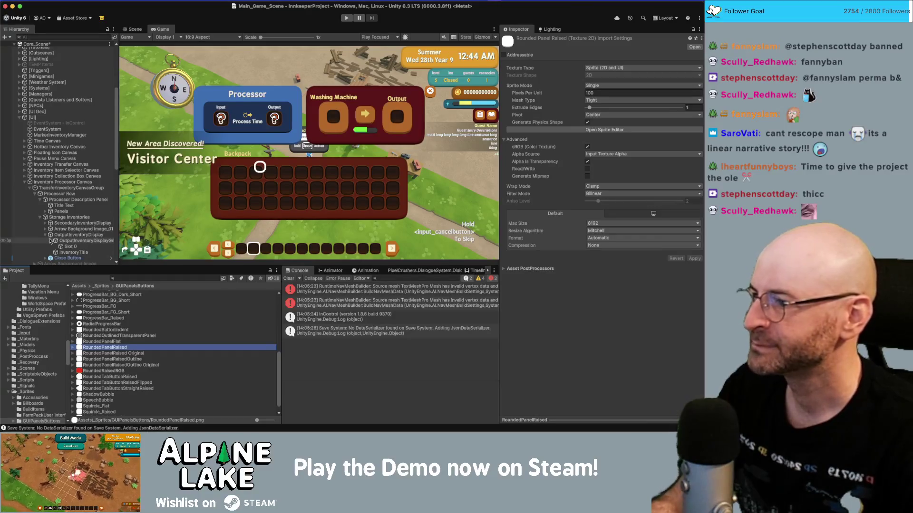
Set Pixels Per Unit Multiplier to 2 on OutputInventoryDisplay and SecondaryInventoryDisplay.
click(81, 235)
key(Left)
super+click(83, 223)
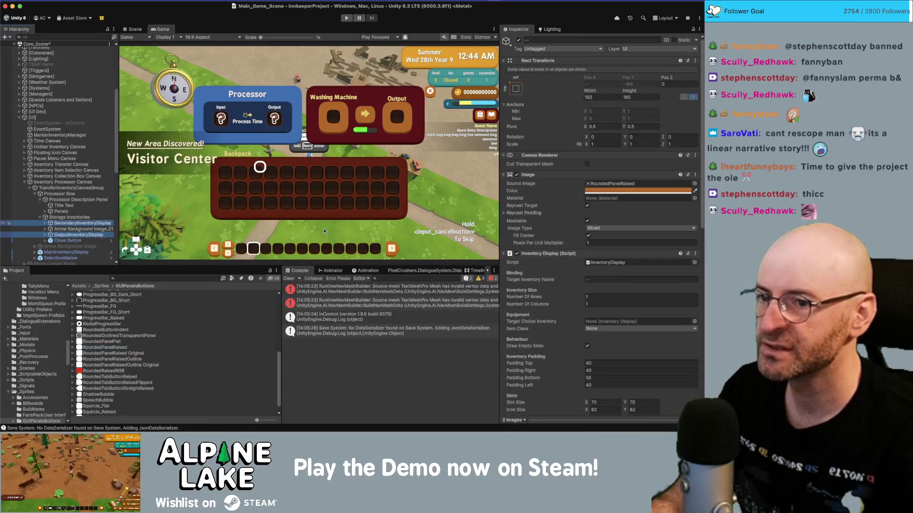
click(593, 242)
text(2)
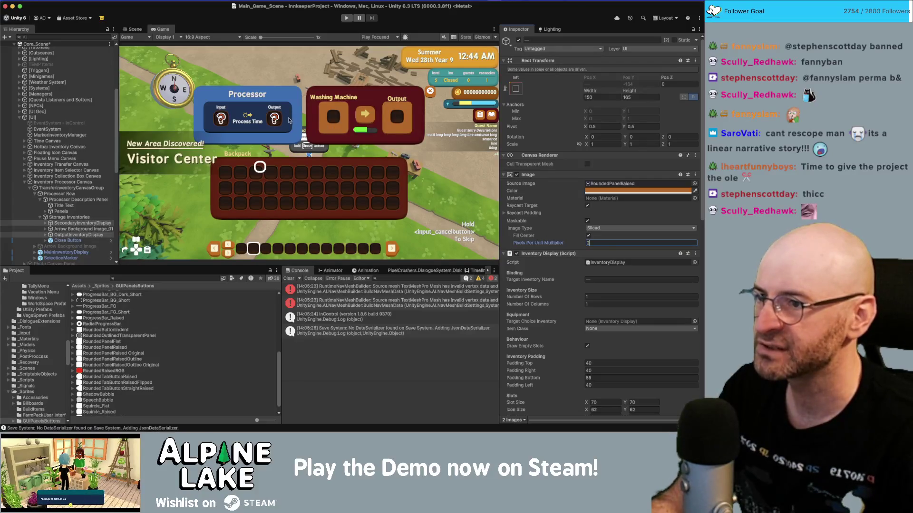
Give the Panels image a Pixels Per Unit Multiplier of 1 and maximize the Game view.
click(75, 200)
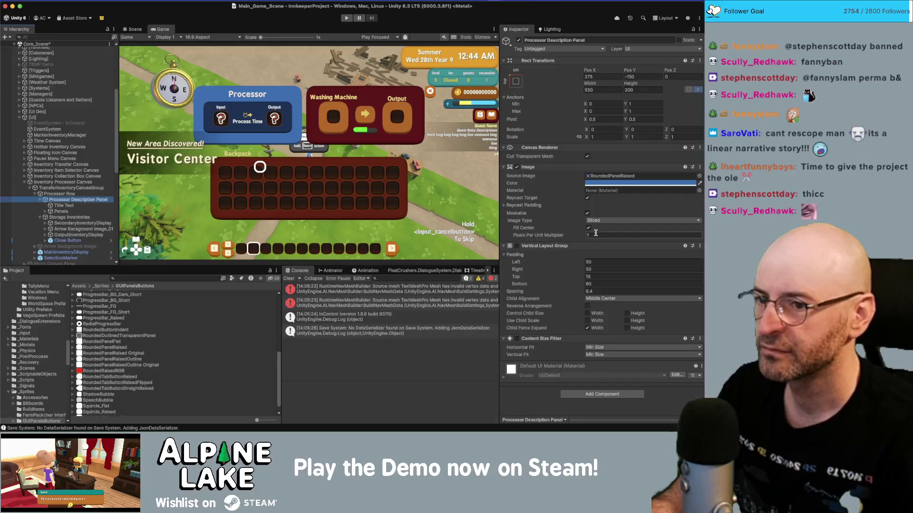
click(83, 211)
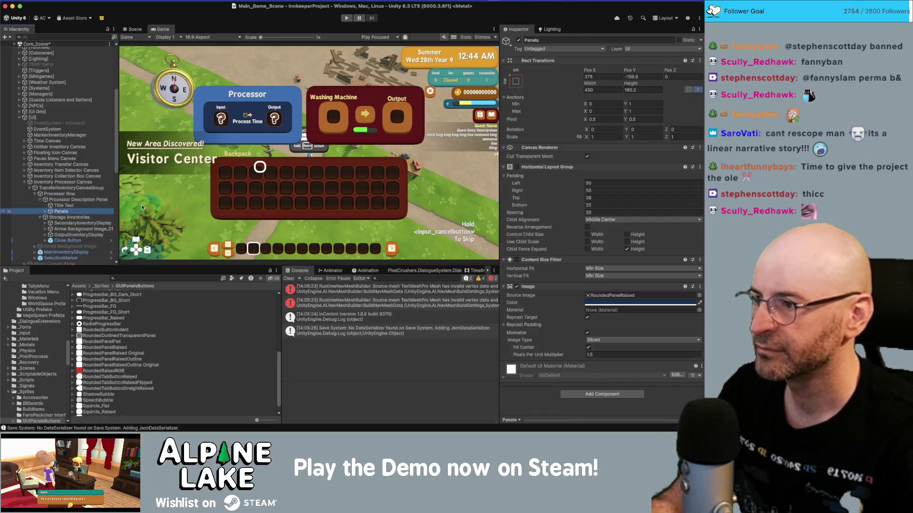
click(598, 355)
text(1)
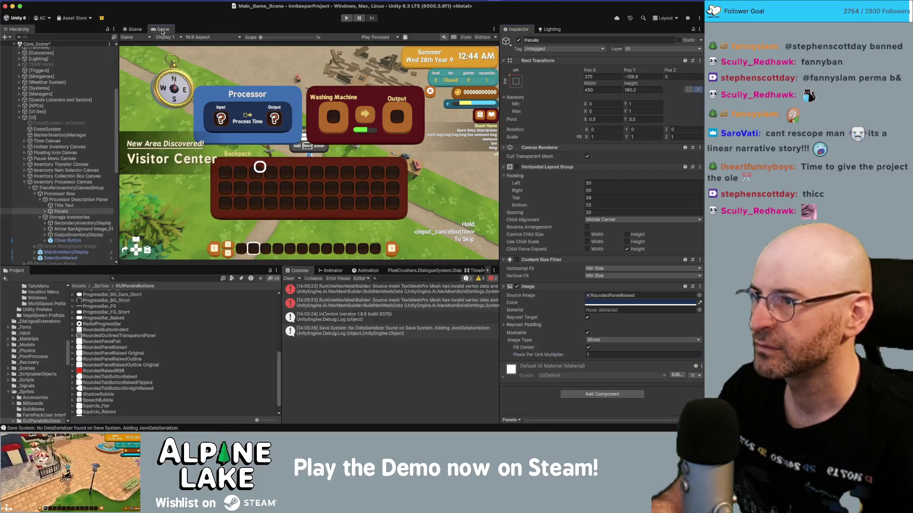
key(shift+space)
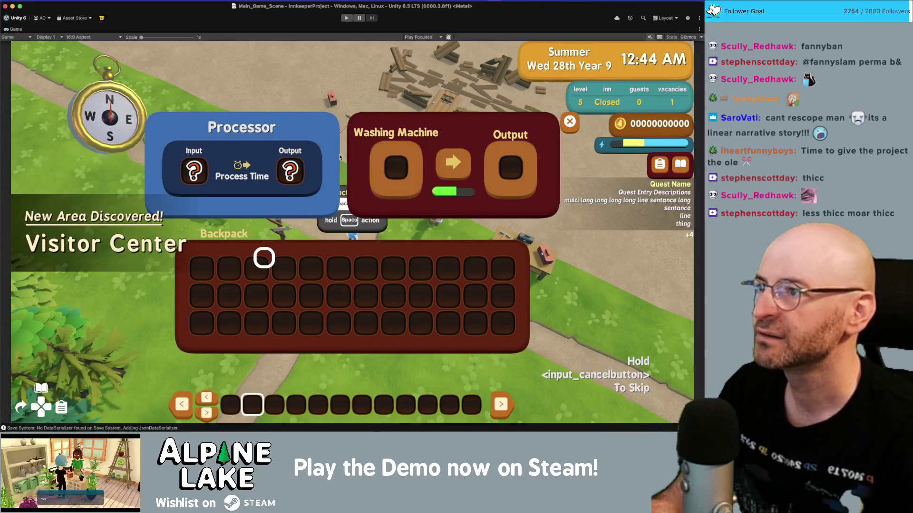
key(super+Tab)
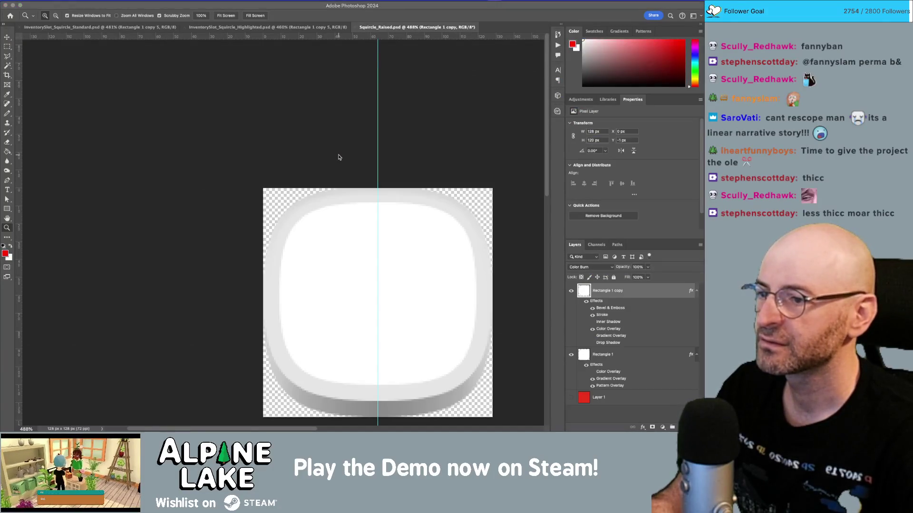
key(super+Tab)
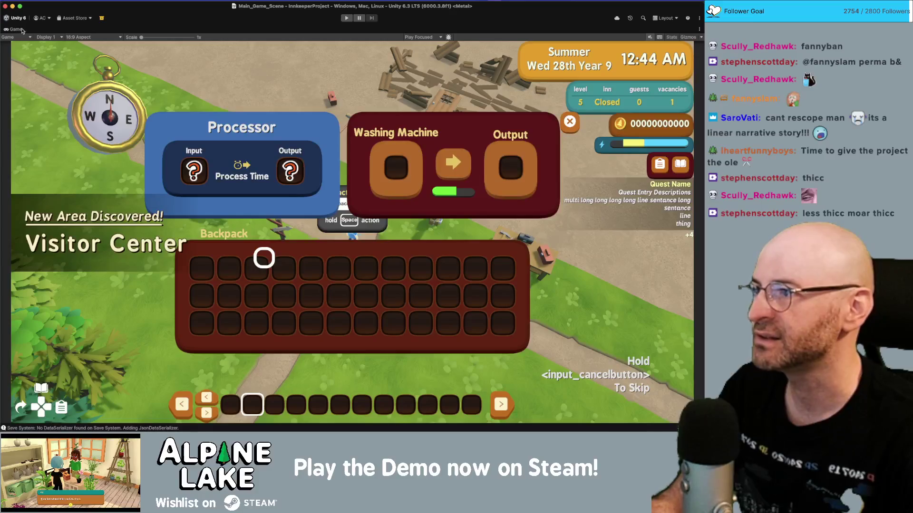
In the MainInventoryDisplay prefab, pick RoundedPanelRaised as the Source Image via a 'raised' search.
double_click(19, 29)
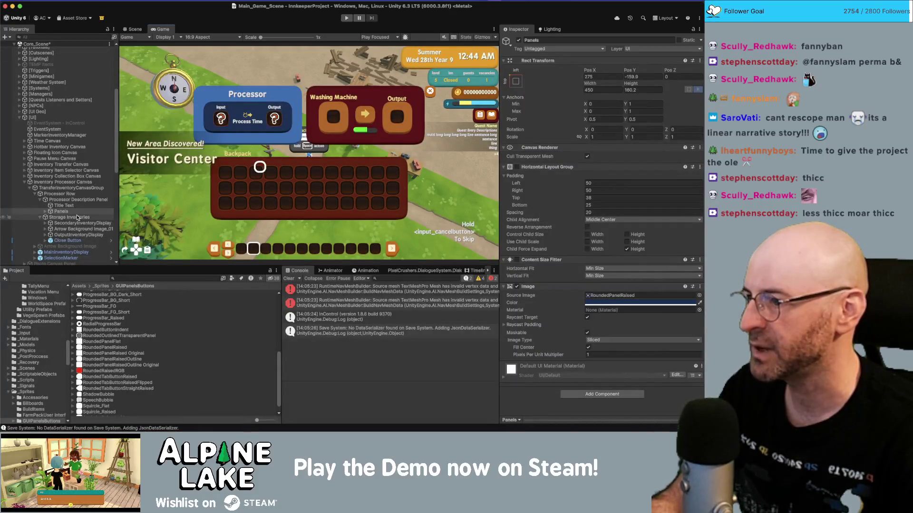
click(86, 253)
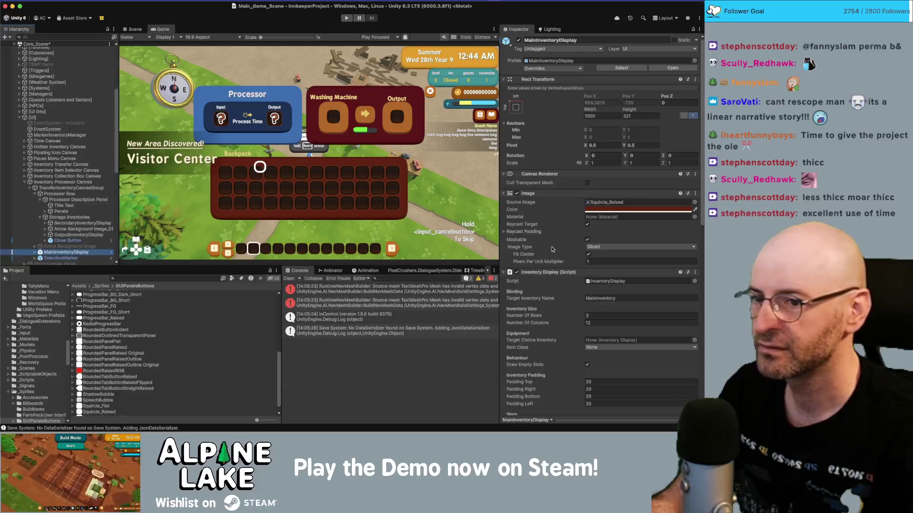
click(111, 253)
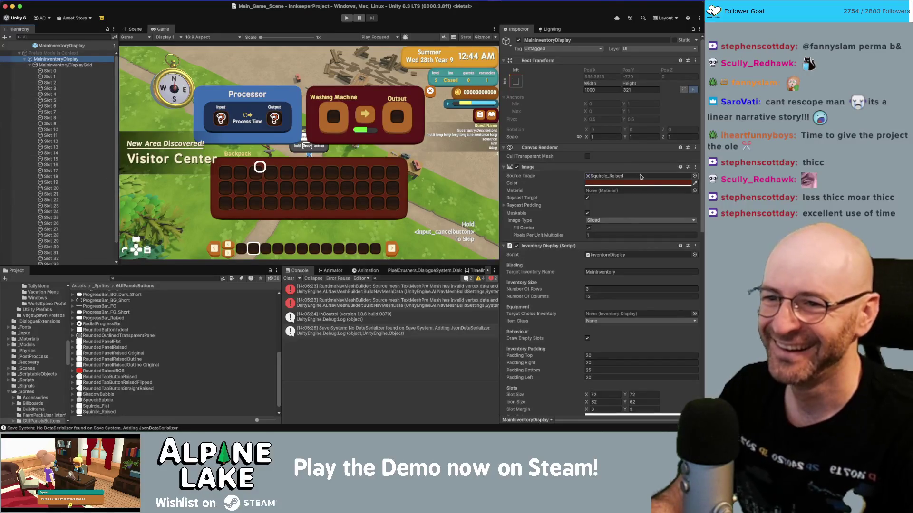
click(694, 176)
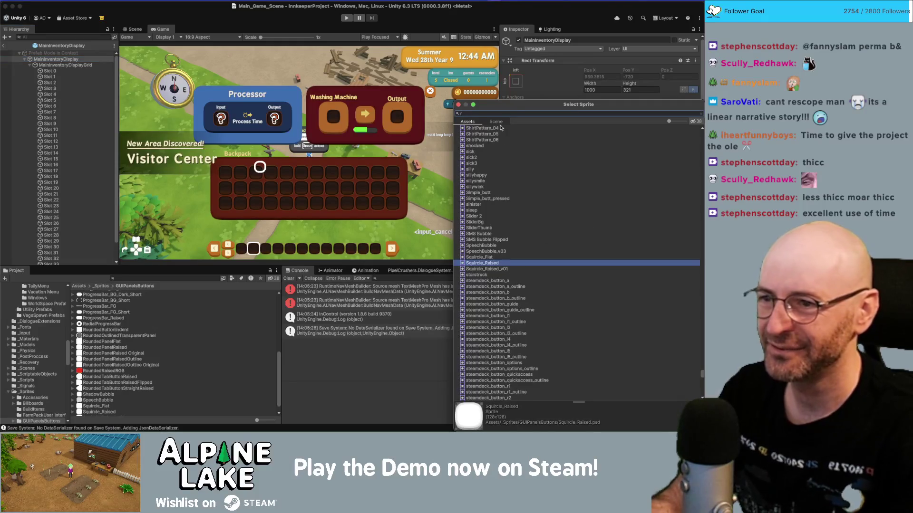
text(raisedpanel)
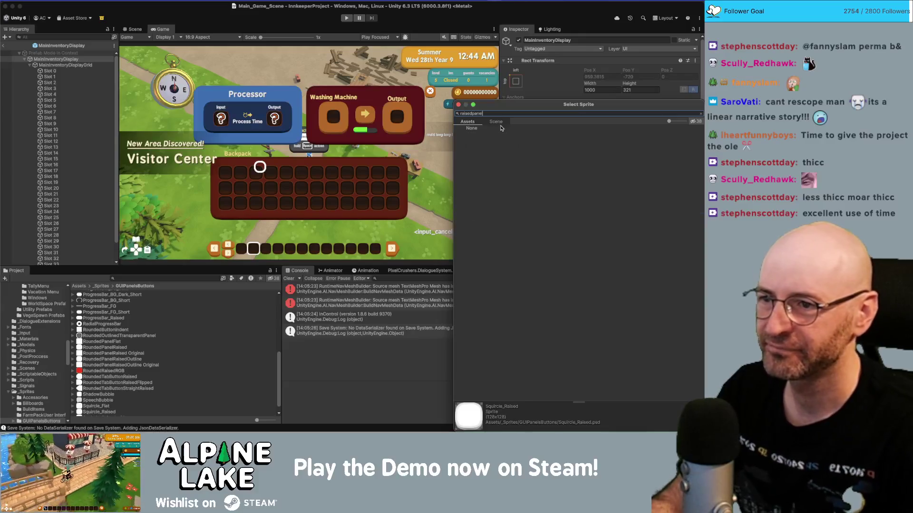
key(BackSpace)
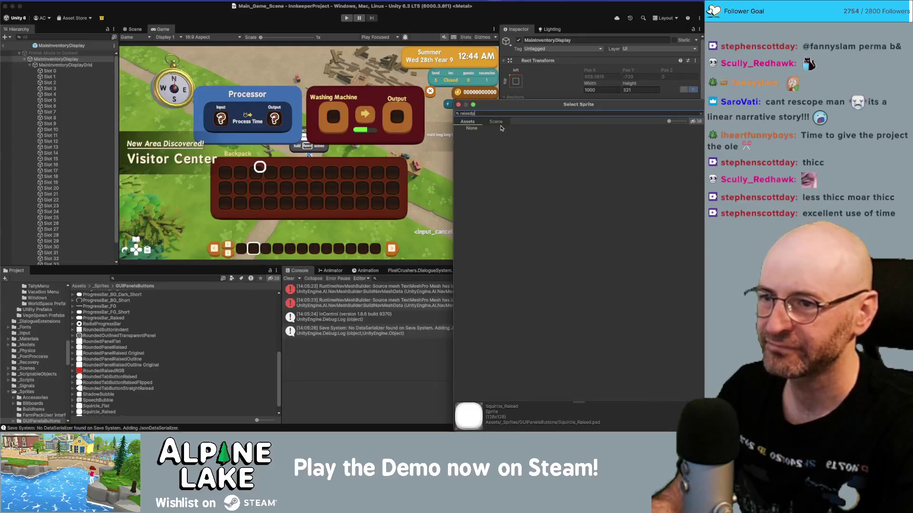
key(BackSpace)
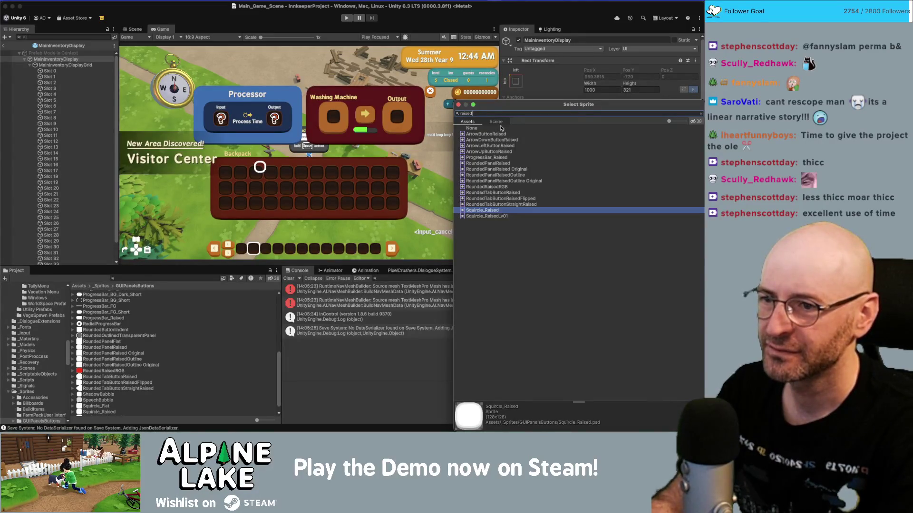
double_click(489, 163)
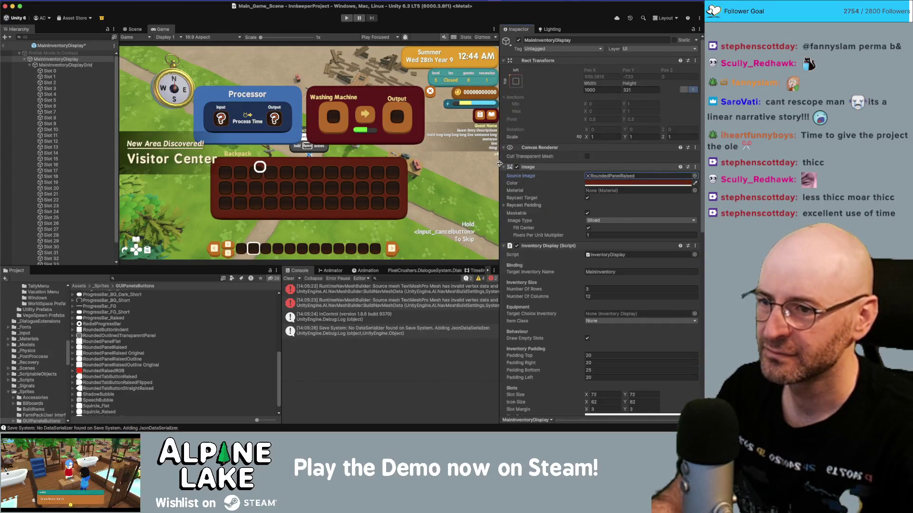
click(5, 48)
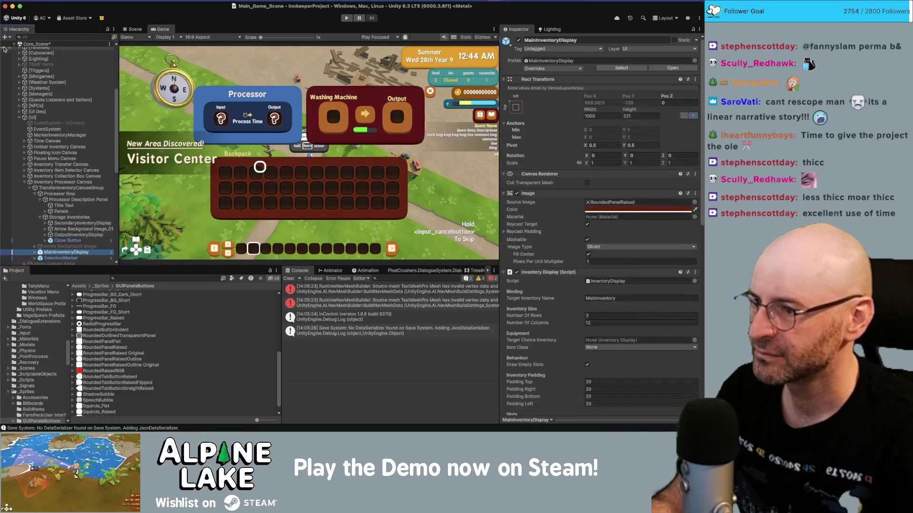
Toggle between Scene and Game views, restore the editor layout, and start Play mode.
click(141, 31)
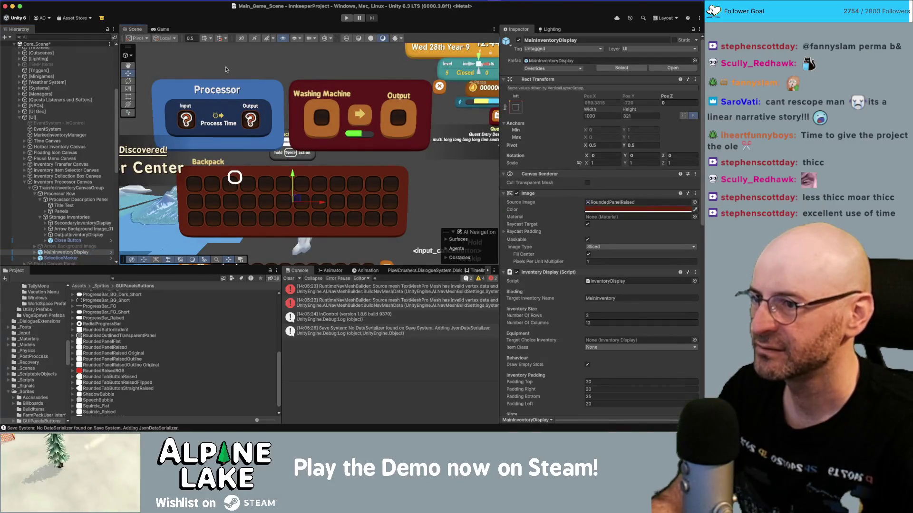
click(164, 30)
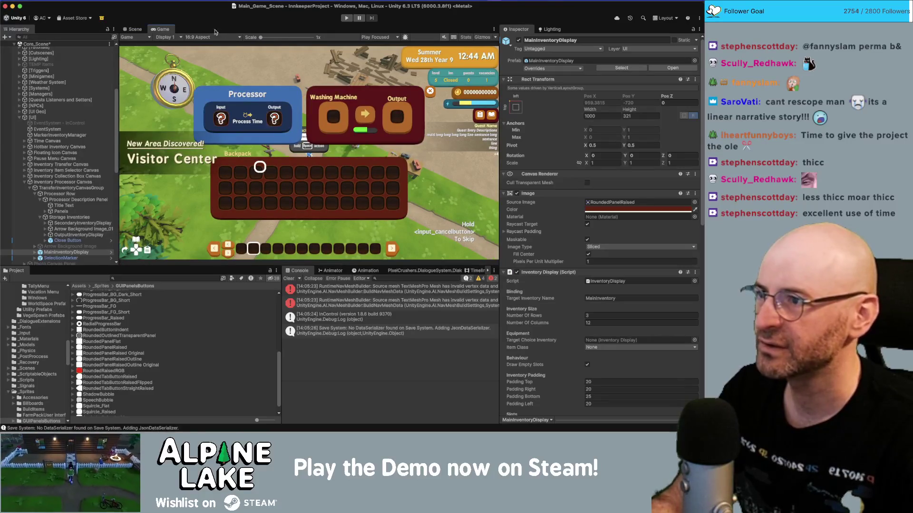
double_click(167, 31)
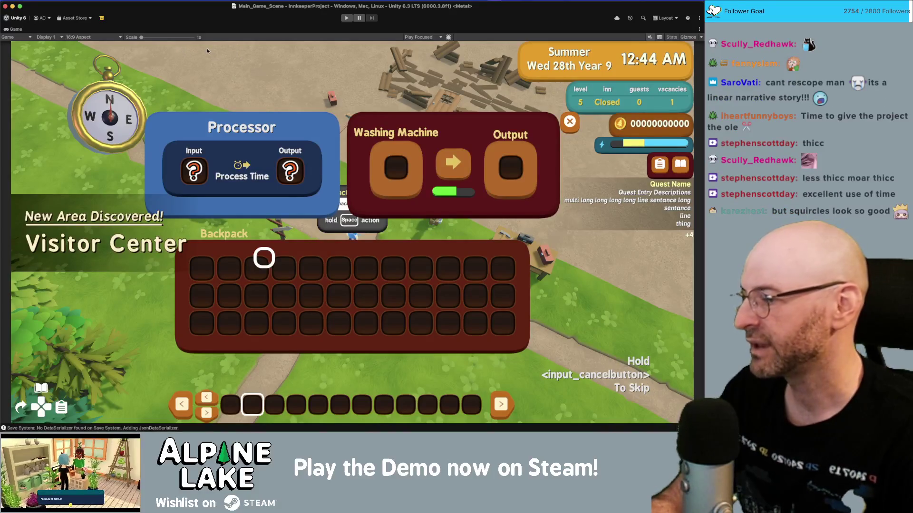
double_click(18, 29)
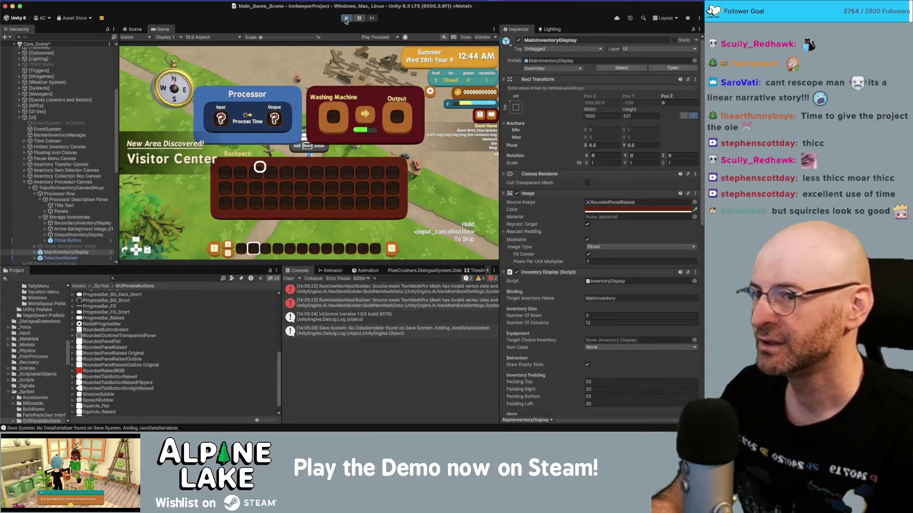
click(346, 19)
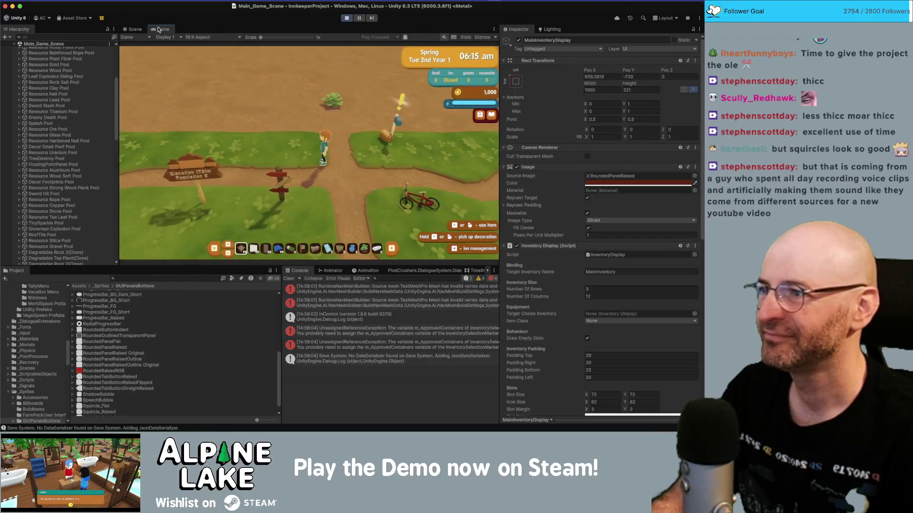
With the Game view maximized, walk the character using S, D and A, then open the Backpack with I.
double_click(159, 30)
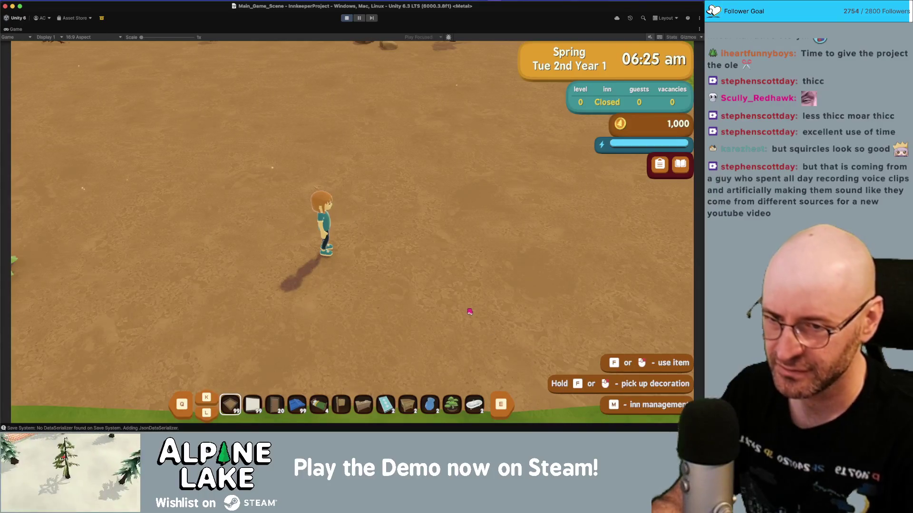
key(s)
key(d)
key(a)
key(d)
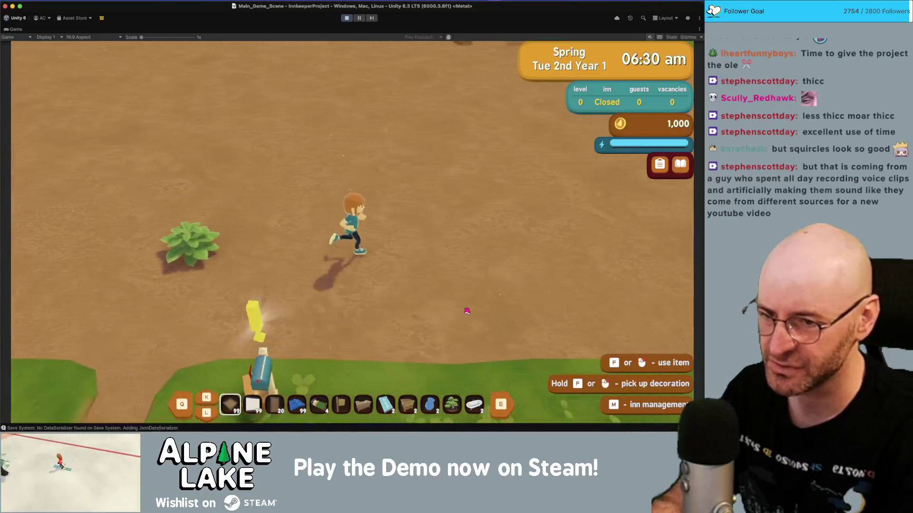
key(a)
key(i)
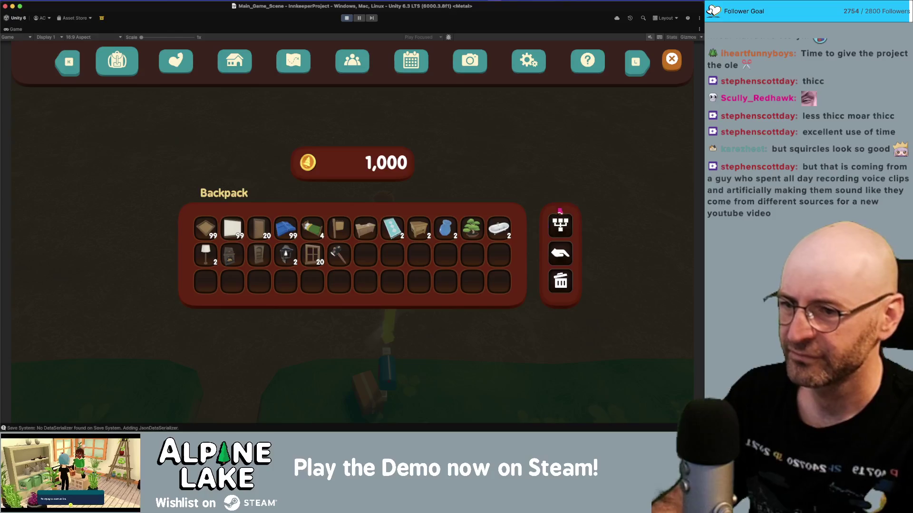
Browse the in-game menu's skills, inn rooms, map, guests, calendar, photos, settings and help pages.
click(181, 65)
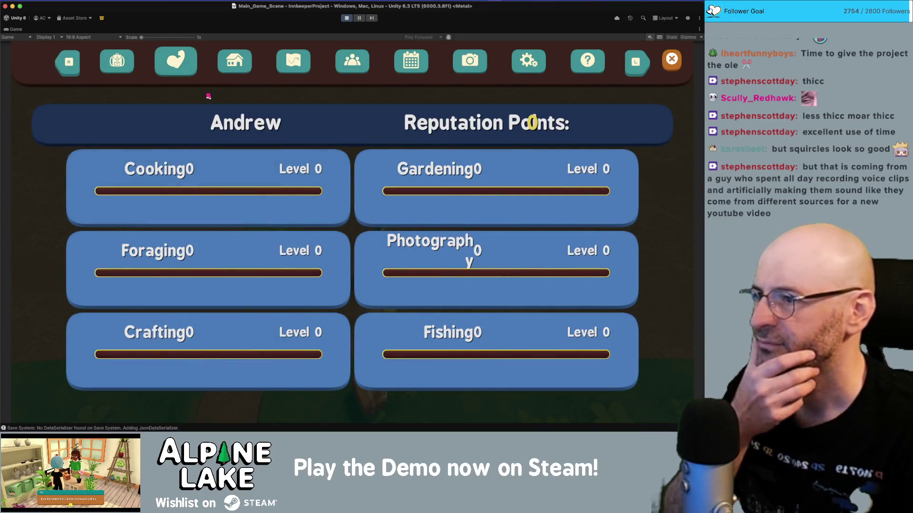
click(251, 65)
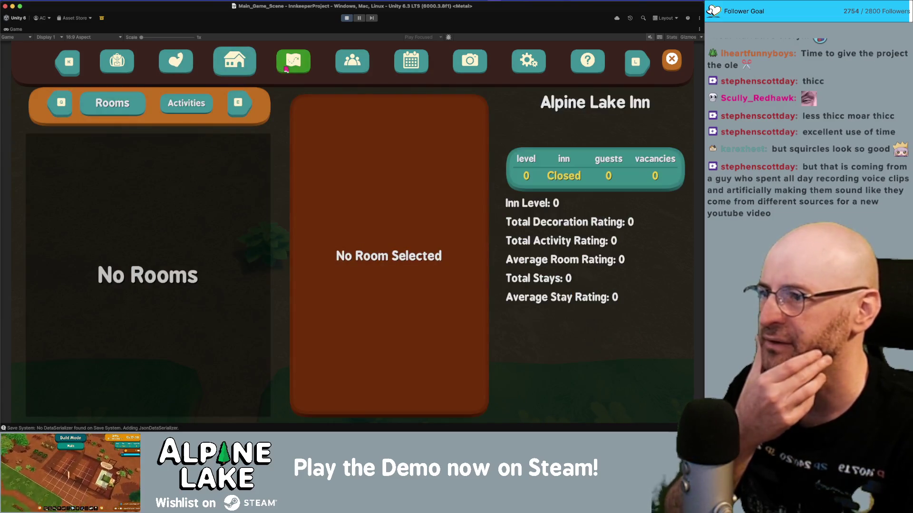
click(287, 67)
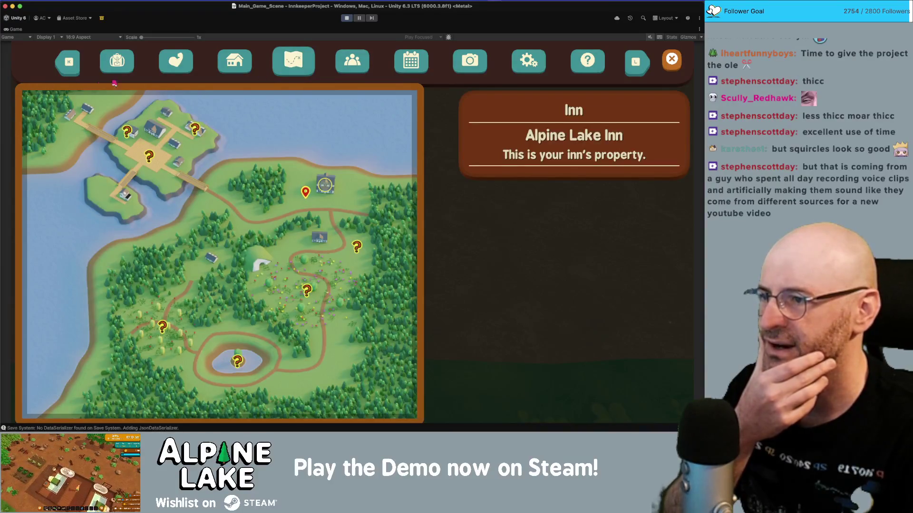
click(344, 64)
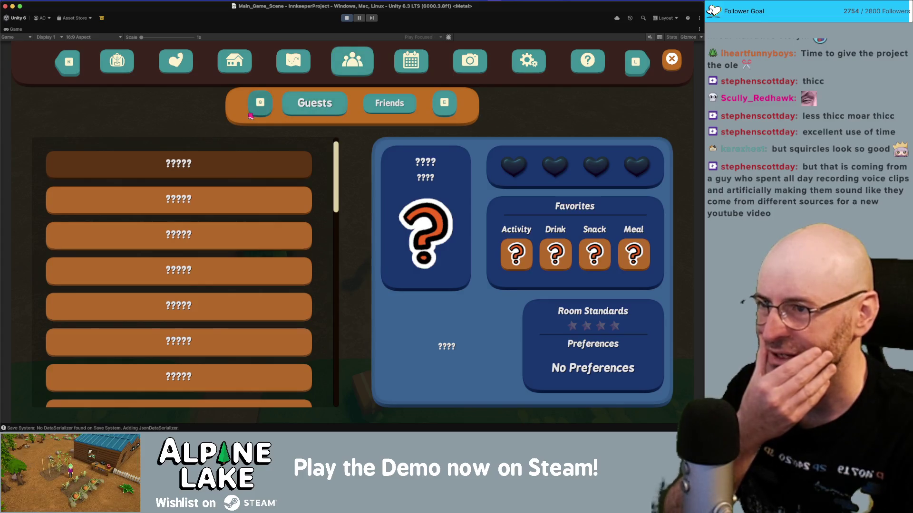
click(315, 103)
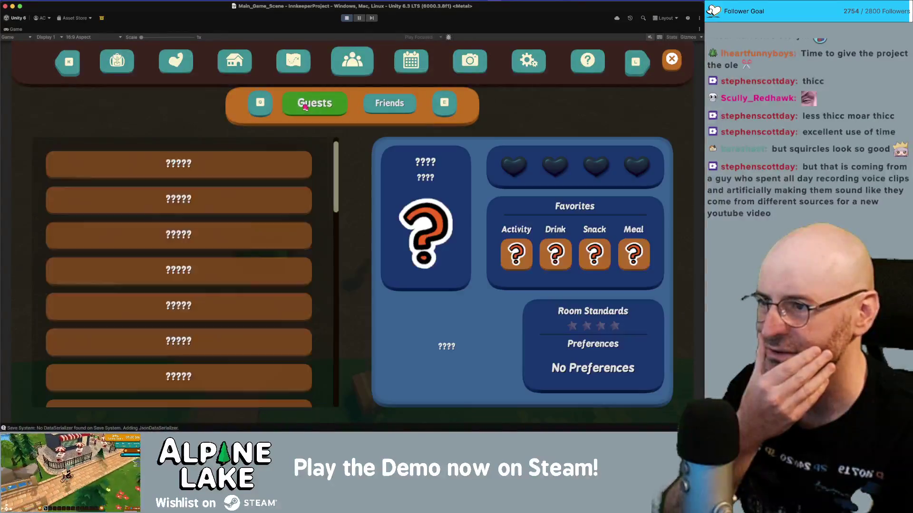
click(388, 104)
click(414, 65)
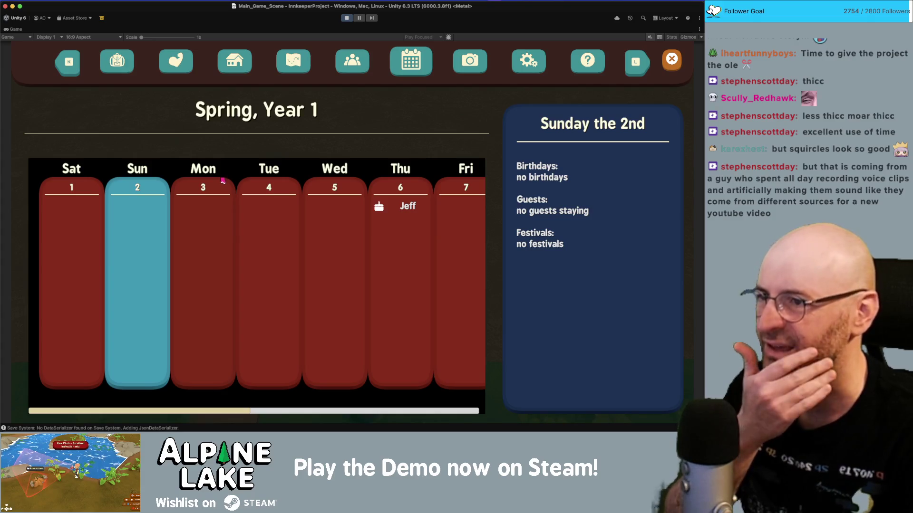
click(465, 72)
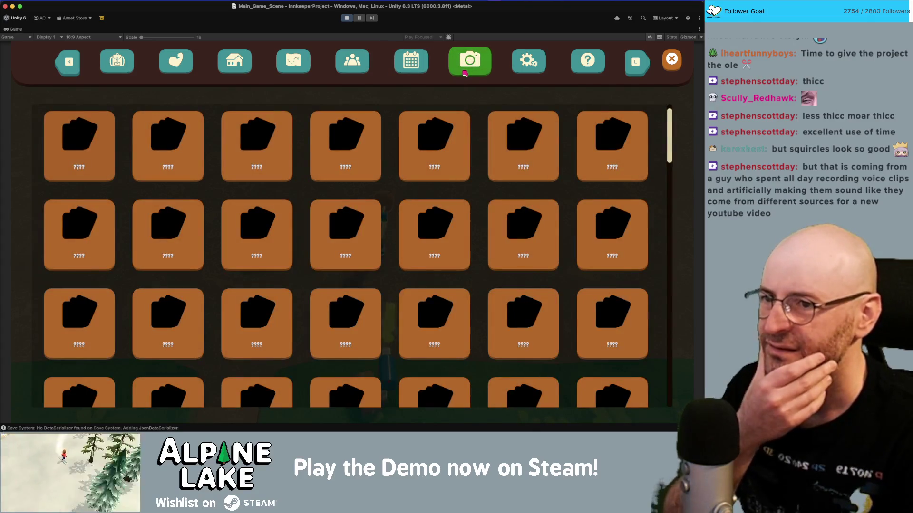
click(524, 61)
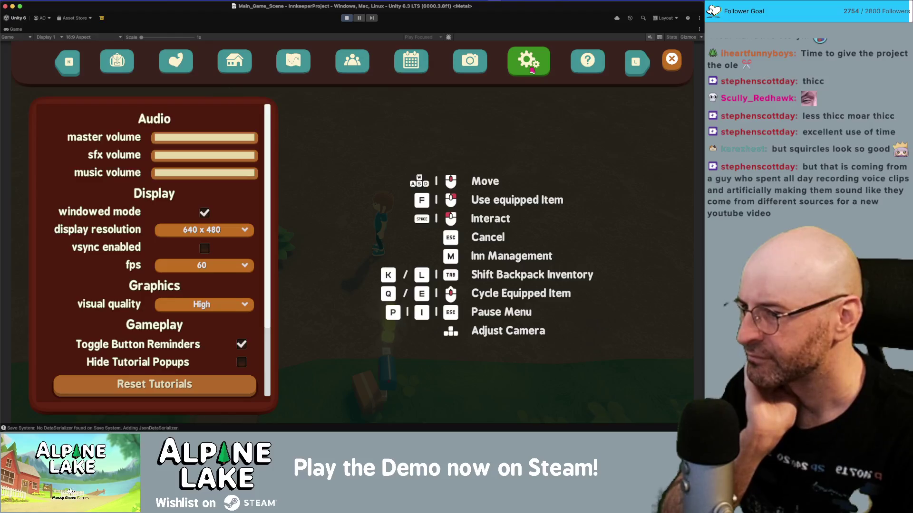
click(587, 66)
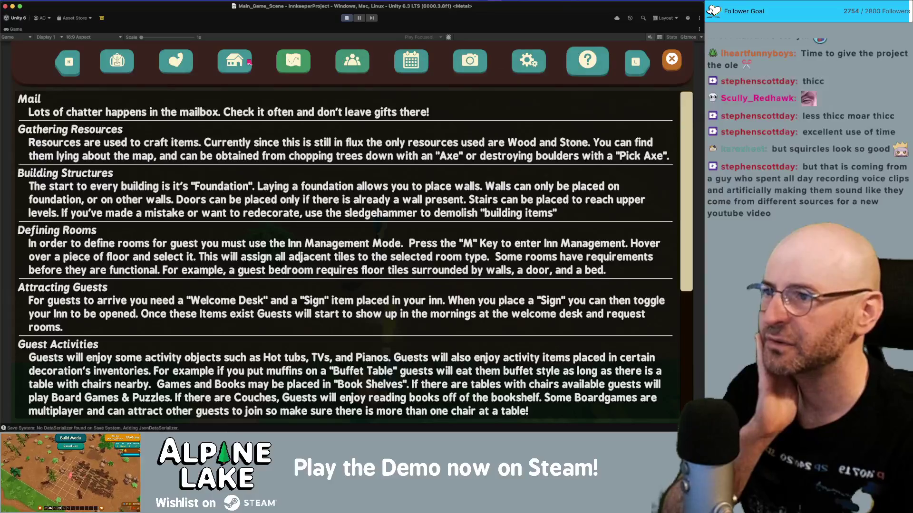
Close the in-game menu, restore the editor layout, stop Play mode and return to Photoshop.
click(122, 66)
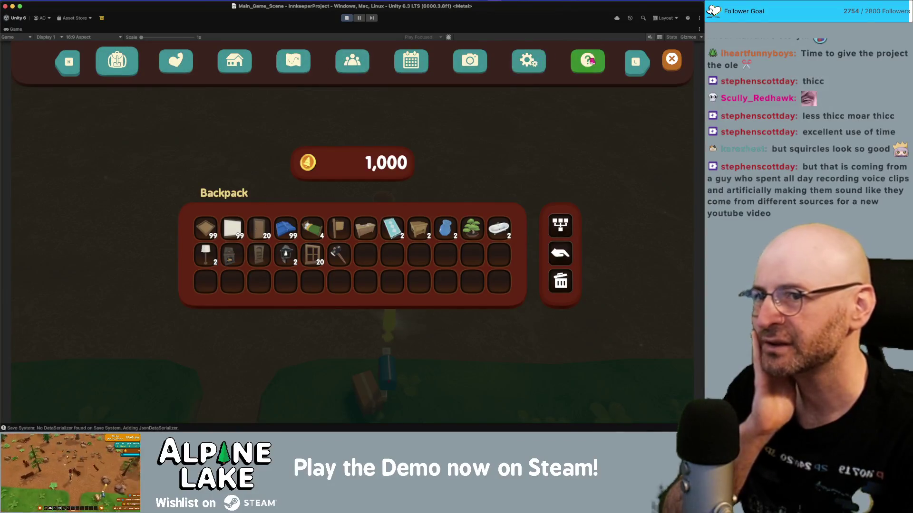
click(70, 63)
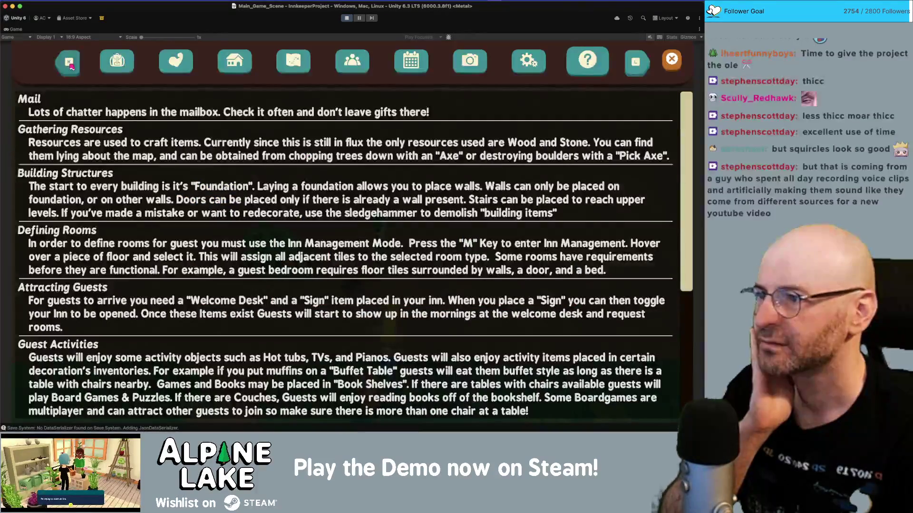
click(527, 61)
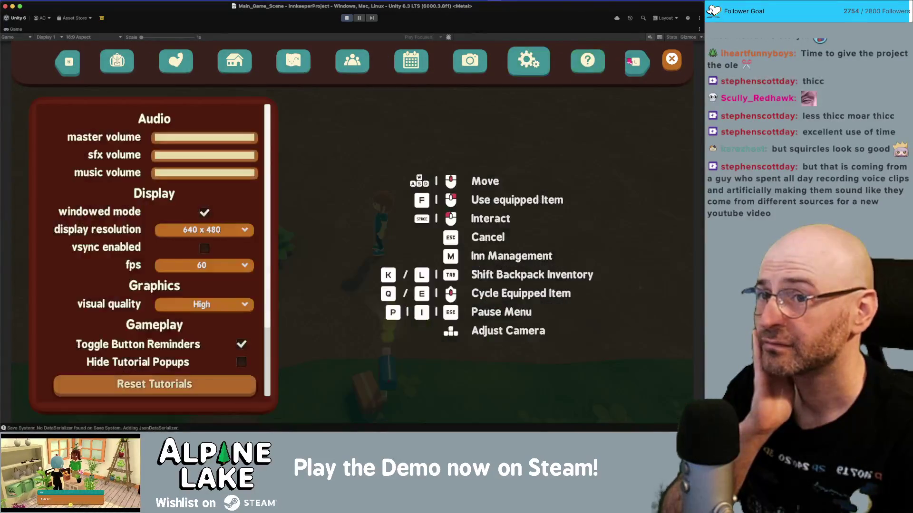
click(576, 66)
click(527, 62)
click(672, 59)
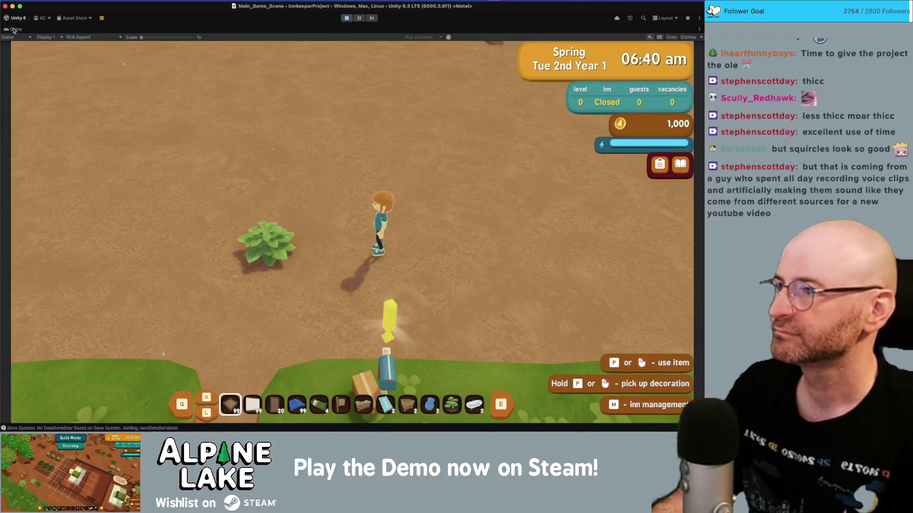
double_click(17, 29)
click(345, 18)
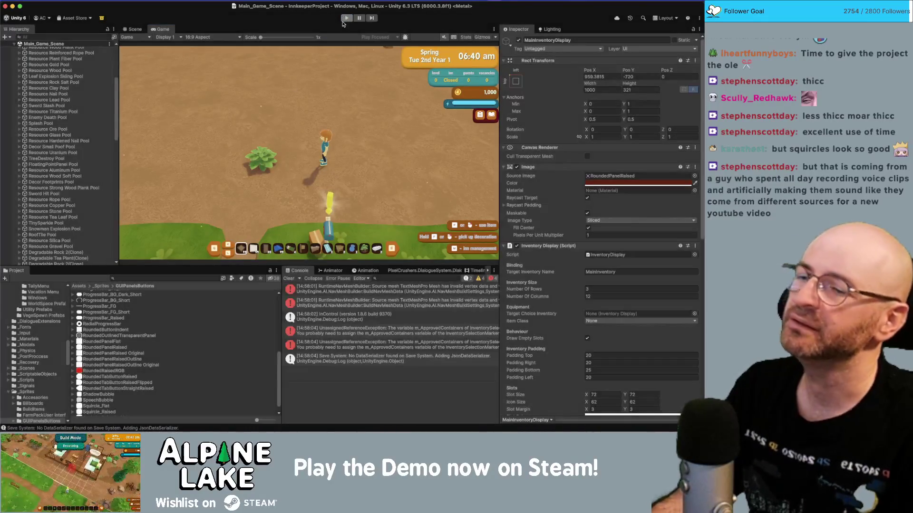
key(super+Tab)
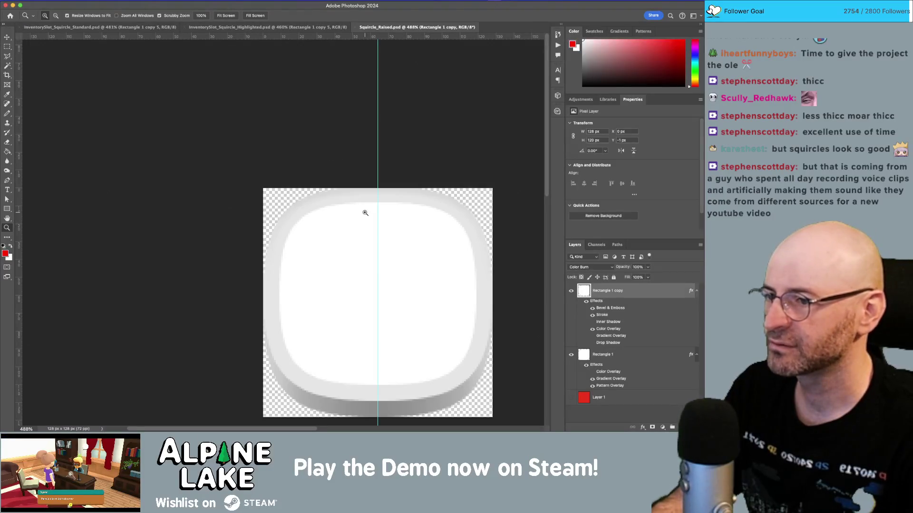
Append _Button to the file name and save as Squircle_Raised_Button.psd.
scroll(393, 240, down, 2)
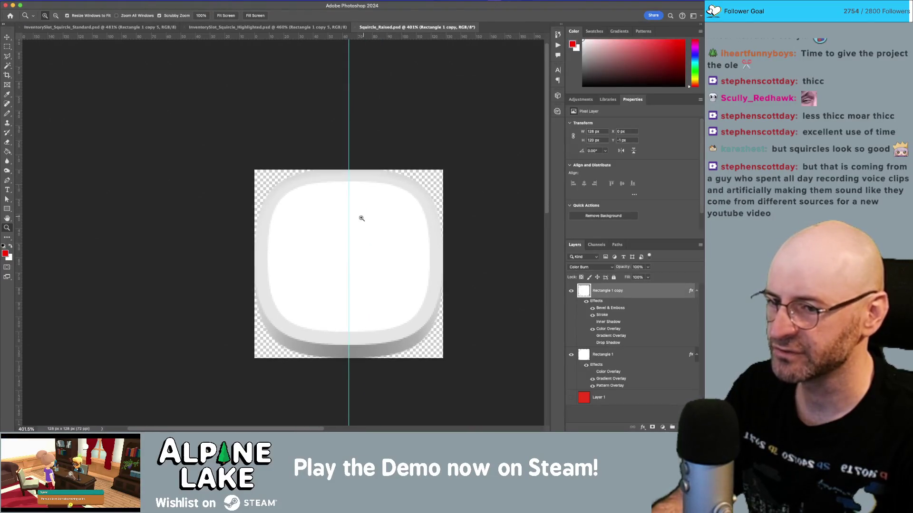
scroll(357, 218, down, 1)
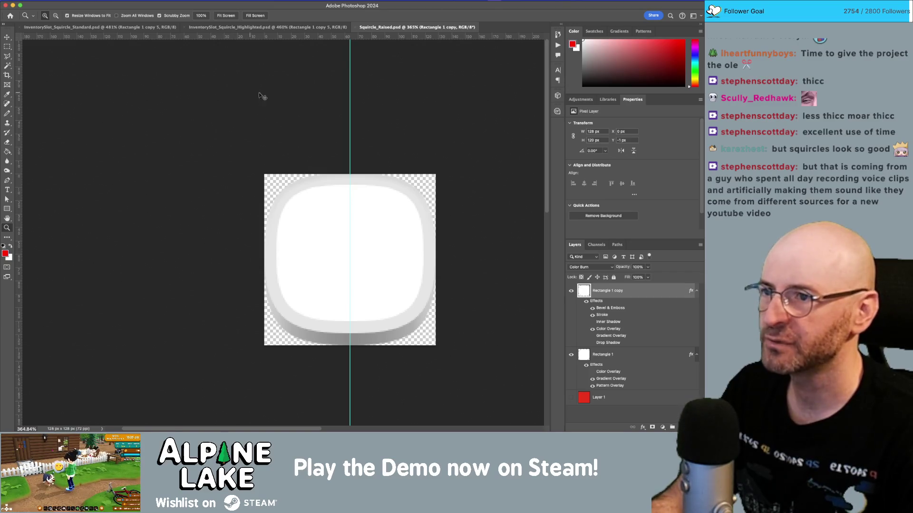
key(super+shift+s)
key(Right)
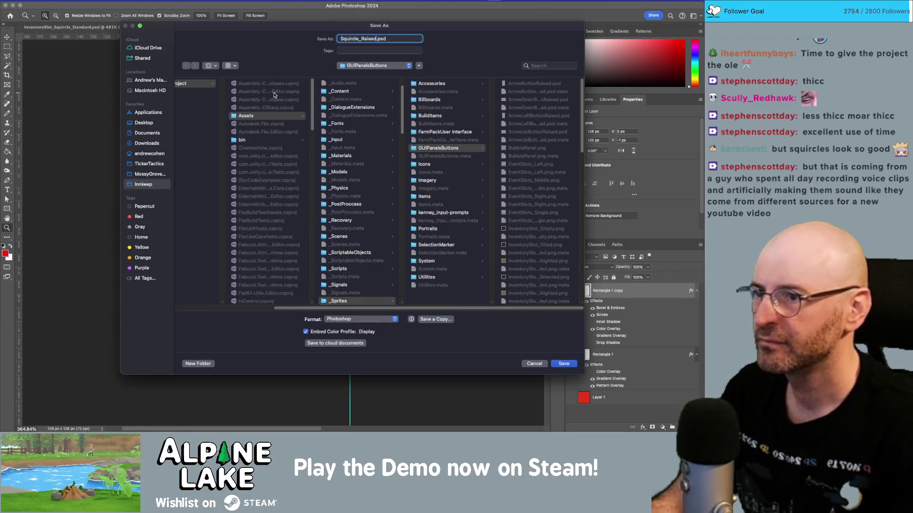
text(_Button)
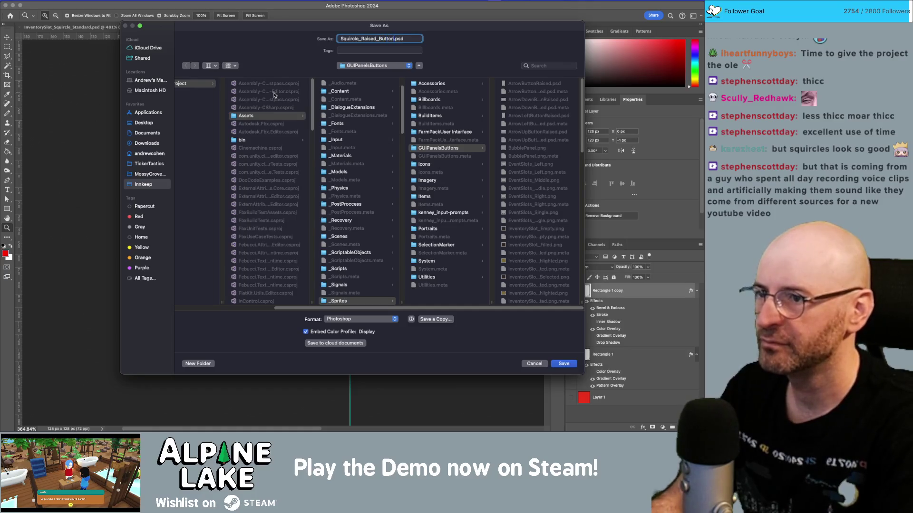
key(Return)
click(90, 4)
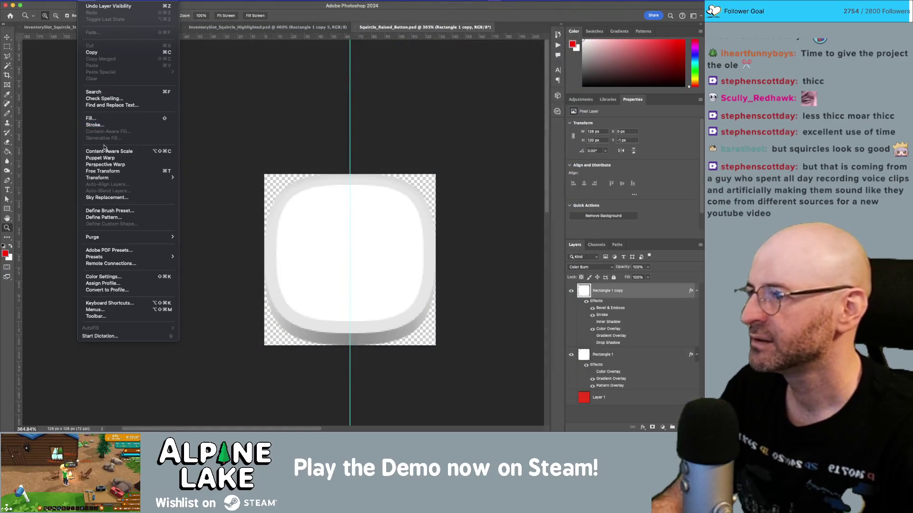
Set the canvas width and height to 138 pixels, leaving transparent margin around the squircle.
mouse_move(74, 3)
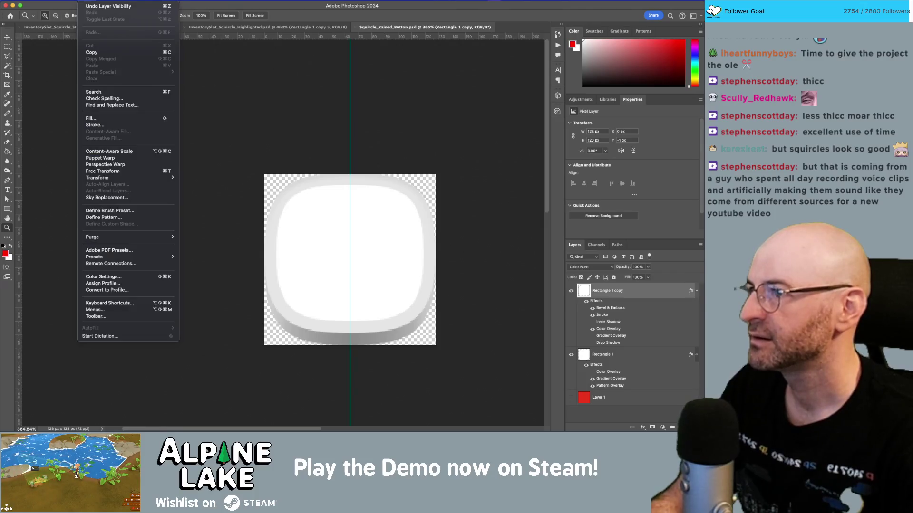
mouse_move(109, 2)
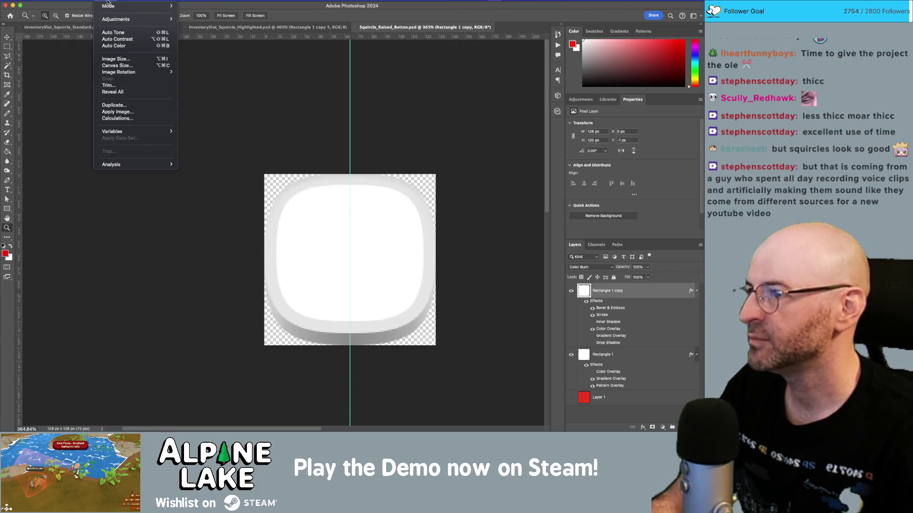
click(123, 66)
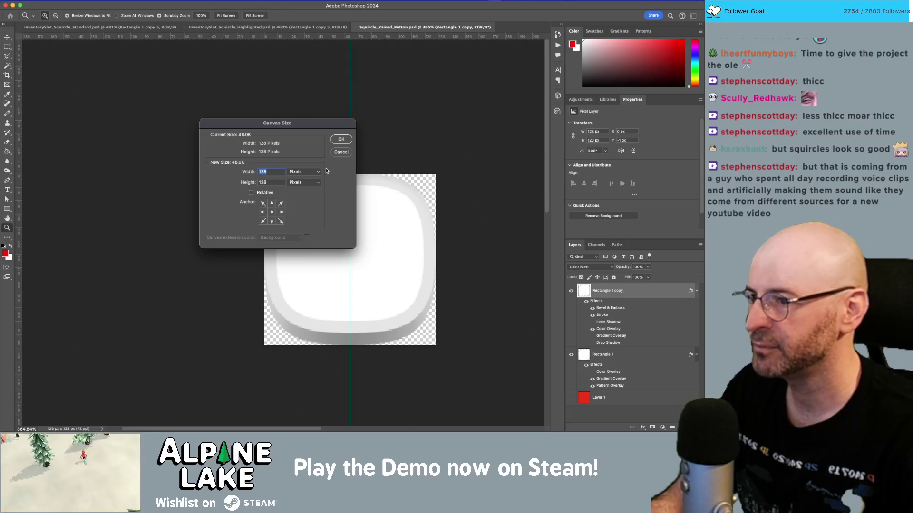
text(138)
key(Tab)
text(1)
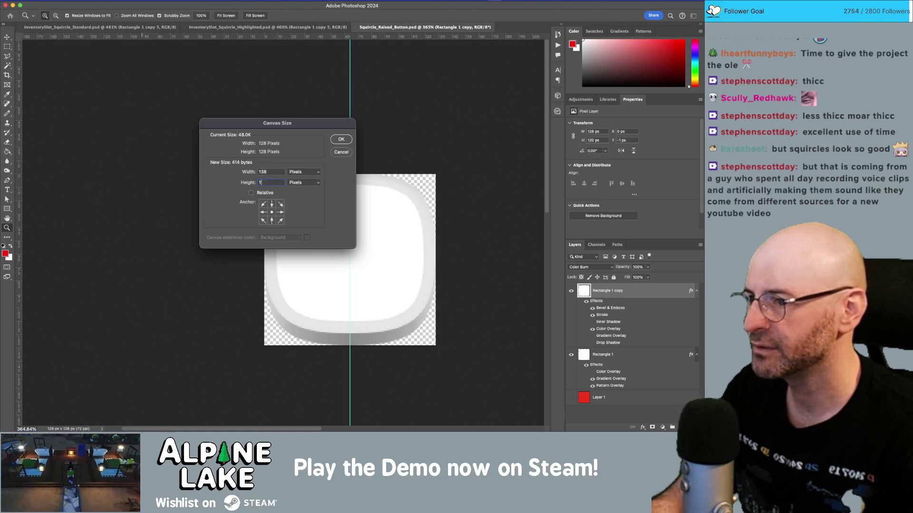
text(38)
key(Return)
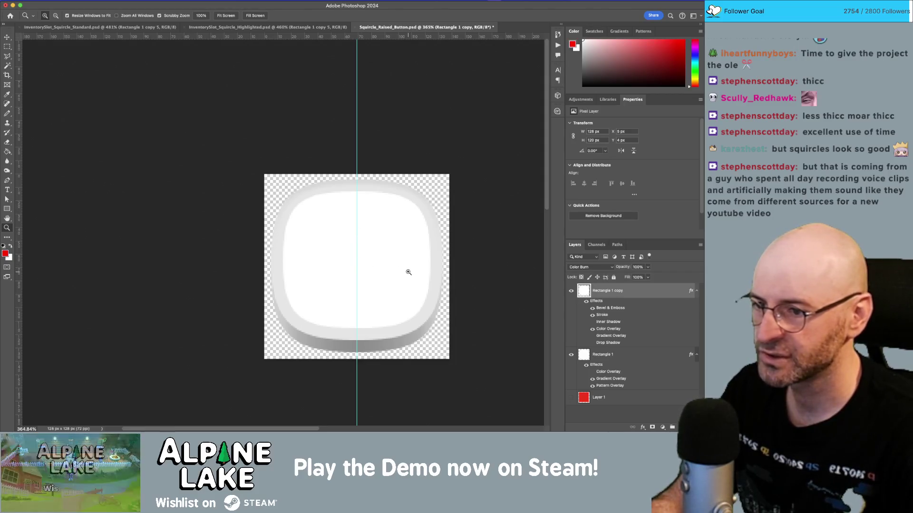
key(v)
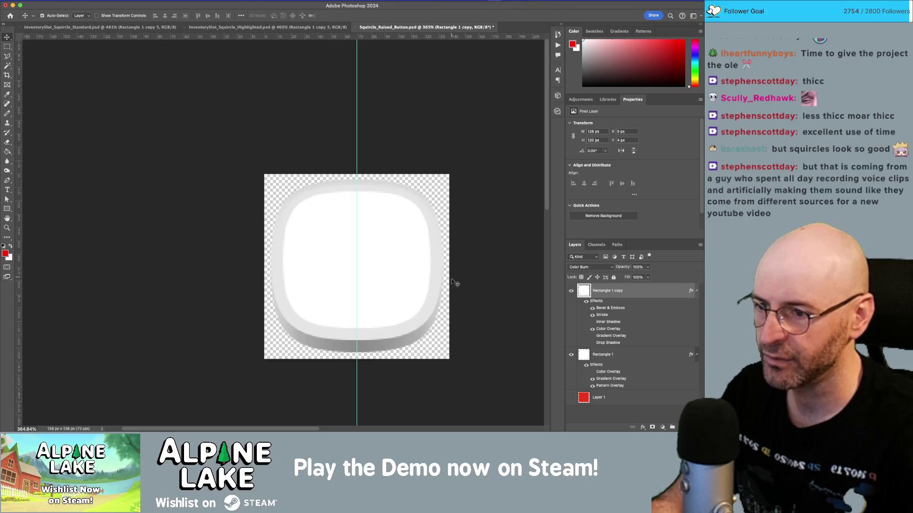
Duplicate Rectangle 1 and Rectangle 1 copy, merge the duplicates, and drag the result above Layer 1.
click(407, 346)
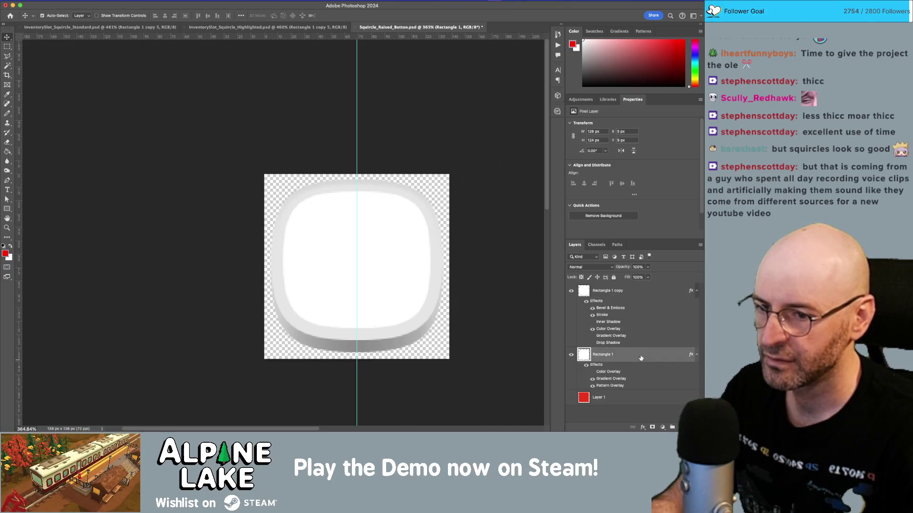
click(571, 290)
click(571, 290)
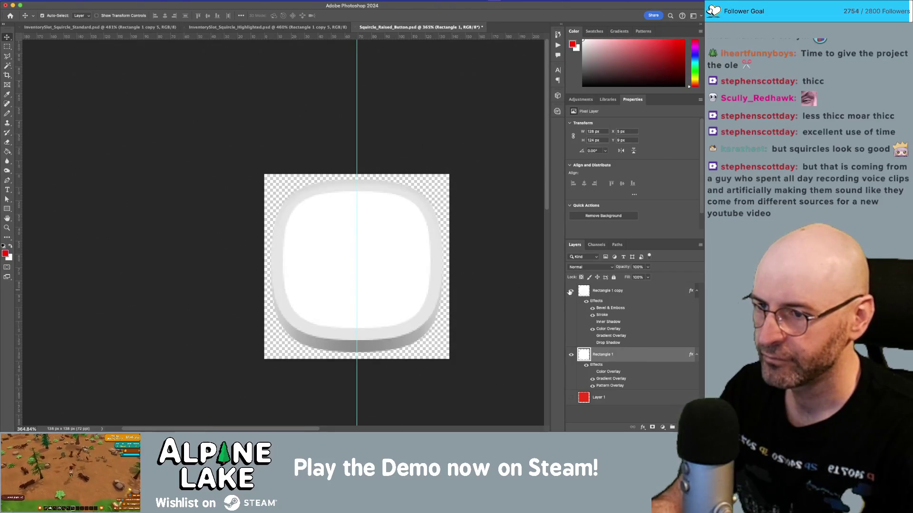
click(623, 294)
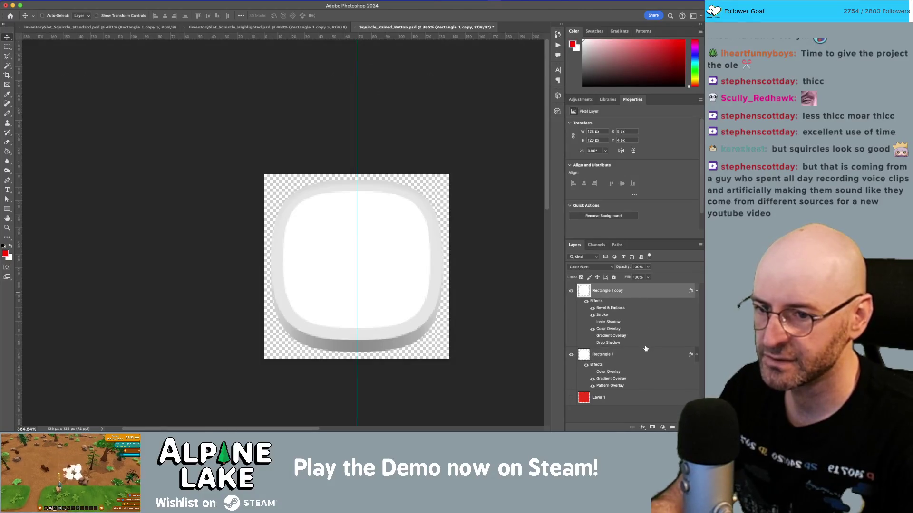
shift+click(646, 353)
key(super+j)
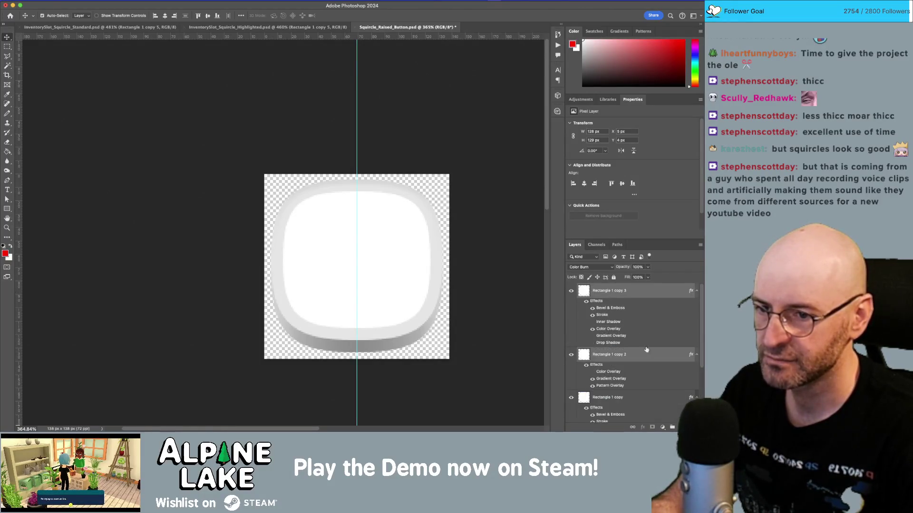
right_click(633, 291)
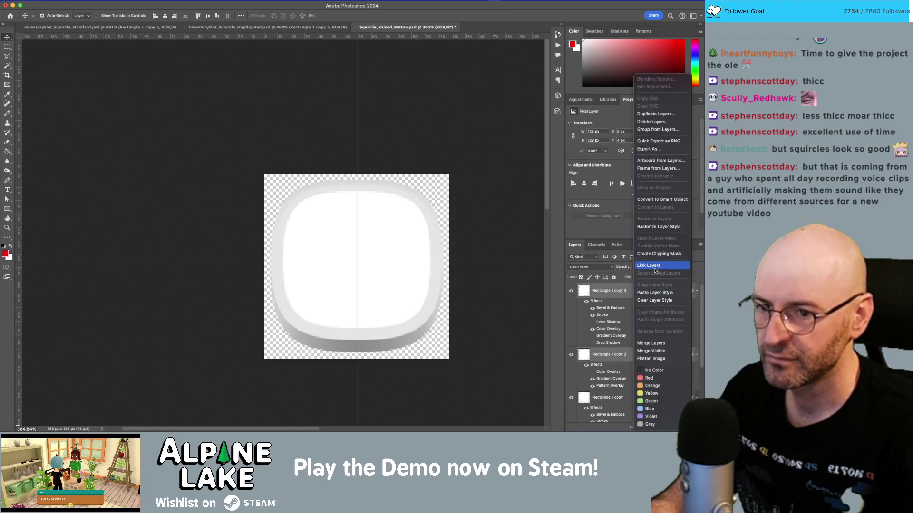
click(652, 344)
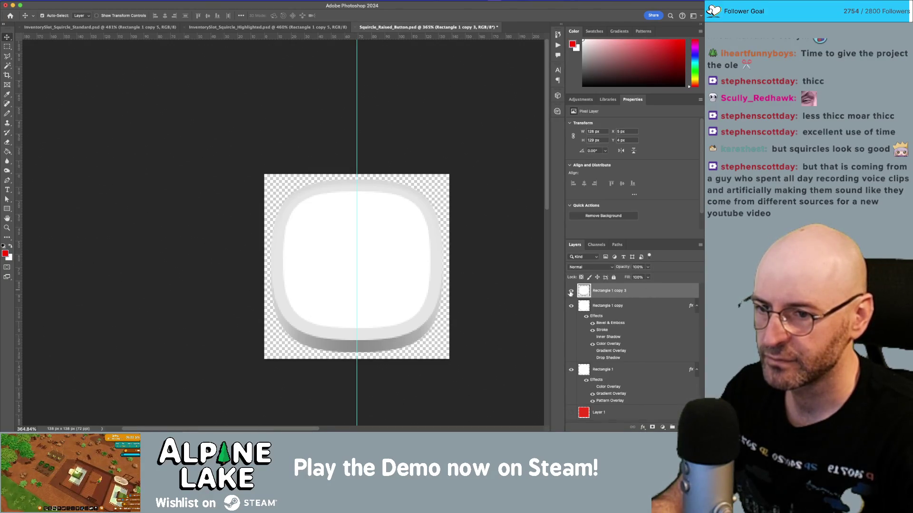
drag(640, 296, 644, 403)
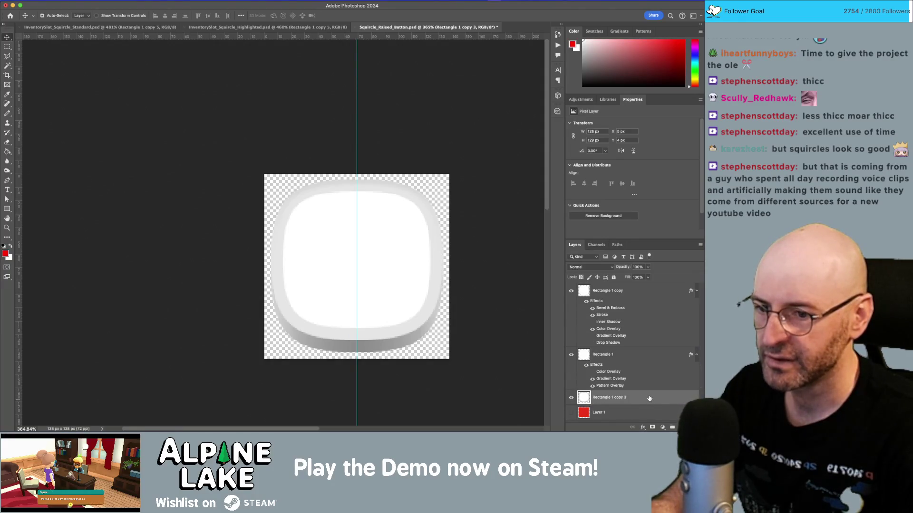
Add a black outside Stroke effect to the merged layer at 39% opacity and 5 px.
double_click(649, 398)
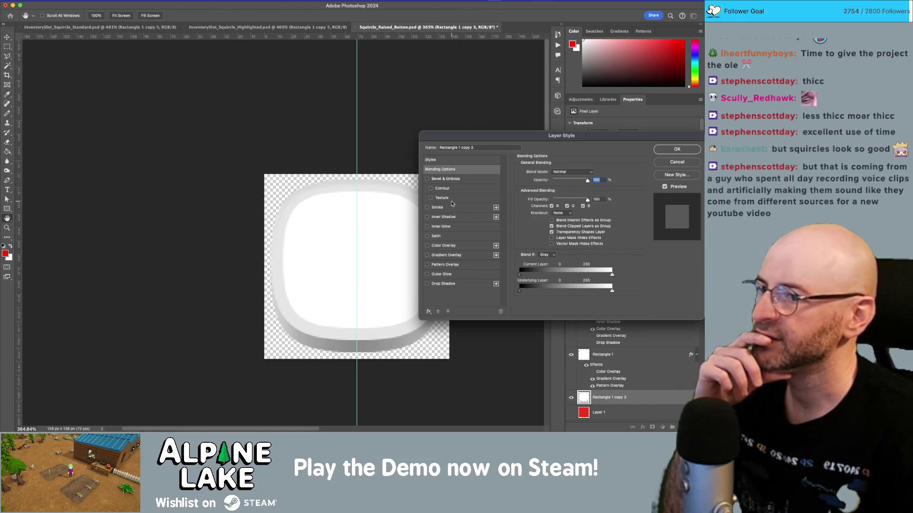
click(427, 208)
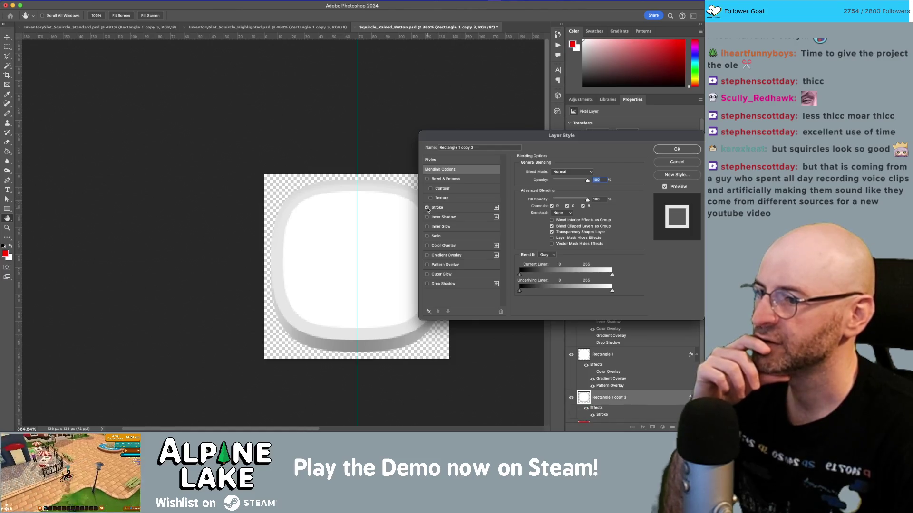
click(458, 210)
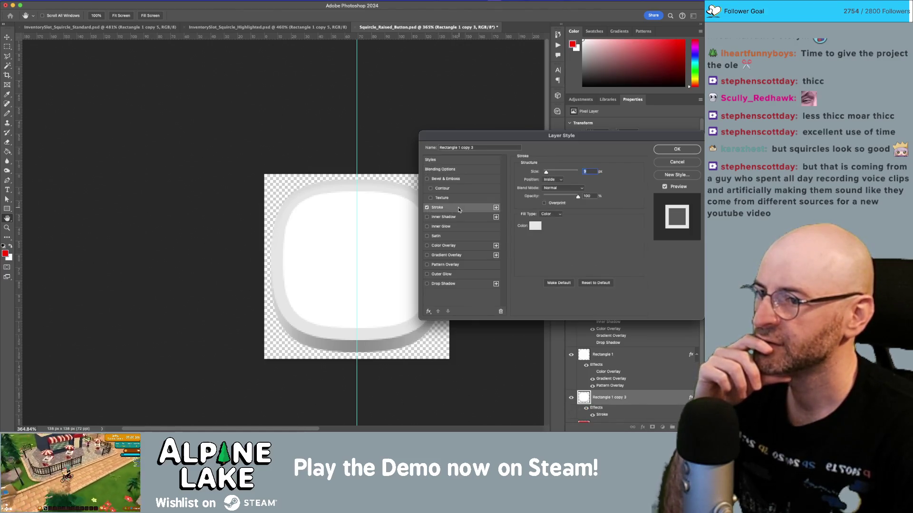
click(553, 180)
click(551, 172)
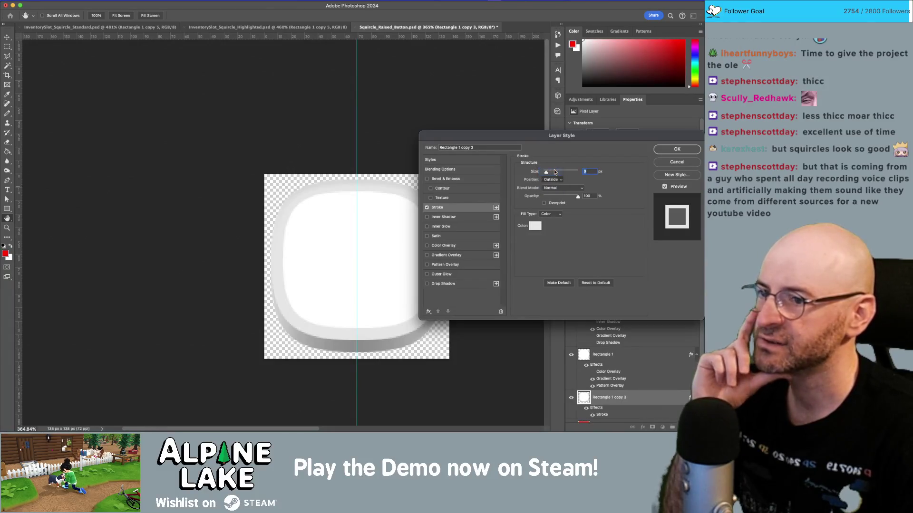
click(534, 226)
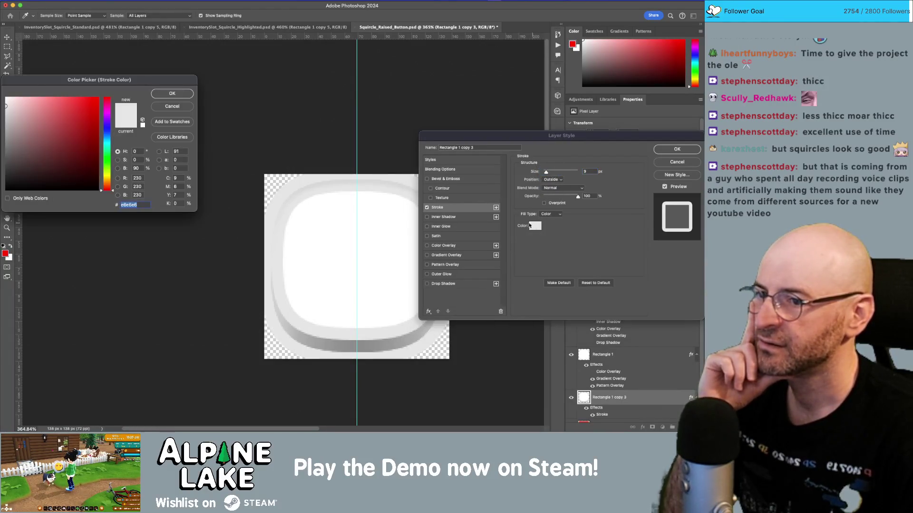
drag(48, 131, 6, 189)
click(173, 93)
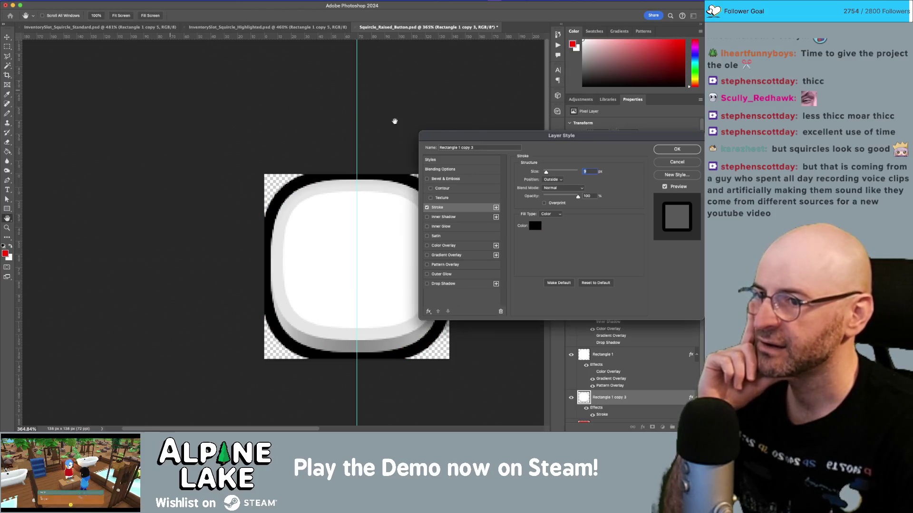
click(557, 197)
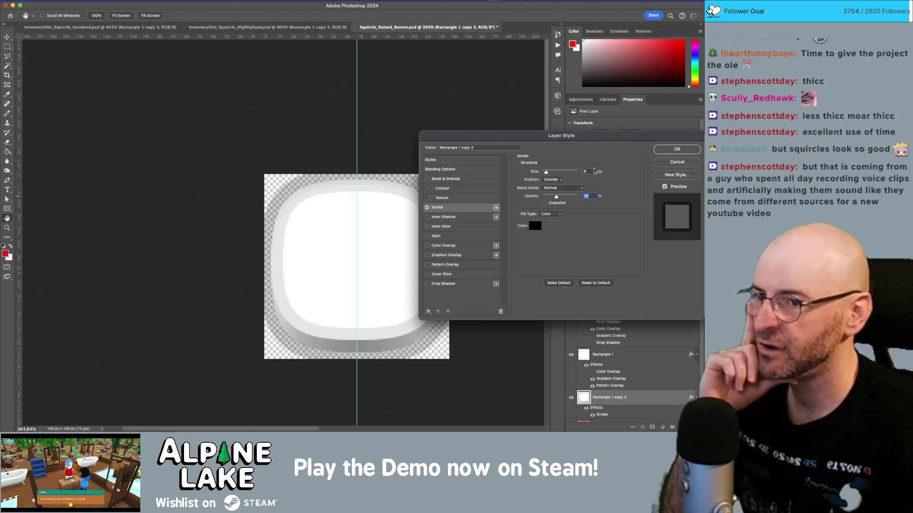
text(5)
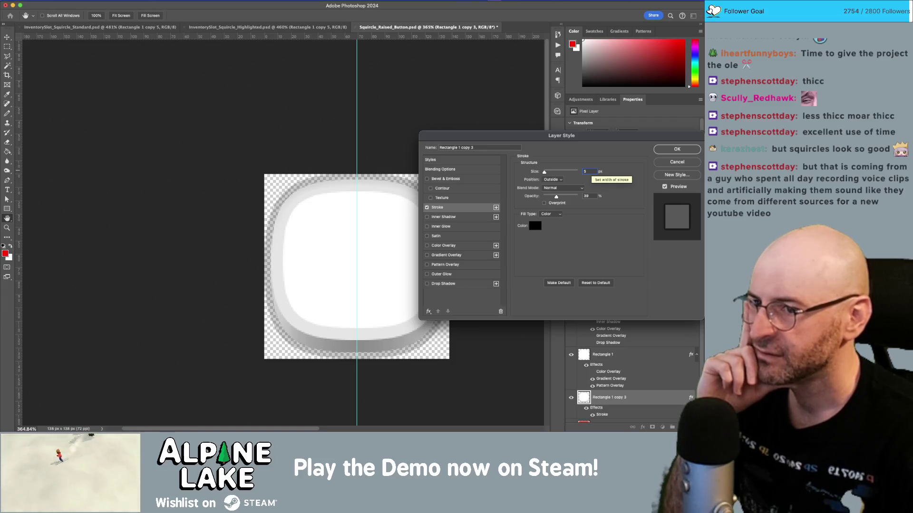
Centre the stroke on the shape's edge and widen it to 6 px.
click(554, 179)
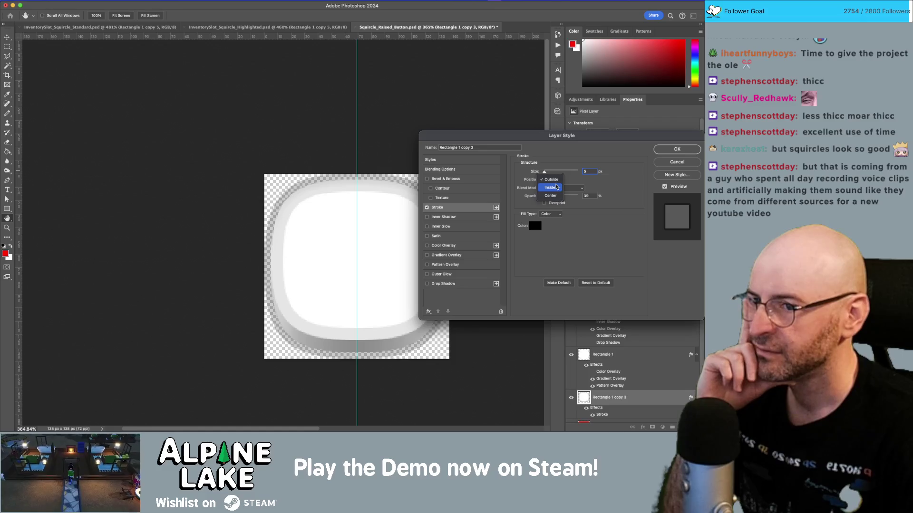
click(551, 195)
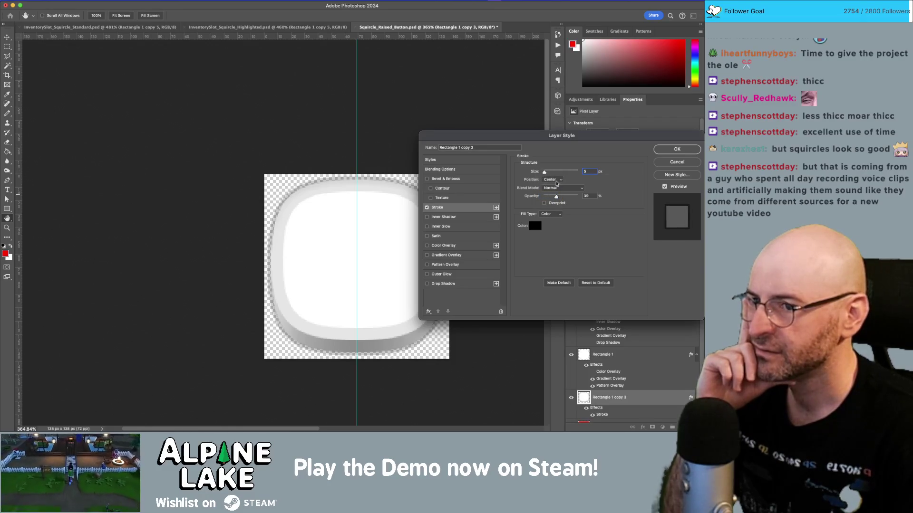
drag(544, 174, 546, 174)
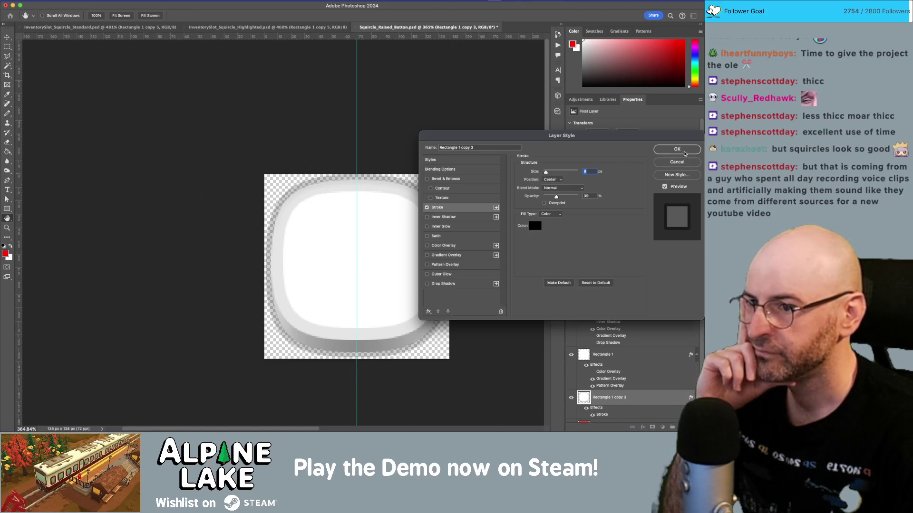
Apply the stroke, then nudge Rectangle 1 and Rectangle 1 copy up 4 px, checking the top edge.
click(668, 152)
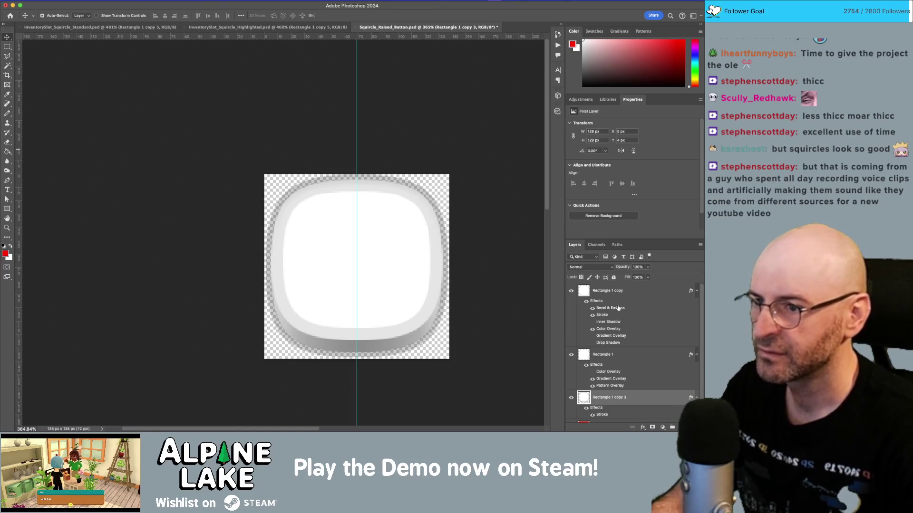
click(621, 356)
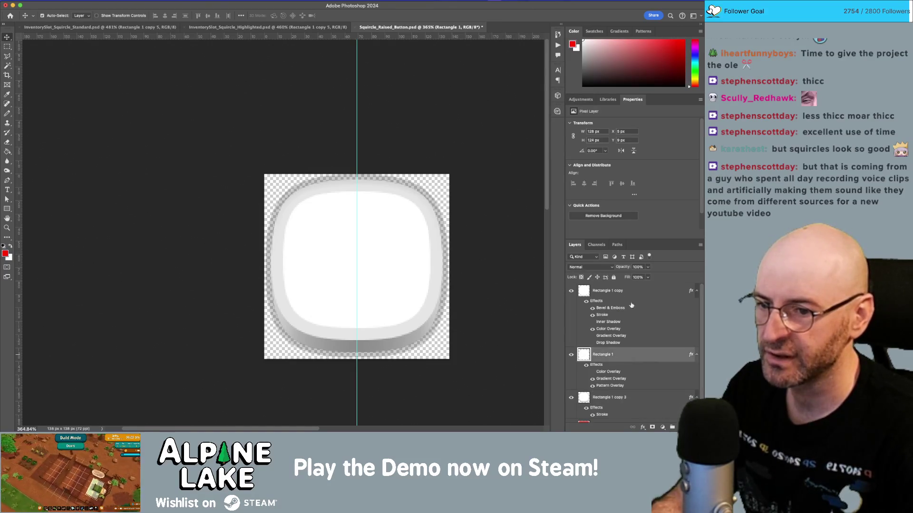
super+click(618, 291)
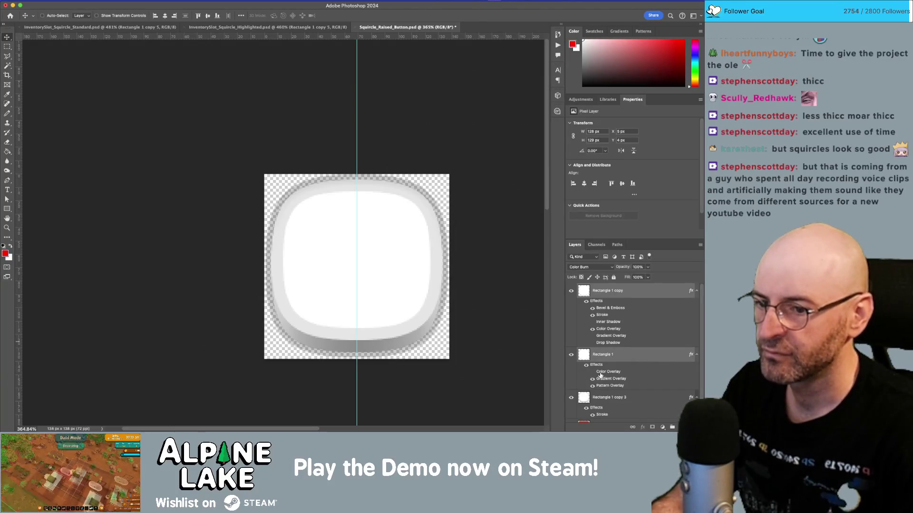
key(Up)
key(Up)
key(Up)
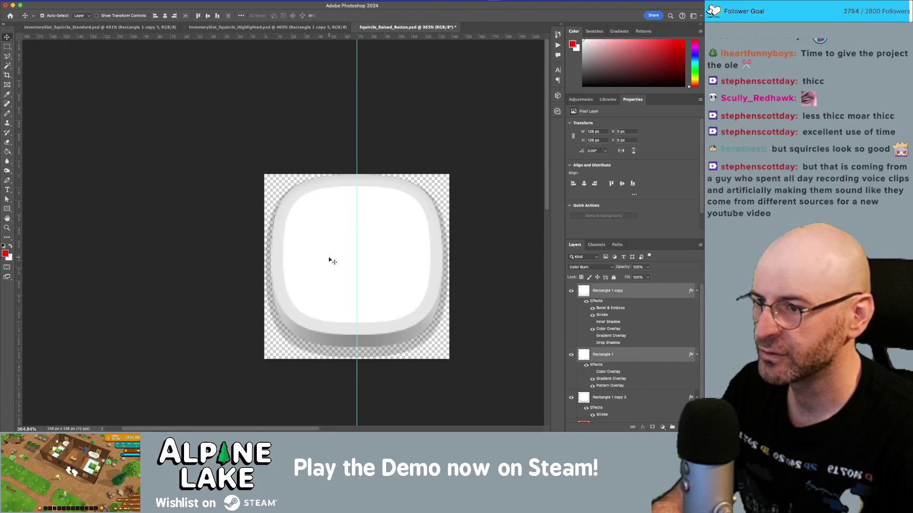
key(z)
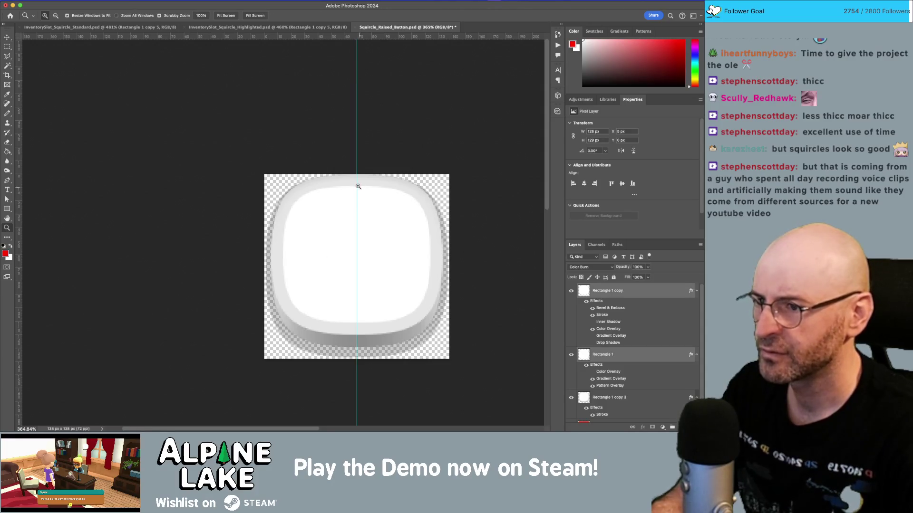
drag(356, 179, 420, 230)
key(v)
key(Down)
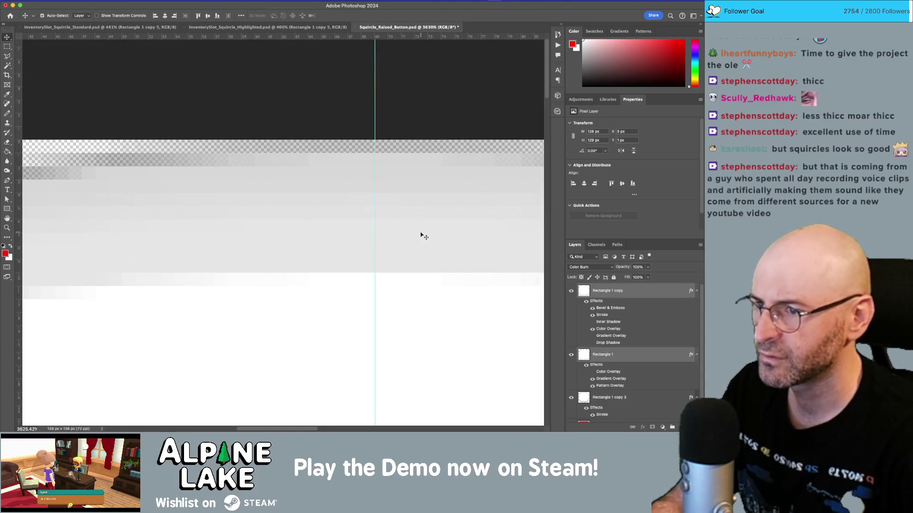
key(Up)
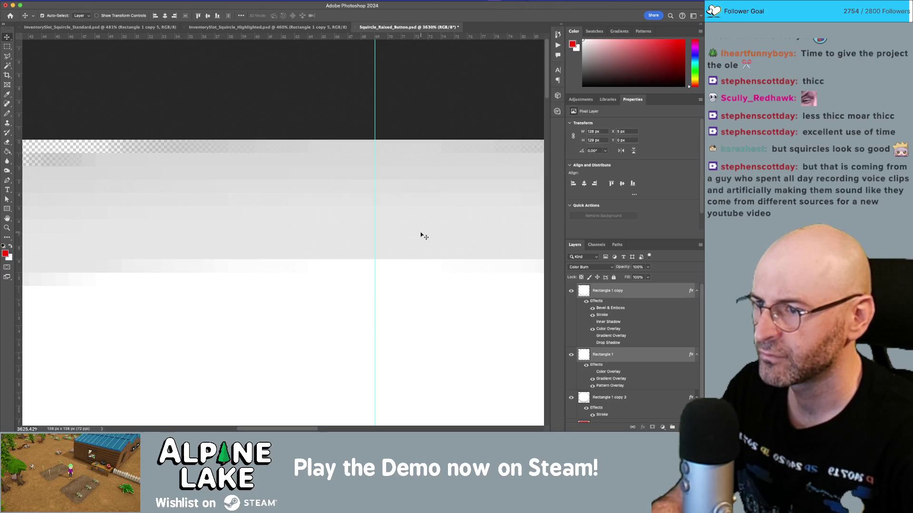
Zoom back out and reopen Rectangle 1 copy 3's layer style settings.
key(z)
mouse_move(421, 235)
mouse_down()
mouse_move(387, 210)
mouse_move(359, 228)
mouse_up()
scroll(354, 221, down, 3)
scroll(354, 222, right, 4)
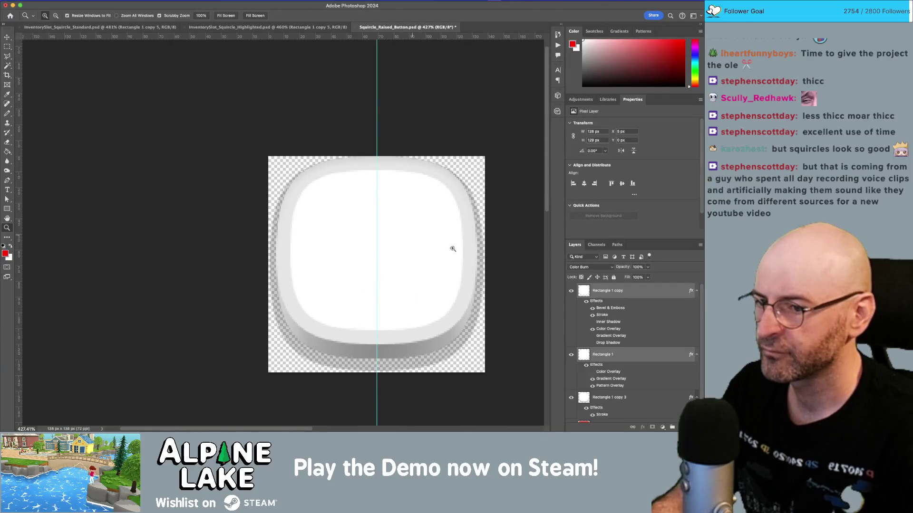
double_click(643, 402)
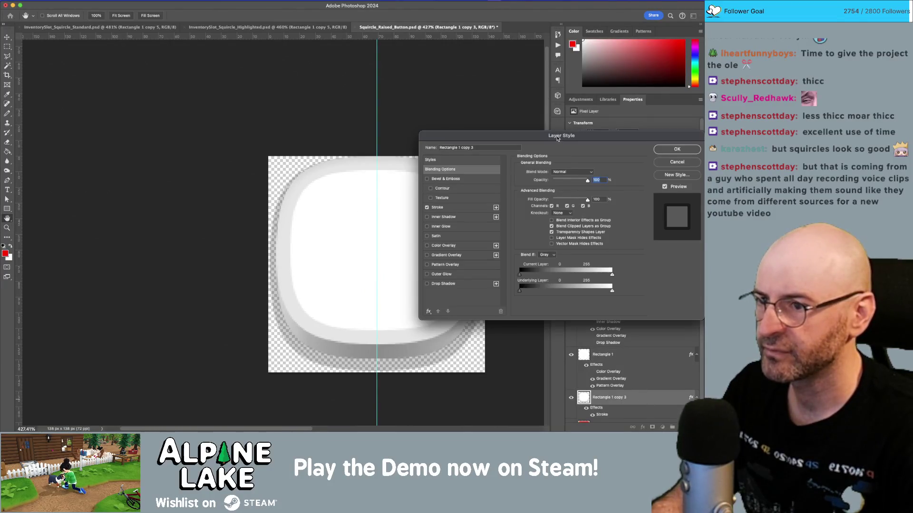
Reduce Rectangle 1 copy 3's stroke size from 6 to 5 px, then save the document.
drag(557, 138, 559, 142)
click(465, 208)
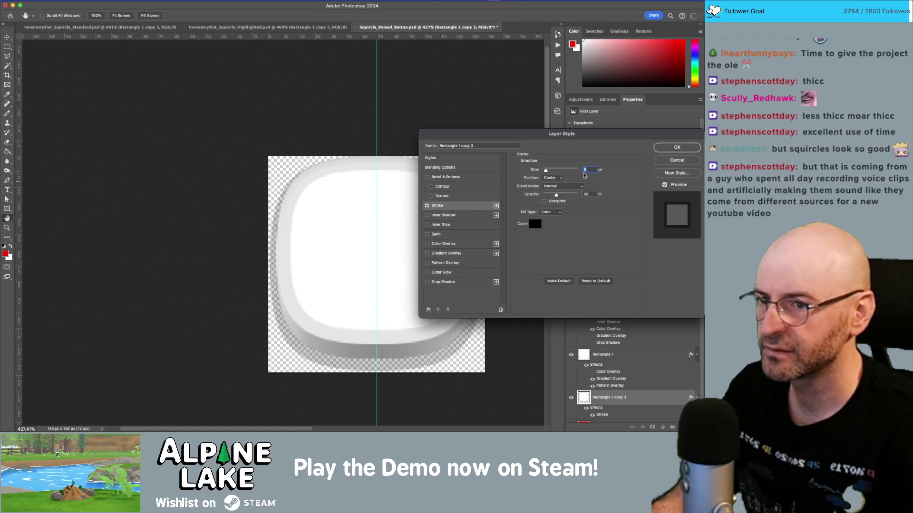
text(5)
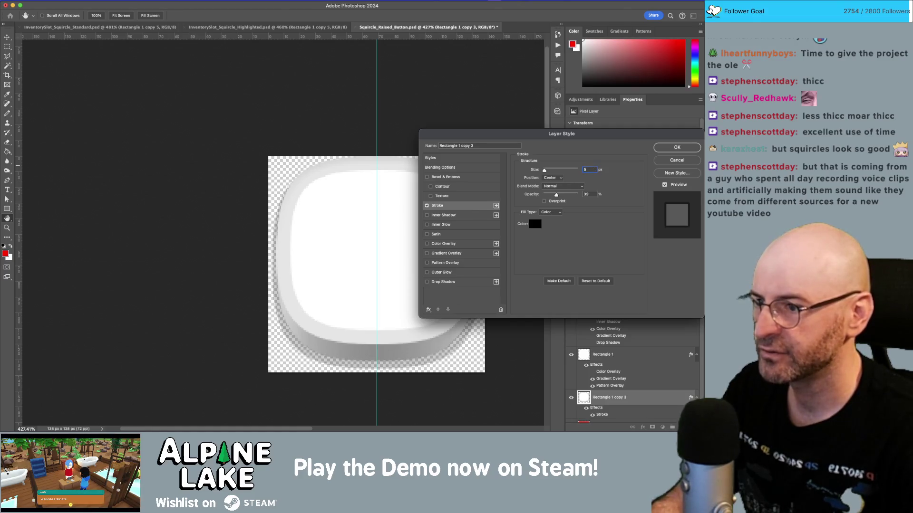
key(Return)
key(z)
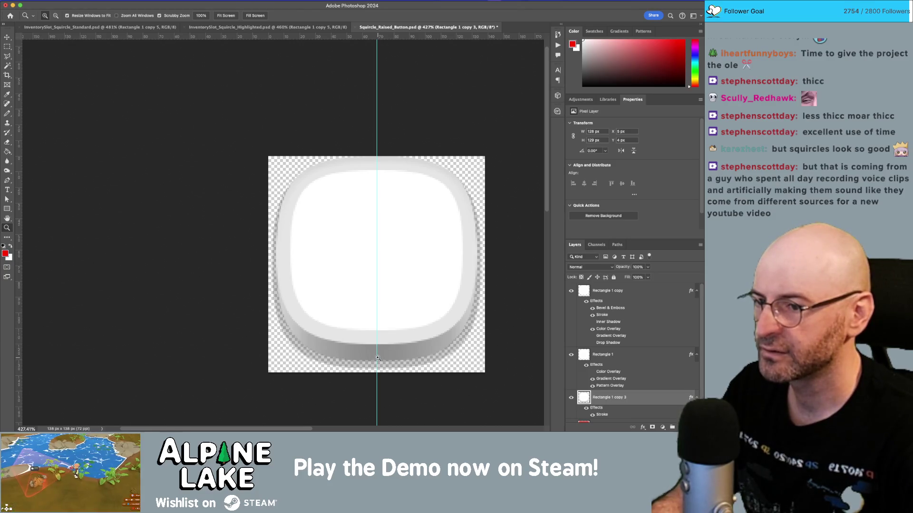
key(ctrl+s)
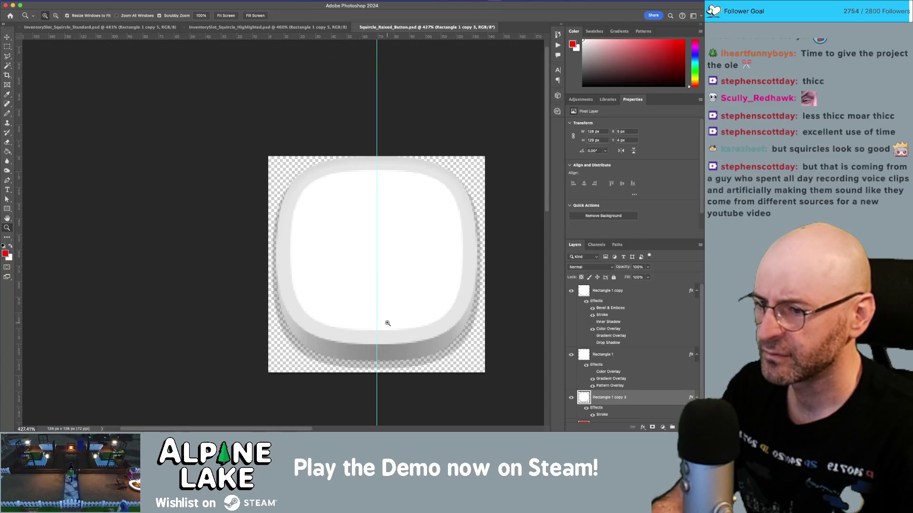
Crop away the empty transparent space below the button.
mouse_move(380, 367)
mouse_down()
mouse_move(413, 382)
mouse_move(389, 382)
mouse_up()
key(c)
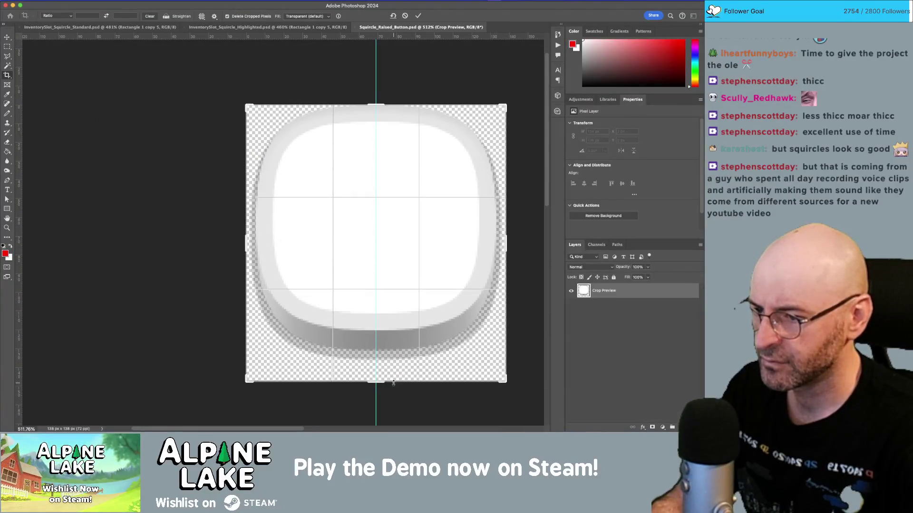
key(Escape)
scroll(387, 381, up, 5)
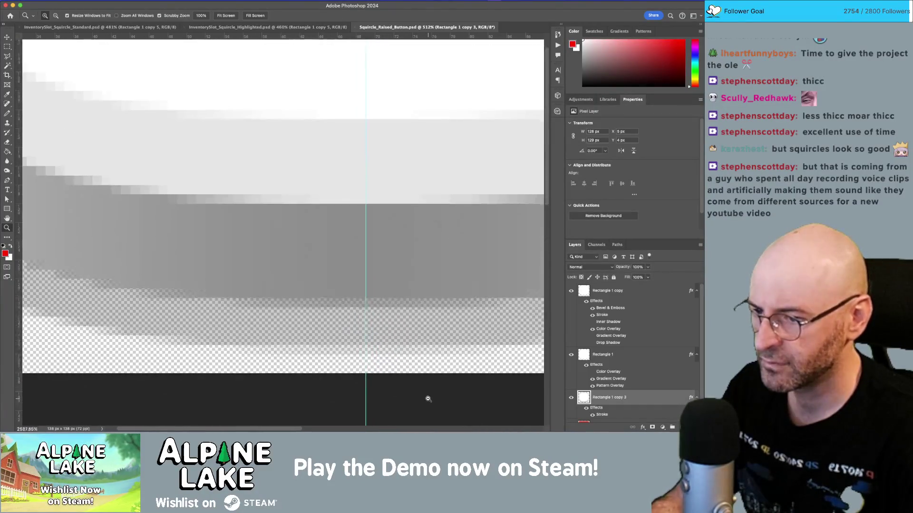
mouse_move(371, 373)
mouse_down()
mouse_move(342, 360)
mouse_move(322, 372)
mouse_up()
key(Return)
key(z)
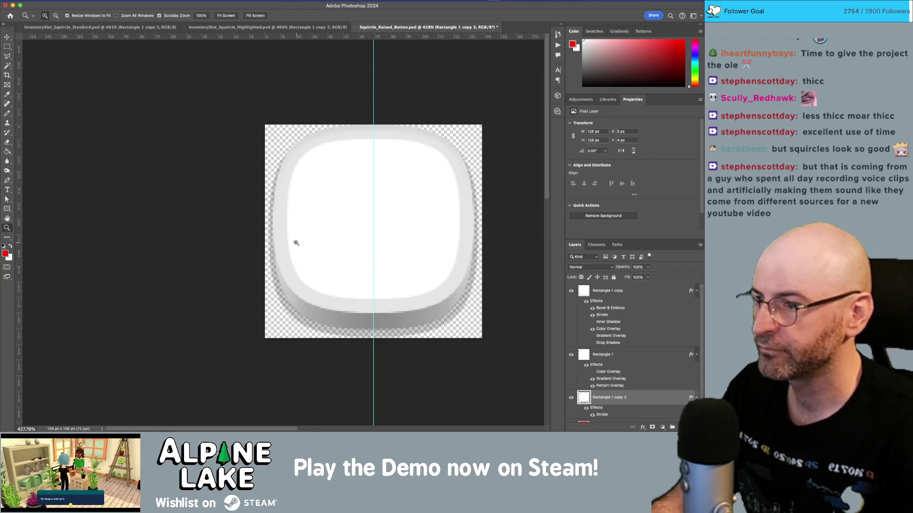
Trim the transparent margin on the left, narrowing the canvas to 136 px wide.
drag(265, 232, 315, 264)
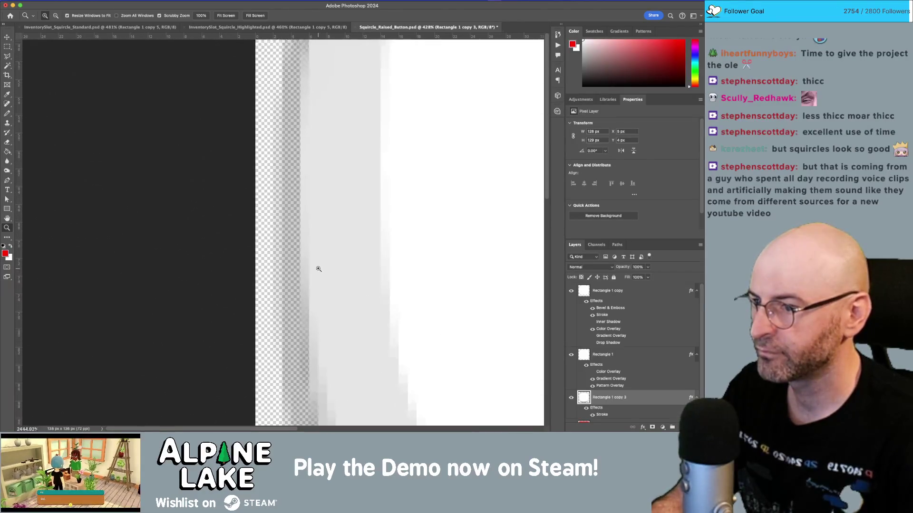
key(c)
drag(252, 230, 265, 231)
scroll(269, 232, right, 15)
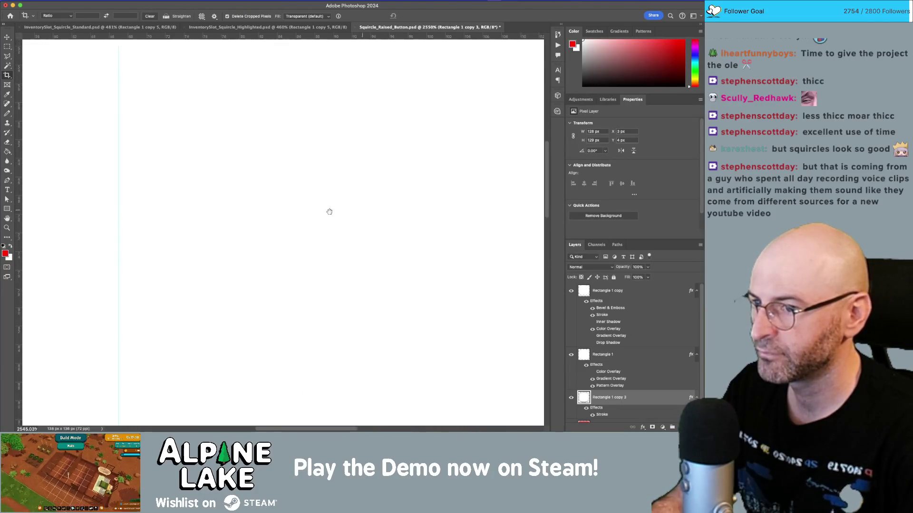
drag(325, 201, 319, 202)
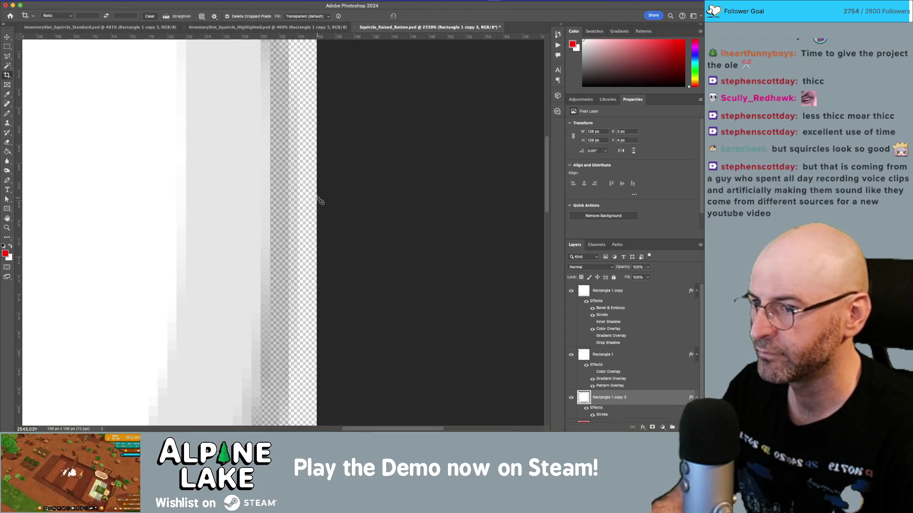
key(Return)
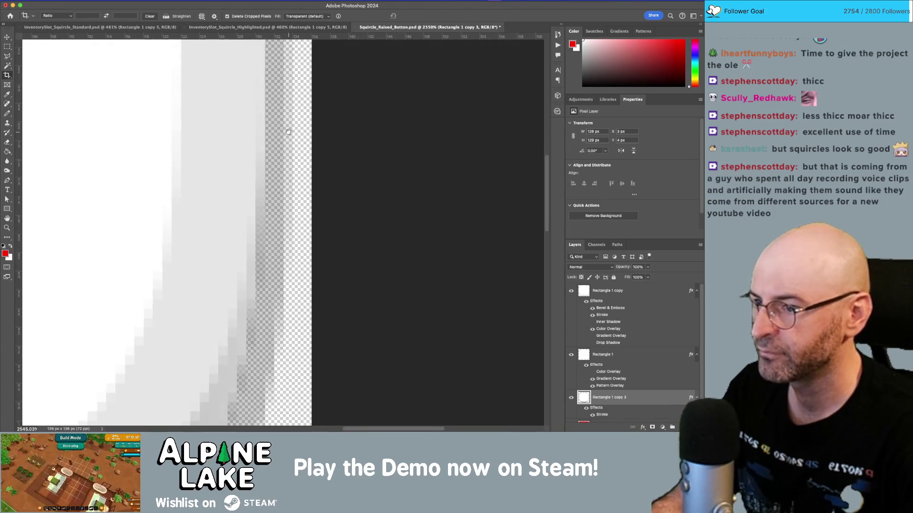
Trim the right-side margin so the canvas becomes 134 × 136 px.
key(z)
scroll(292, 191, down, 10)
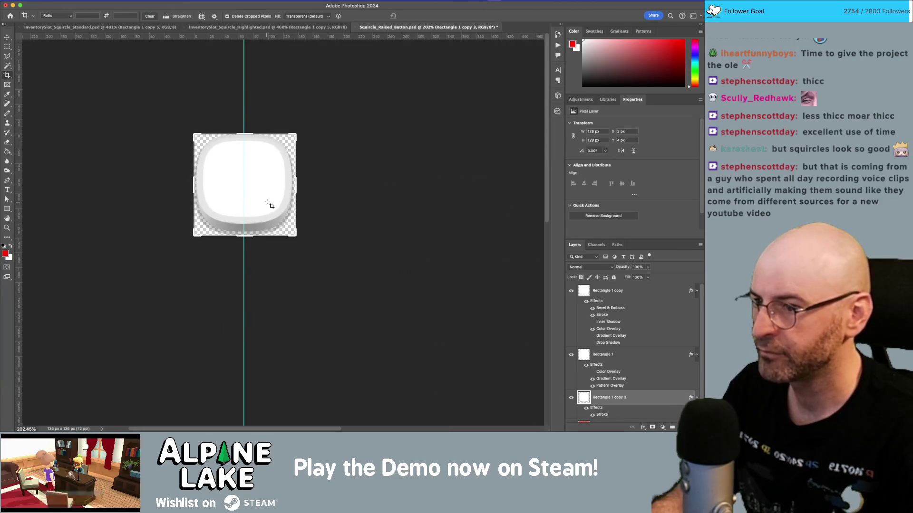
scroll(301, 194, up, 10)
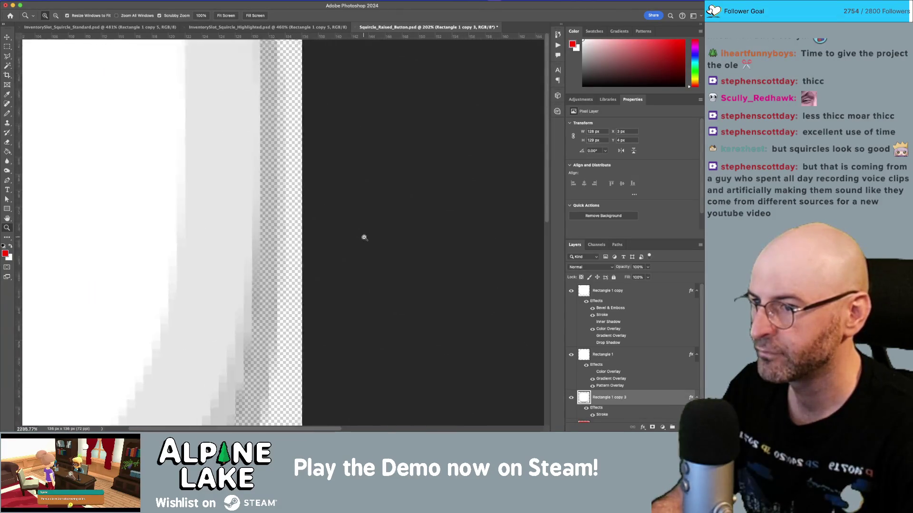
key(c)
mouse_move(304, 179)
mouse_down()
mouse_move(315, 169)
mouse_move(296, 180)
mouse_up()
key(Return)
Save the cropped document and bring up the Save As options.
key(z)
scroll(296, 178, down, 8)
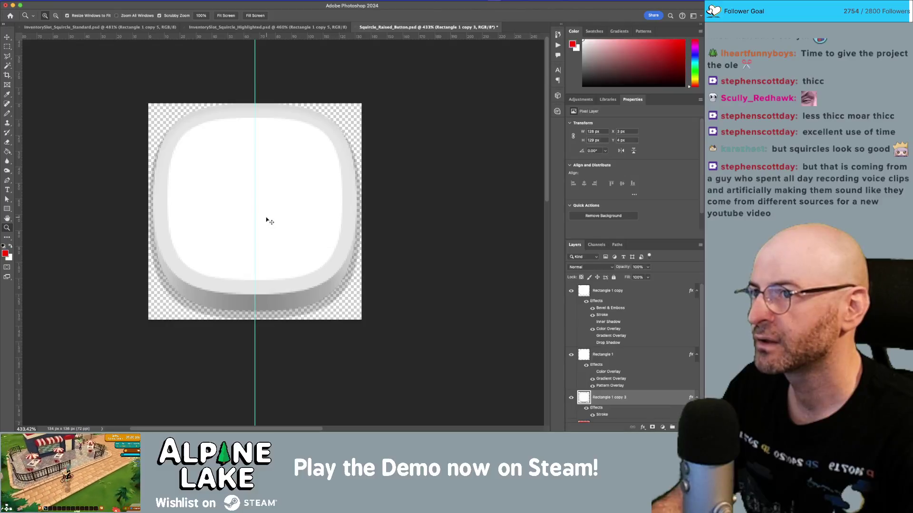
key(super+s)
key(super+shift+s)
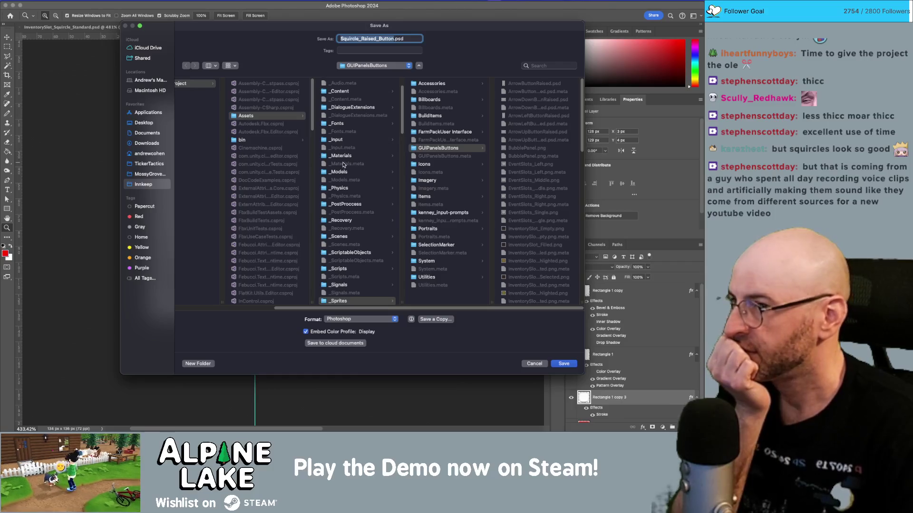
Choose Save a Copy in the Save As dialog, then switch over to Unity.
click(435, 319)
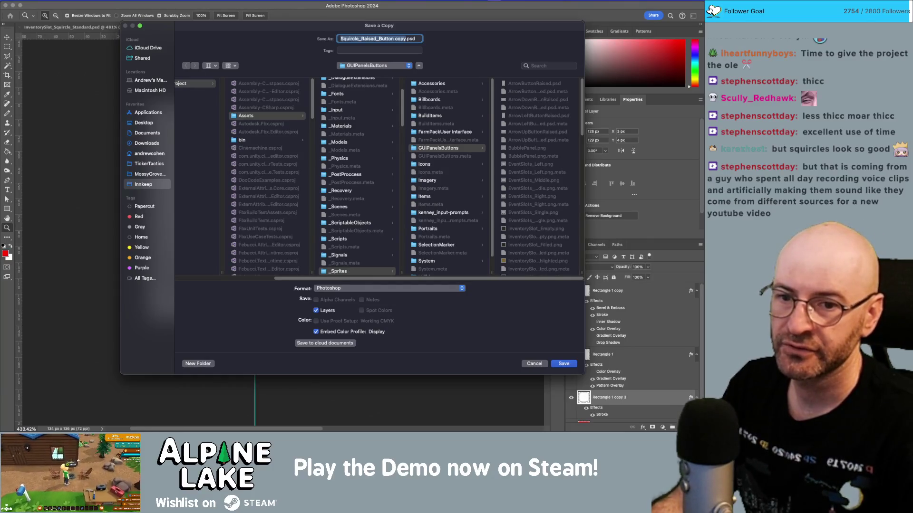
key(super+Tab)
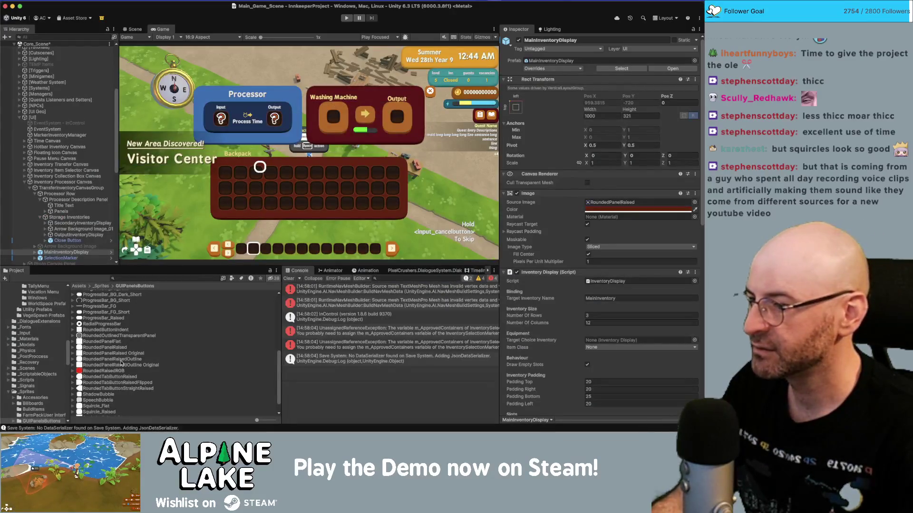
Review import settings of RoundedTabButtonRaised, RoundedPanelFlat, RoundedPanelRaised, RoundedPanelRaisedOutline and RoundedButtonIndent.
click(128, 378)
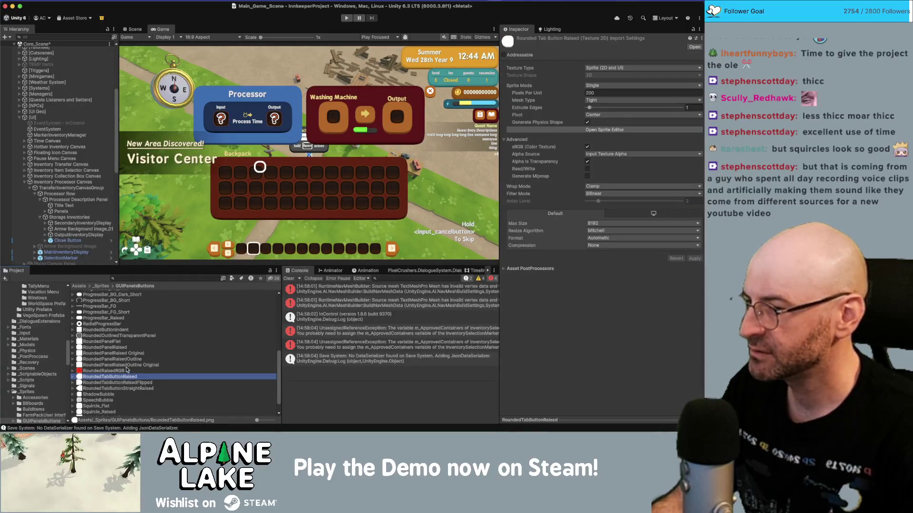
click(116, 342)
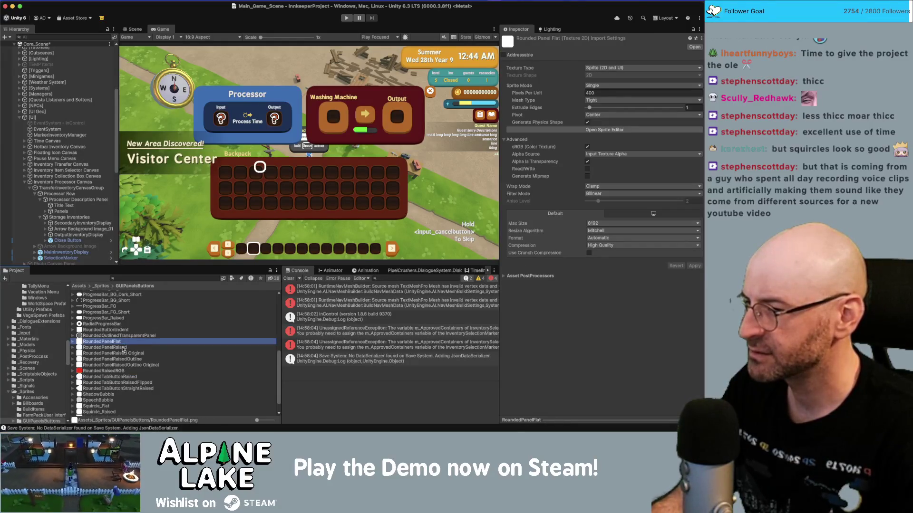
click(124, 348)
click(130, 361)
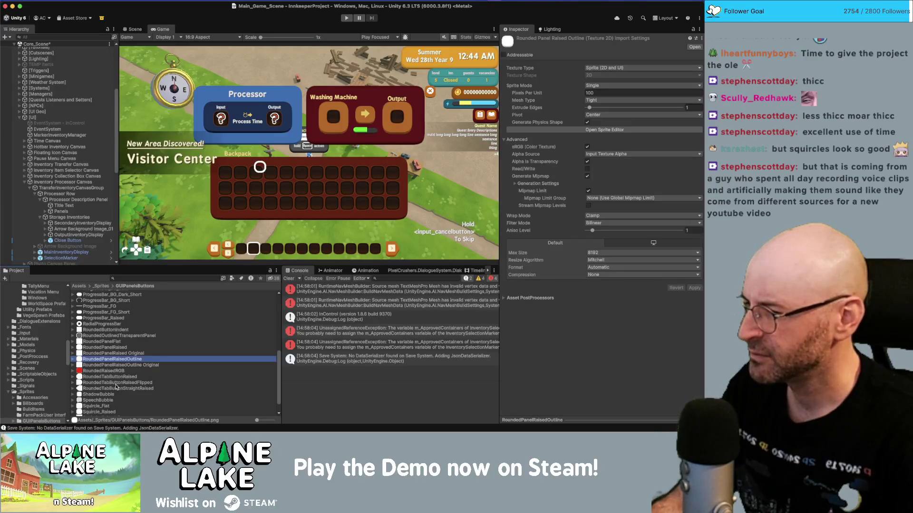
click(106, 330)
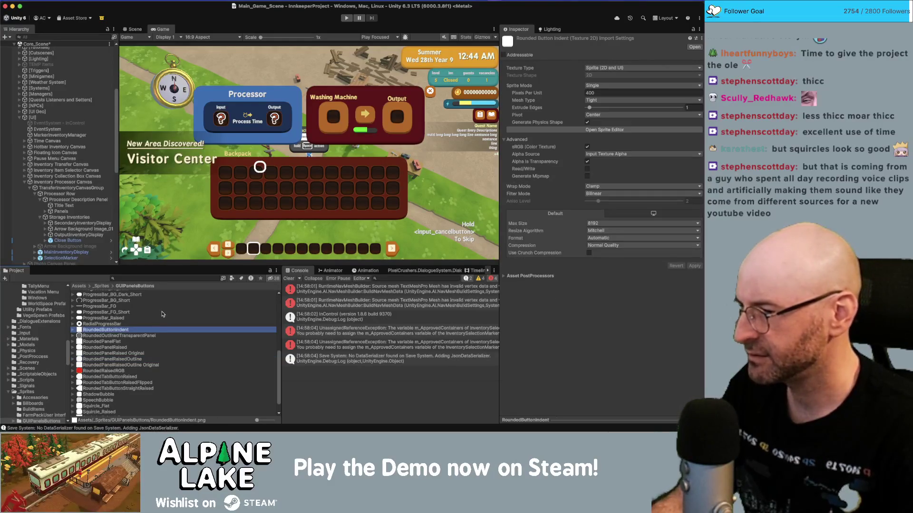
Duplicate RoundedButtonIndent, rename the copy 'RoundedButtonIndent Original', and reselect the original sprite.
key(super+d)
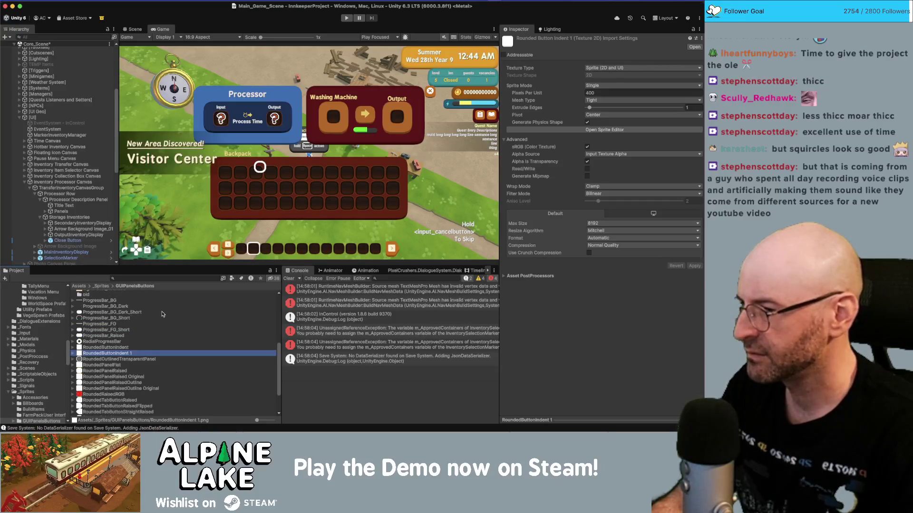
key(Return)
key(Right)
key(BackSpace)
text(Ori)
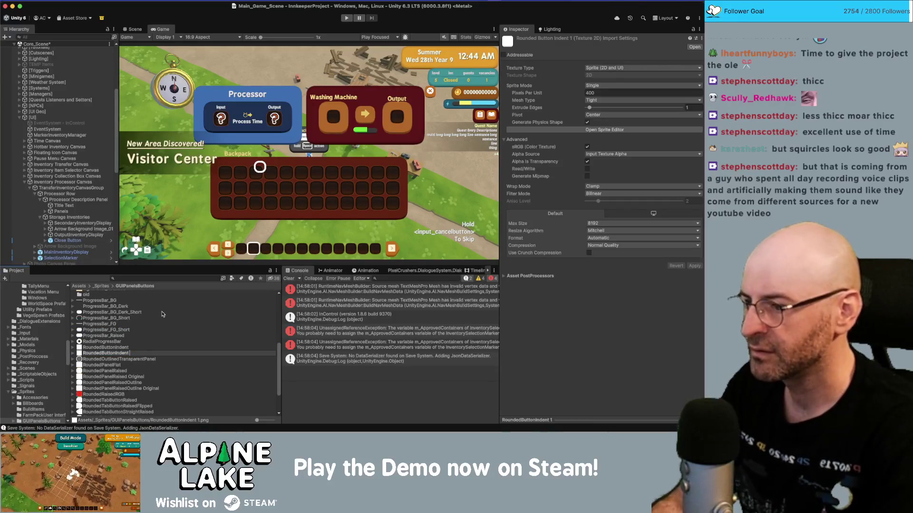
key(Return)
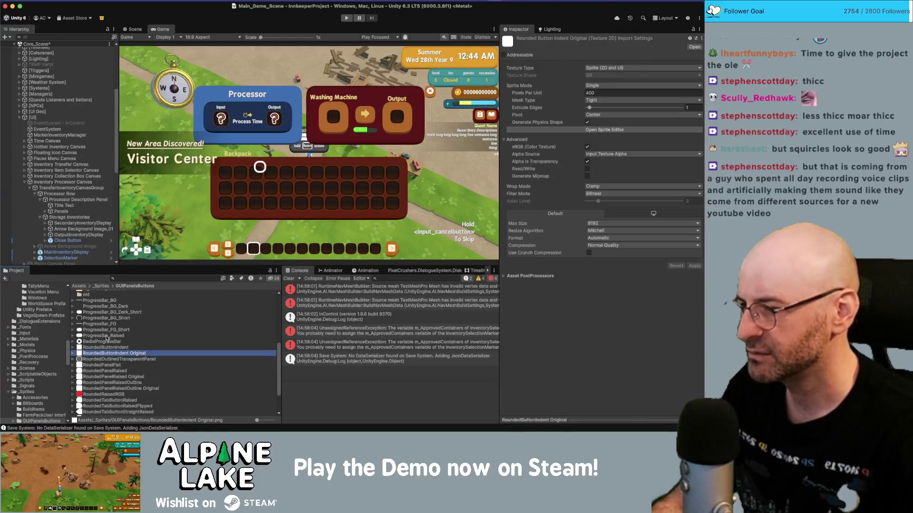
click(107, 347)
Switch between Unity and Photoshop, ending back in Photoshop.
key(super+Tab)
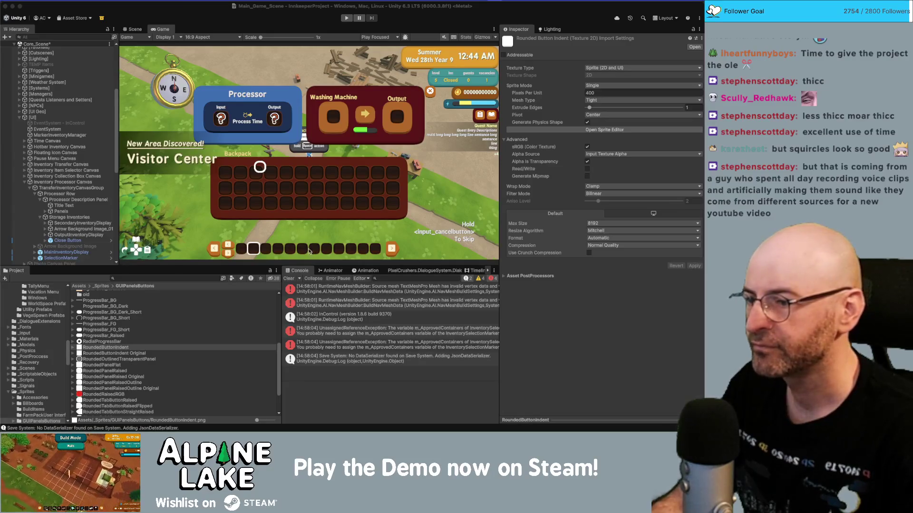
key(super+Tab)
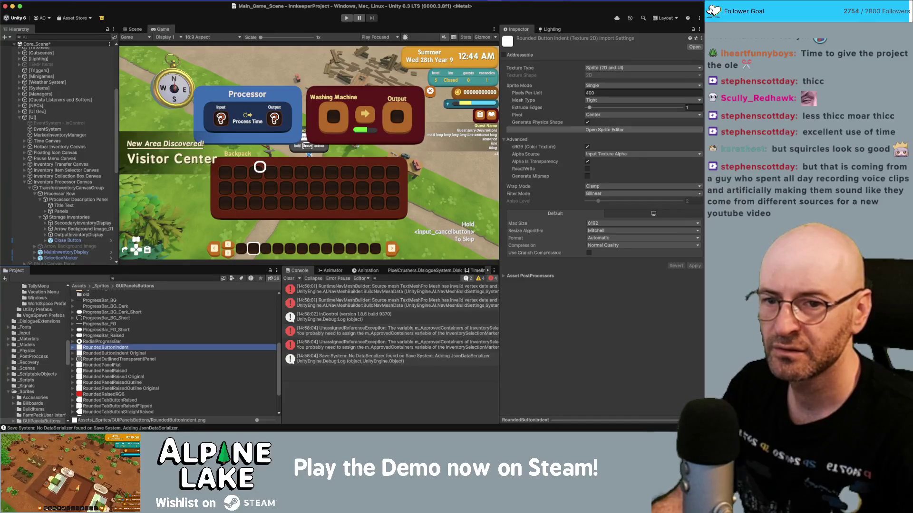
key(super+Tab)
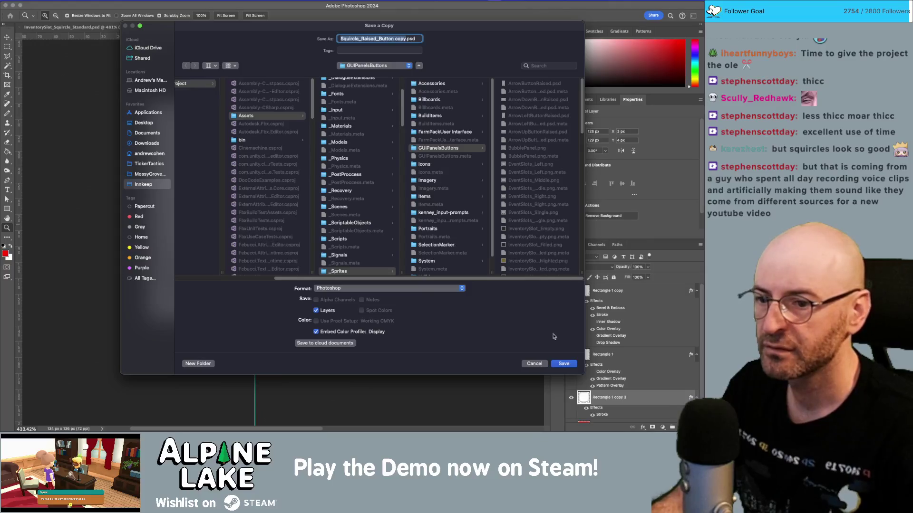
Raise Rectangle 1 copy 3's stroke opacity to 67% in the Squircle_Raised_Button document.
key(Escape)
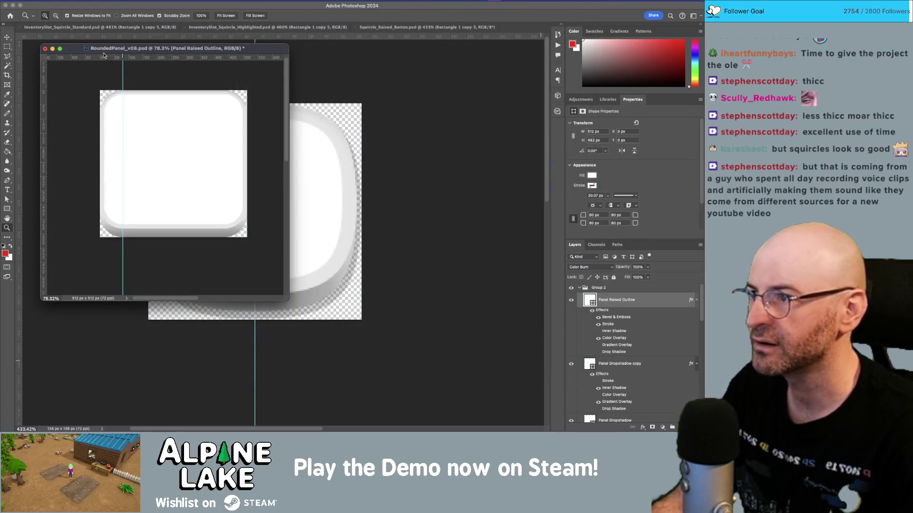
click(375, 76)
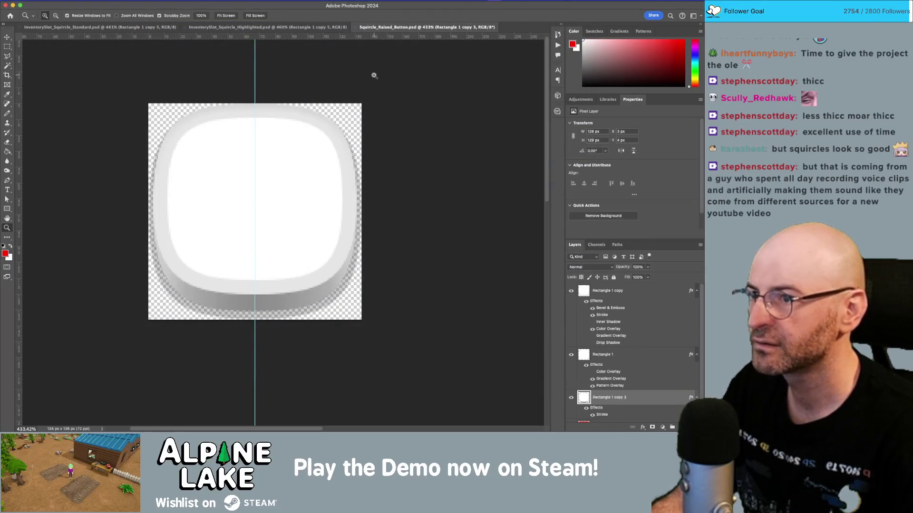
double_click(651, 395)
click(469, 208)
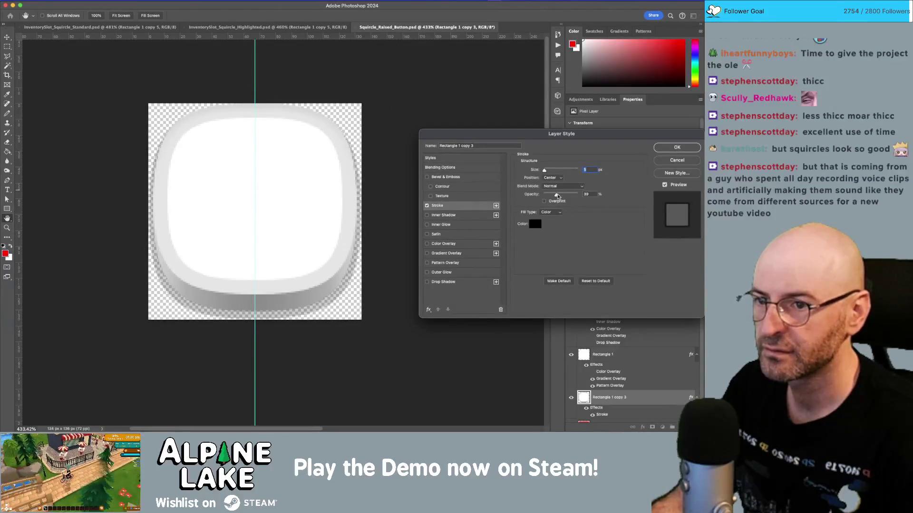
drag(557, 197, 566, 197)
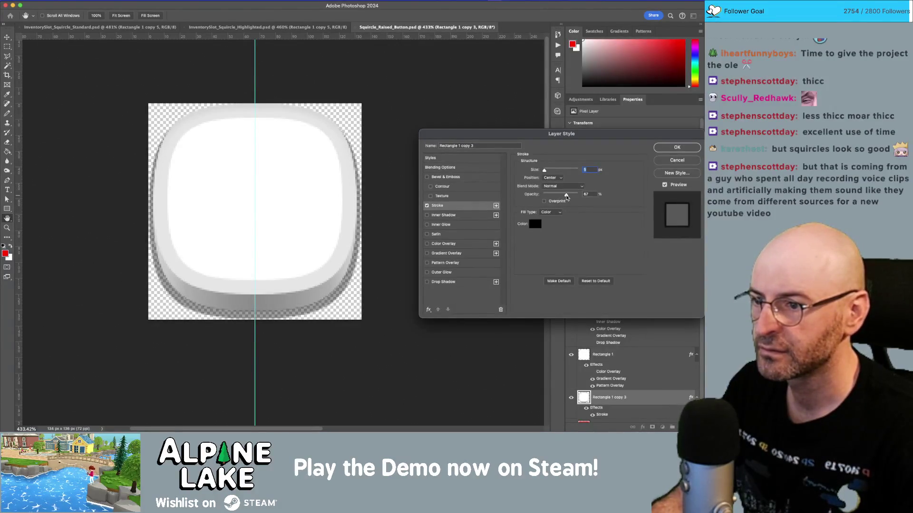
click(662, 151)
Start saving a copy of the button document in PNG format.
key(super+shift+s)
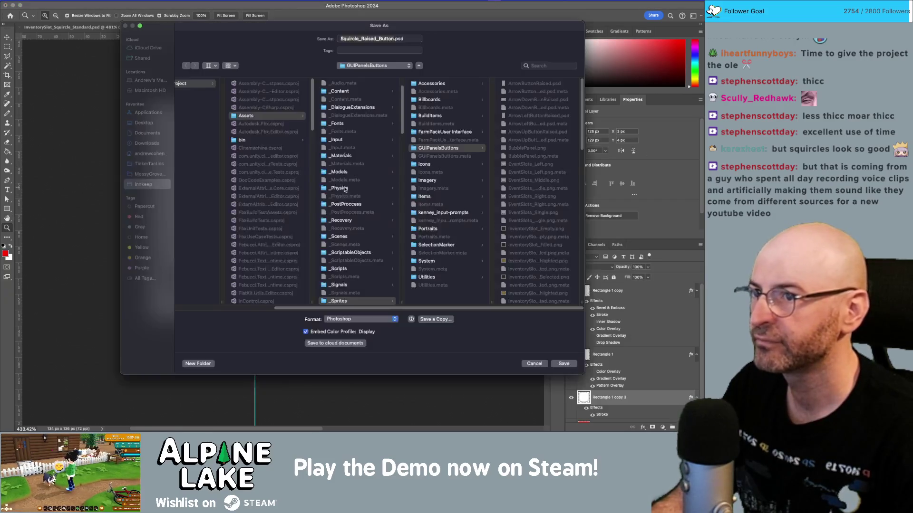
click(436, 320)
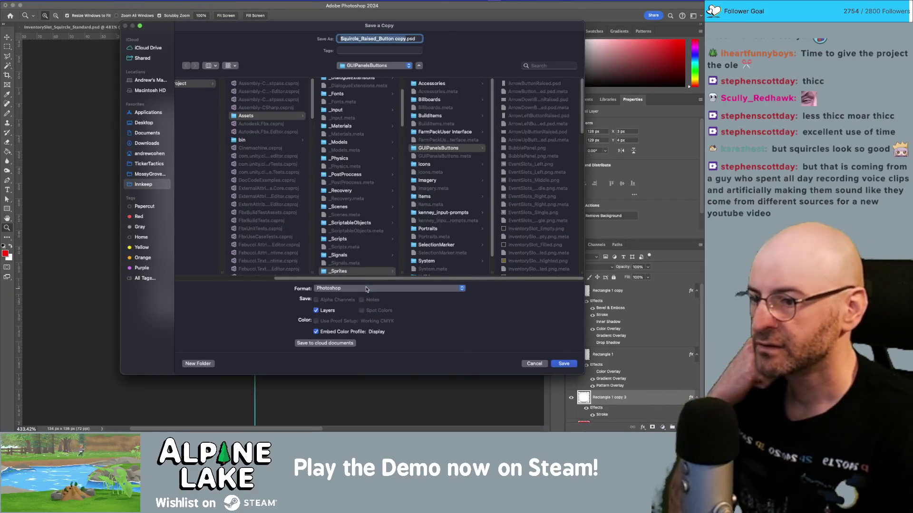
click(367, 289)
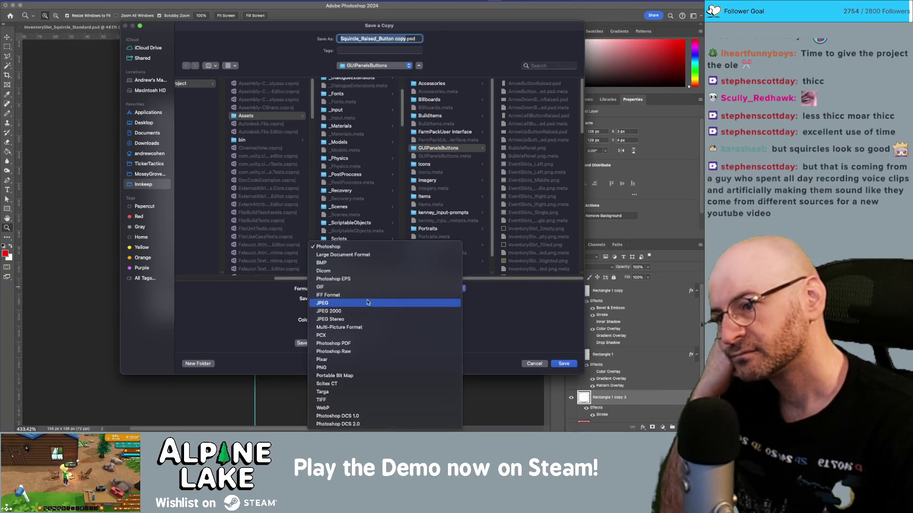
click(376, 368)
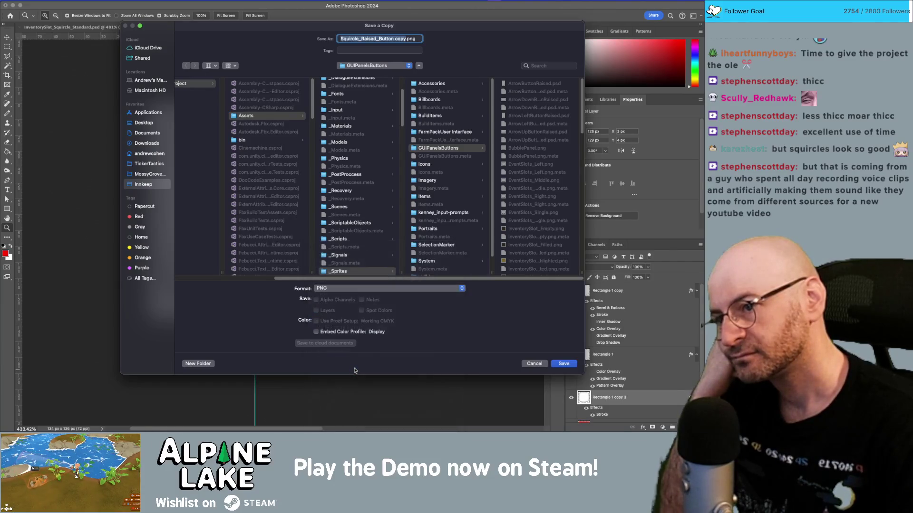
scroll(557, 211, down, 10)
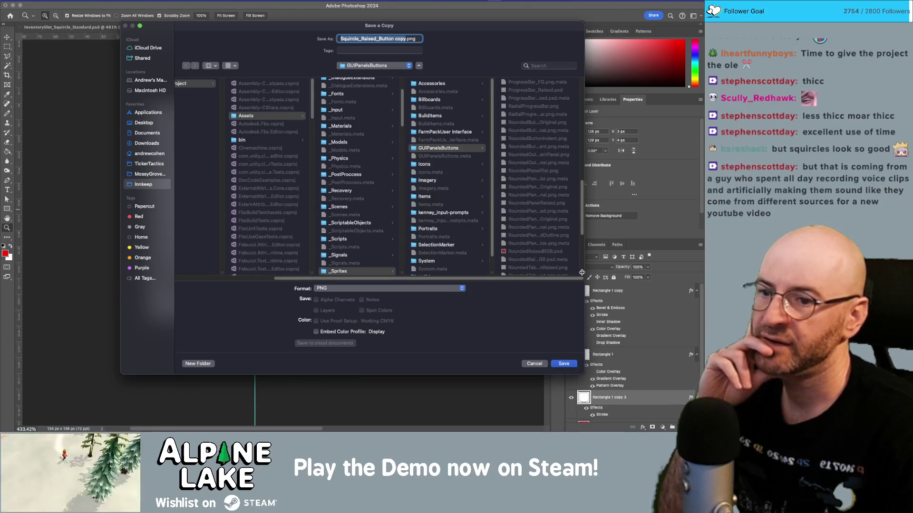
drag(581, 274, 637, 274)
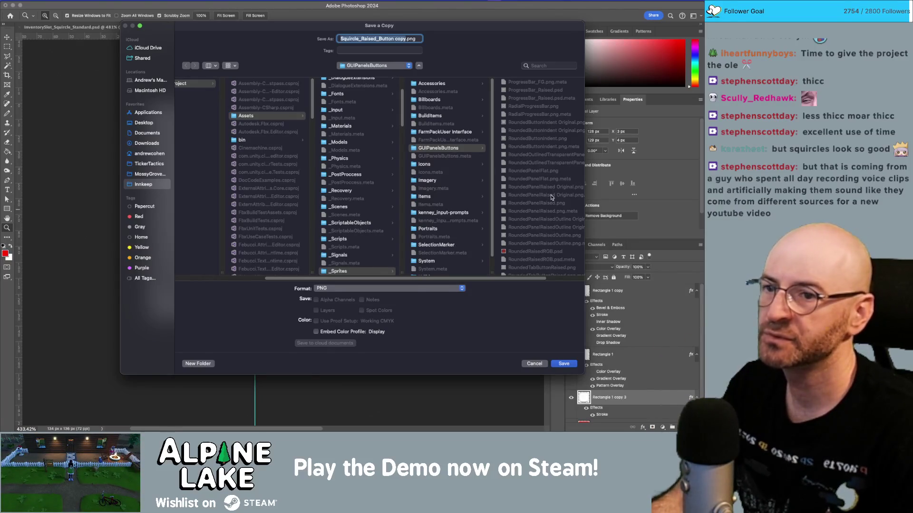
Save the PNG over RoundedButtonIndent.png, confirm the replacement and accept the PNG options.
click(534, 364)
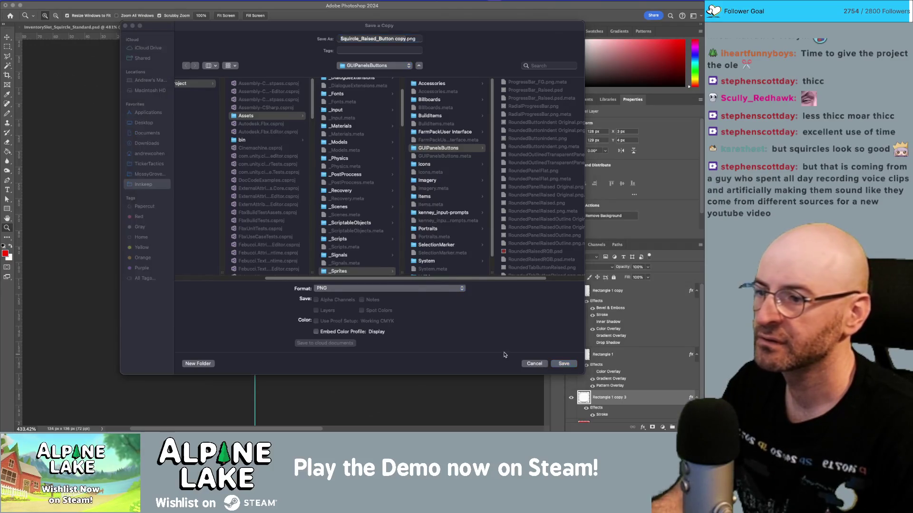
key(super+Tab)
key(super+Tab)
key(super+alt+s)
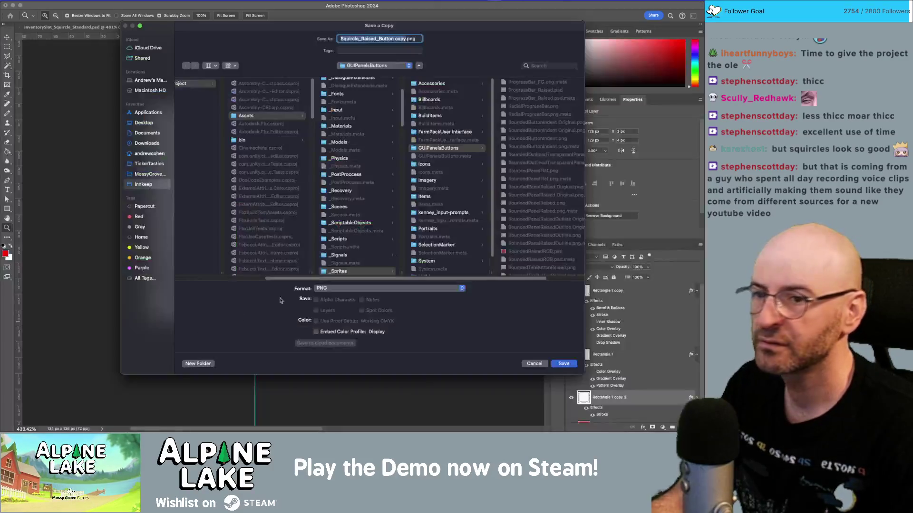
click(556, 139)
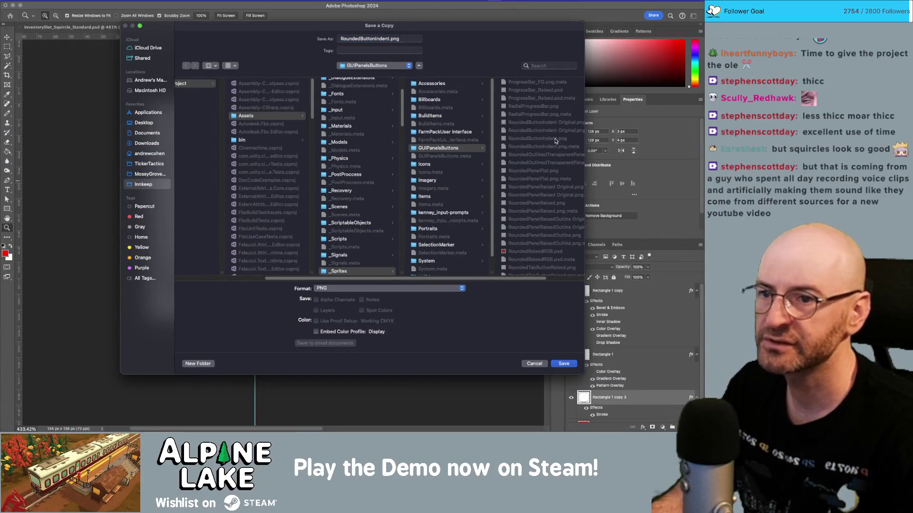
click(564, 364)
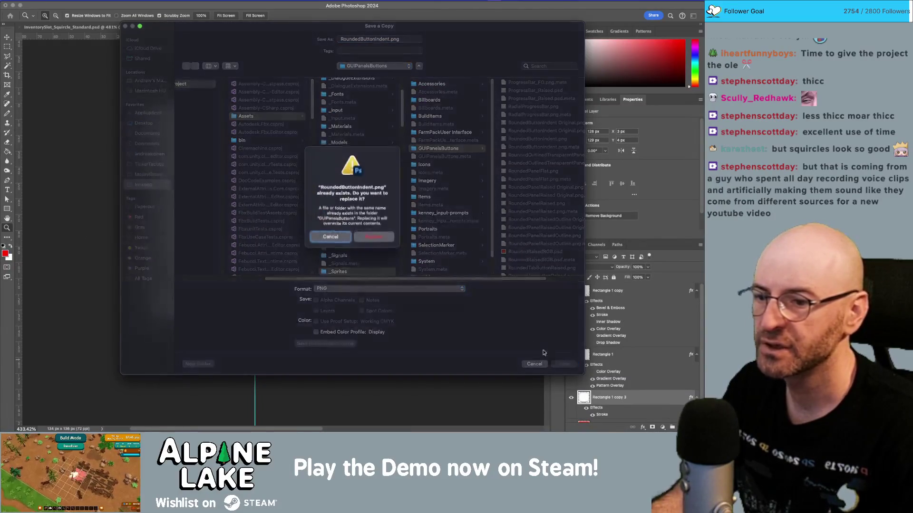
click(381, 237)
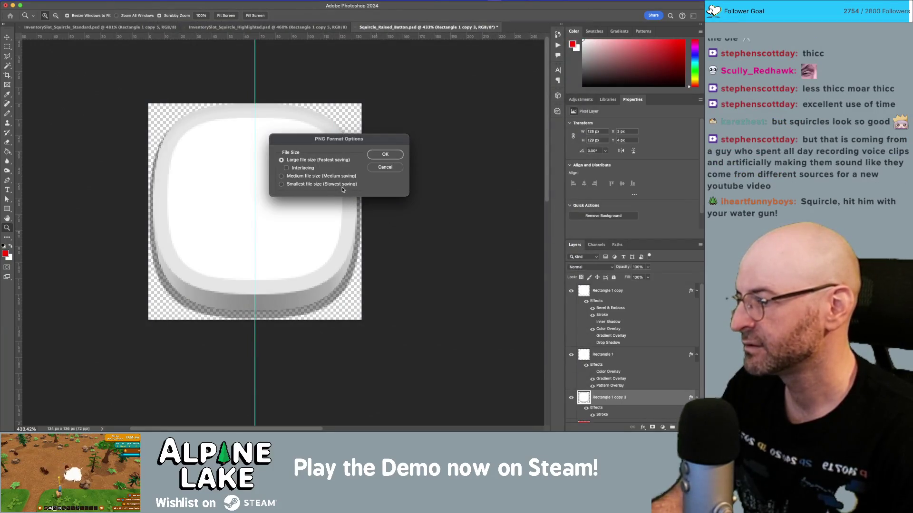
click(397, 157)
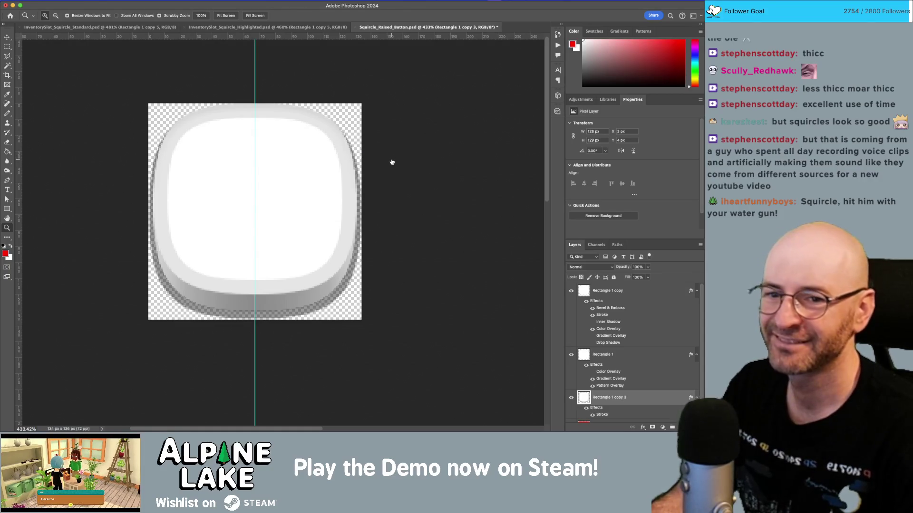
key(super+Tab)
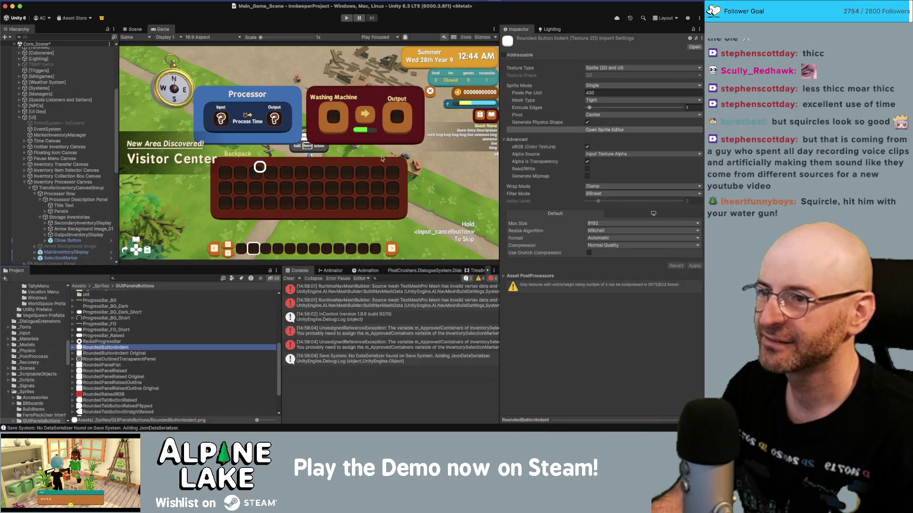
Clear the Unity Console log while viewing the Game view.
click(159, 30)
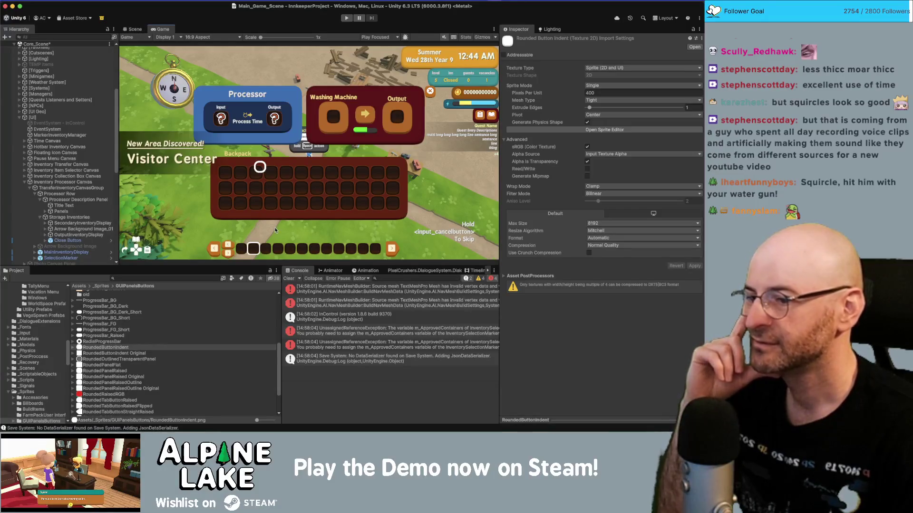
click(289, 279)
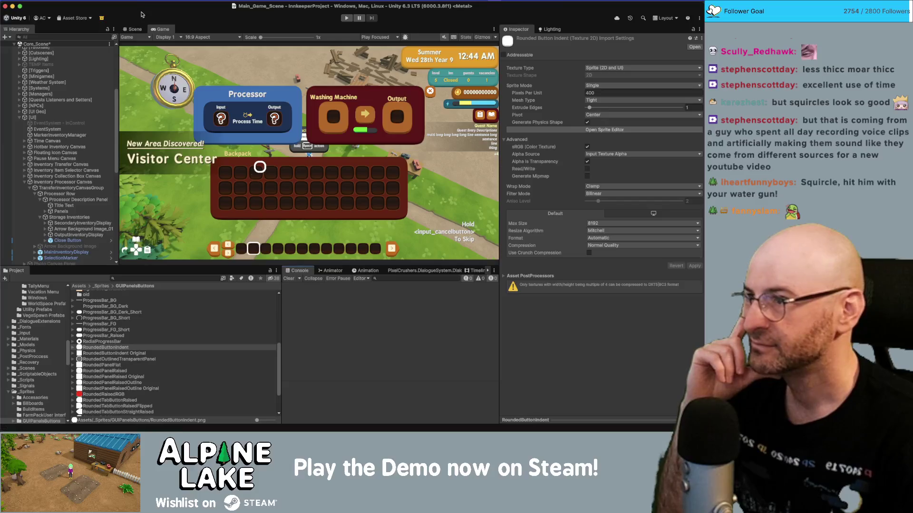
click(150, 28)
click(157, 30)
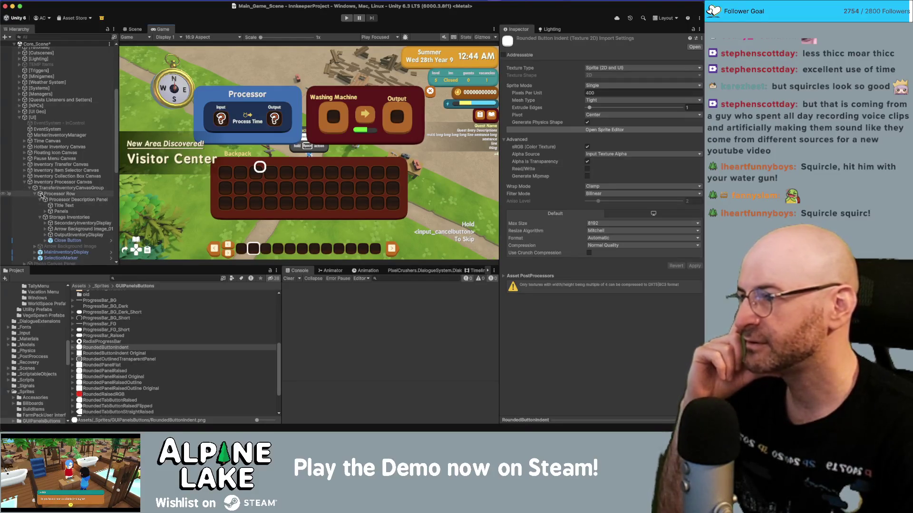
Collapse Storage Inventories, Processor Description Panel and Processor Row, then reselect RoundedButtonIndent.
click(40, 217)
click(40, 201)
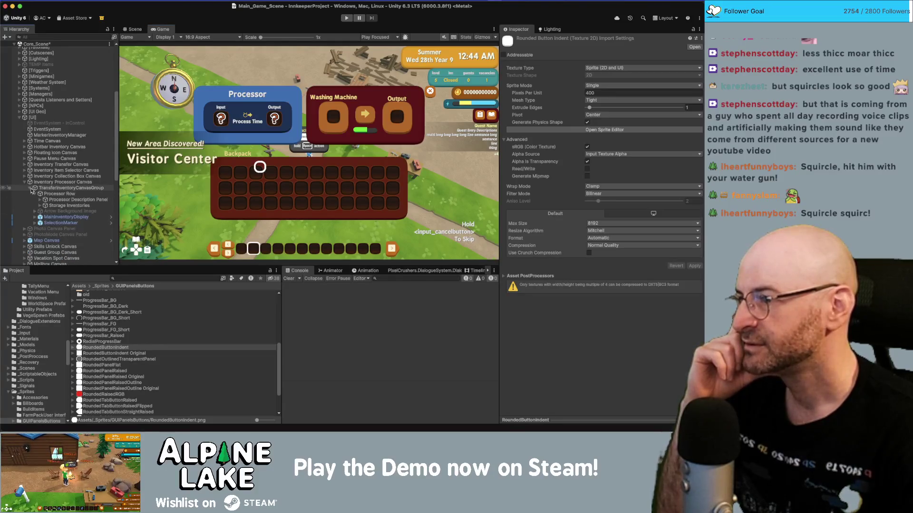
click(34, 194)
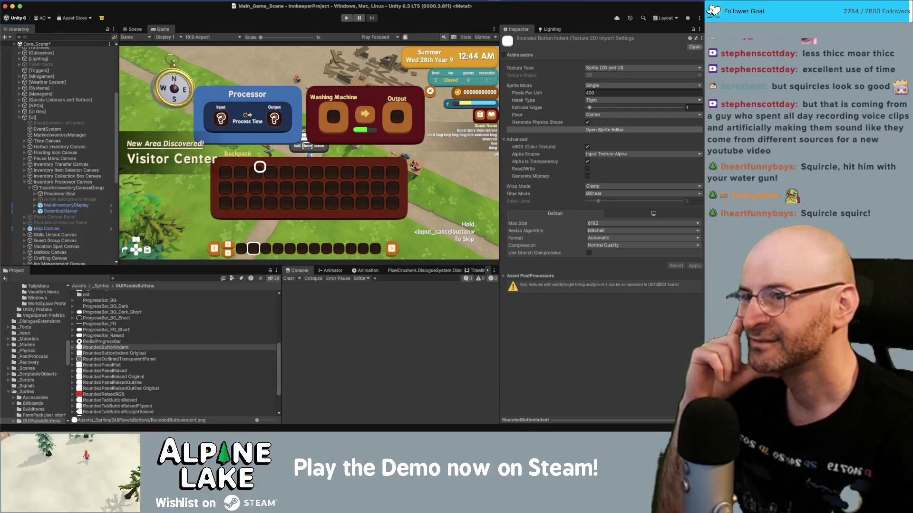
scroll(67, 191, down, 10)
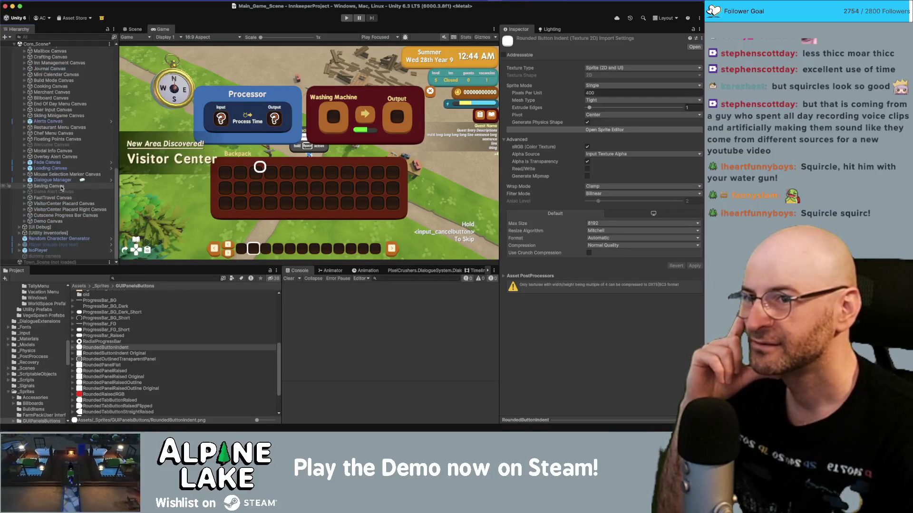
click(588, 93)
key(Return)
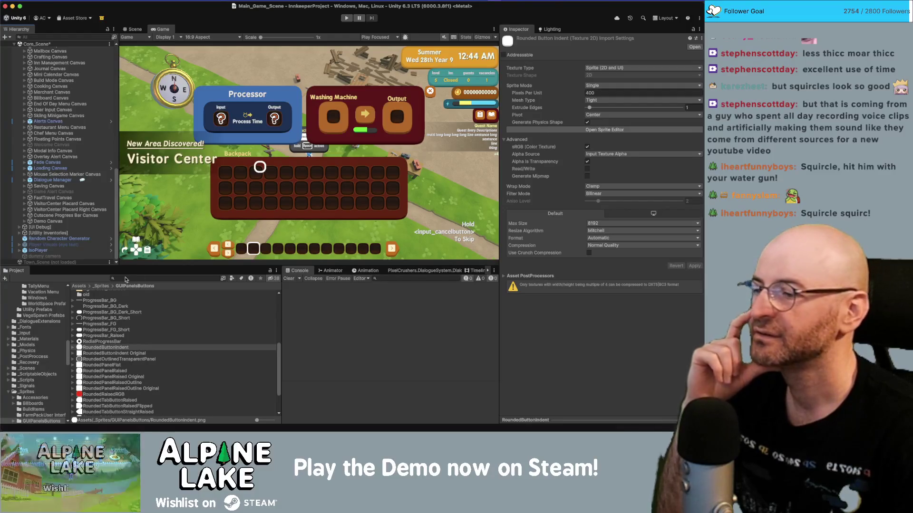
click(101, 349)
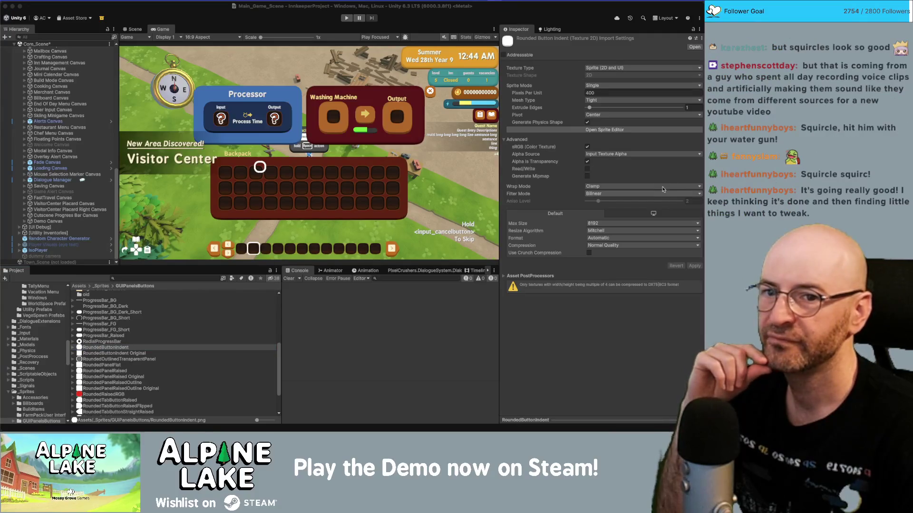
Set RoundedButtonIndent to 100 Pixels Per Unit, no compression, with mipmaps, and apply.
click(594, 94)
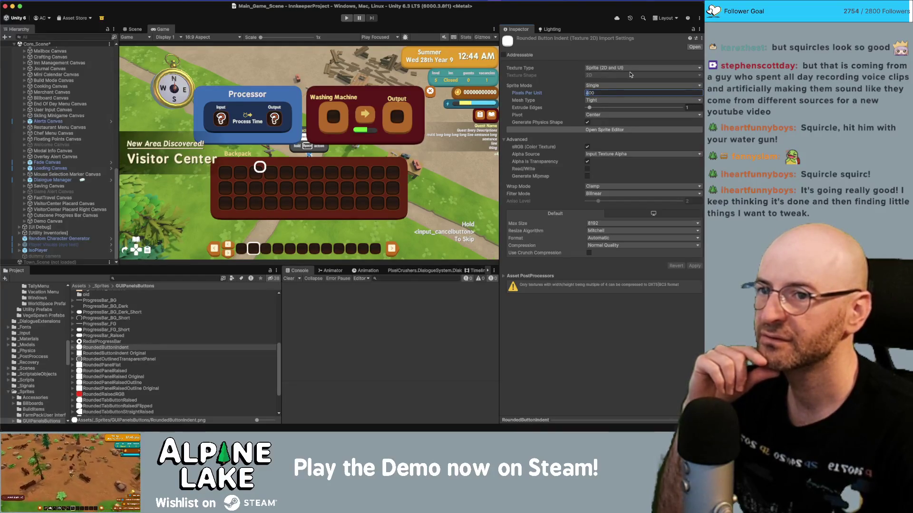
text(100)
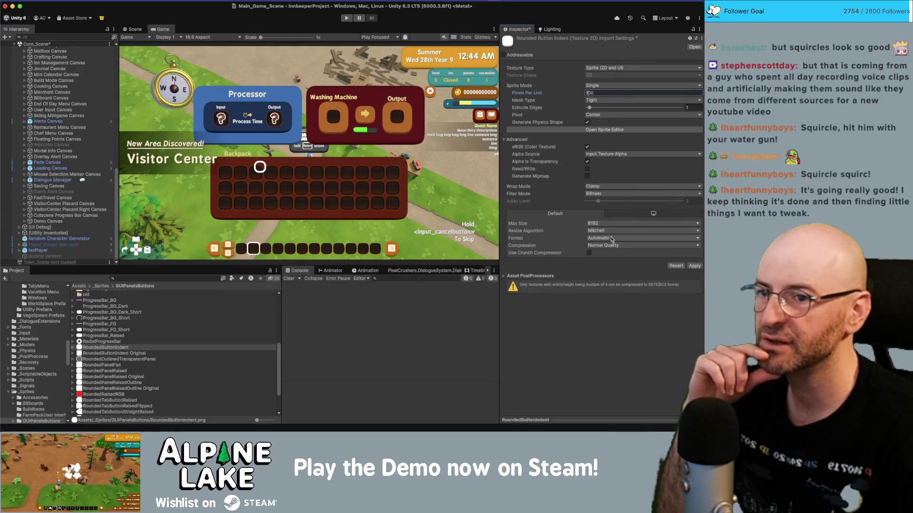
click(613, 245)
click(611, 248)
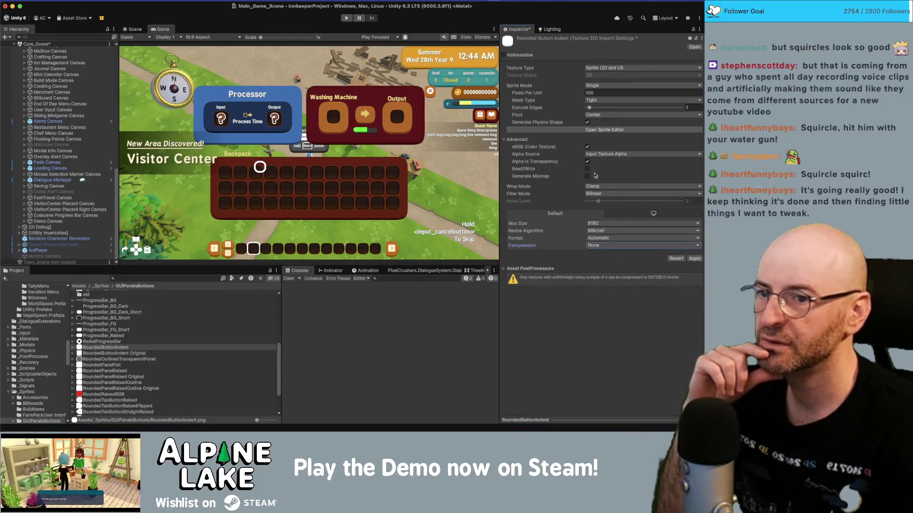
click(588, 176)
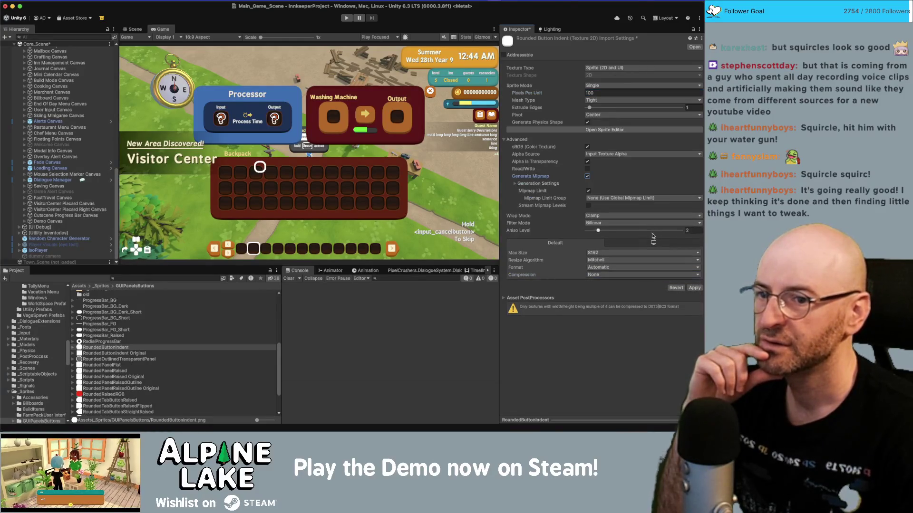
click(691, 287)
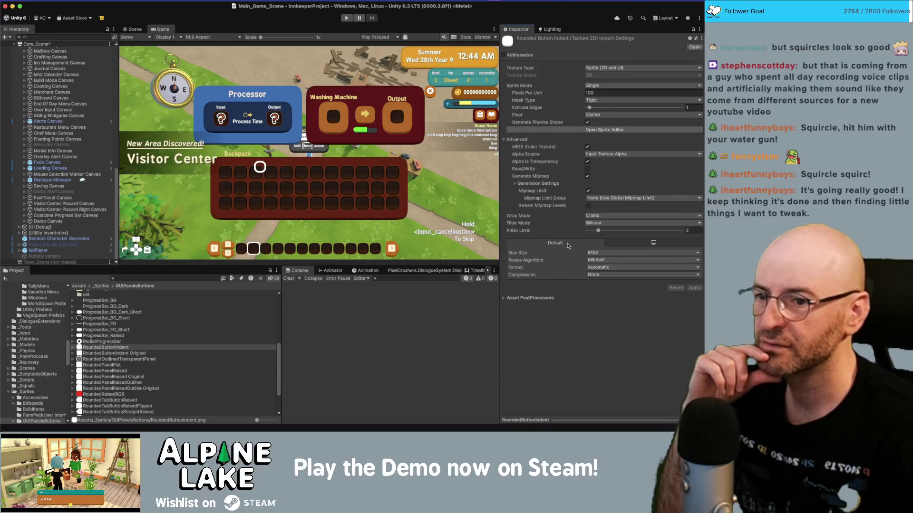
click(604, 130)
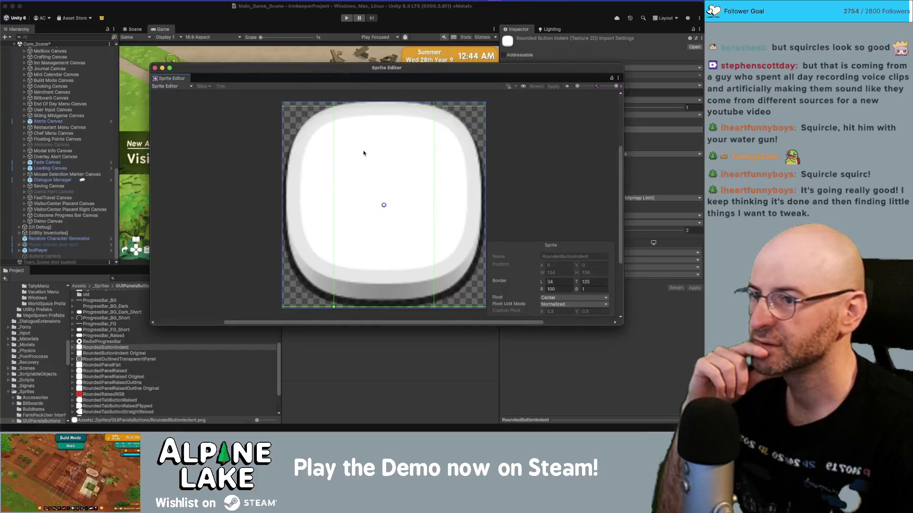
Set first sprite borders to 62, then drag the left and right borders wider.
click(593, 282)
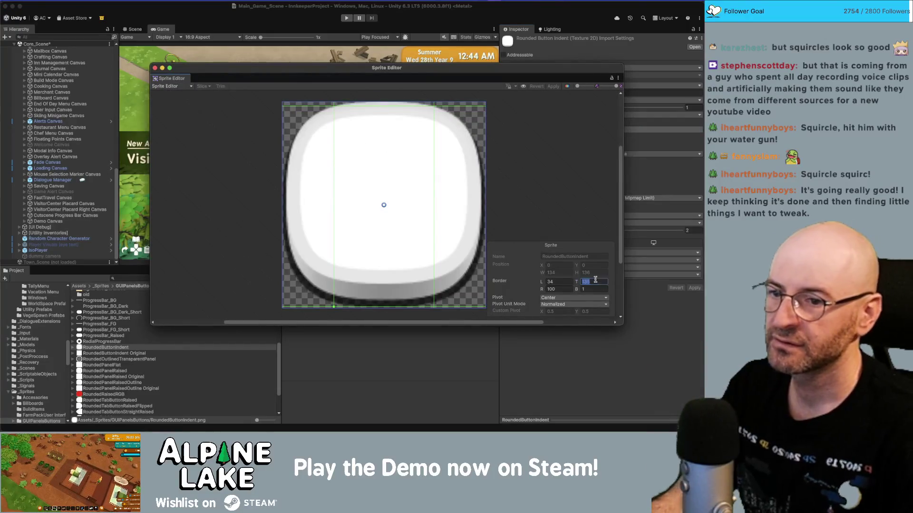
text(62)
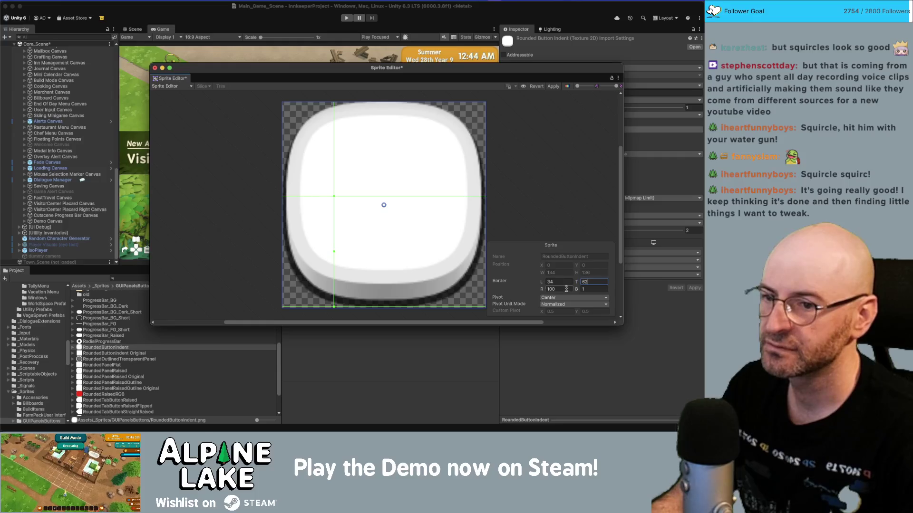
click(565, 289)
text(62)
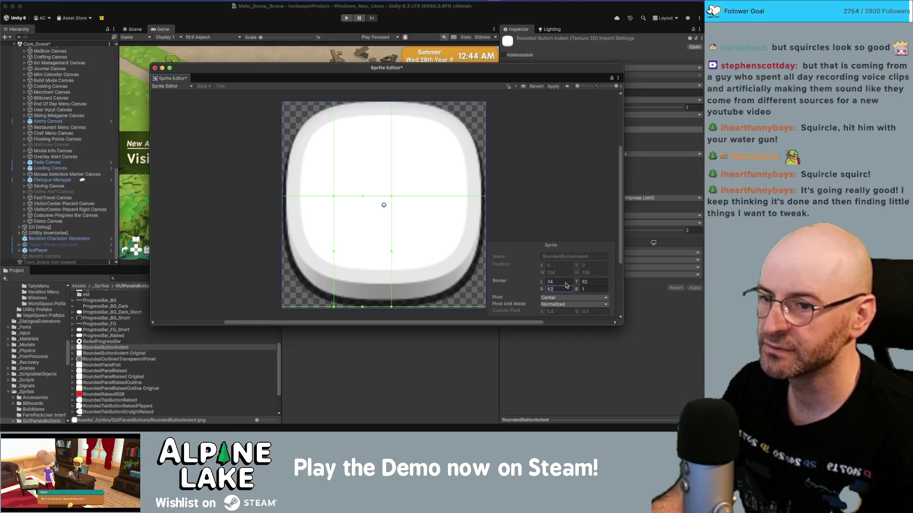
click(561, 282)
text(62)
click(591, 289)
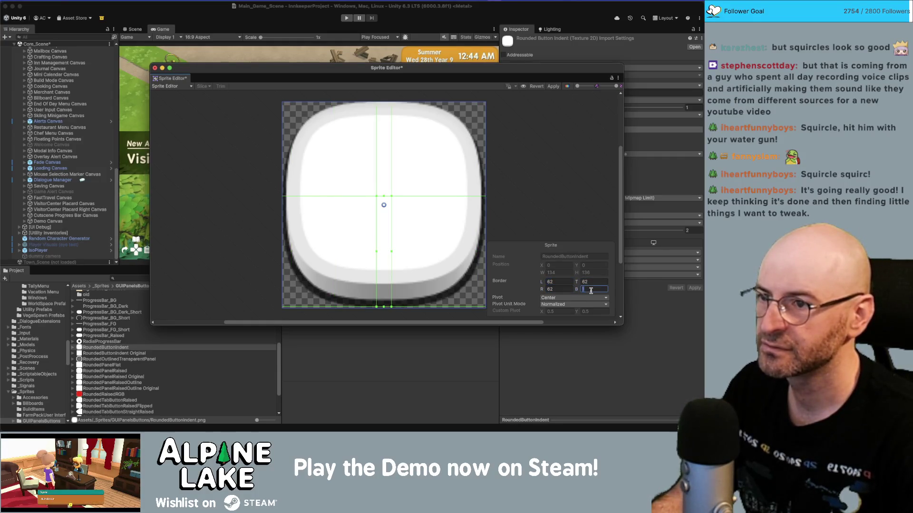
click(376, 196)
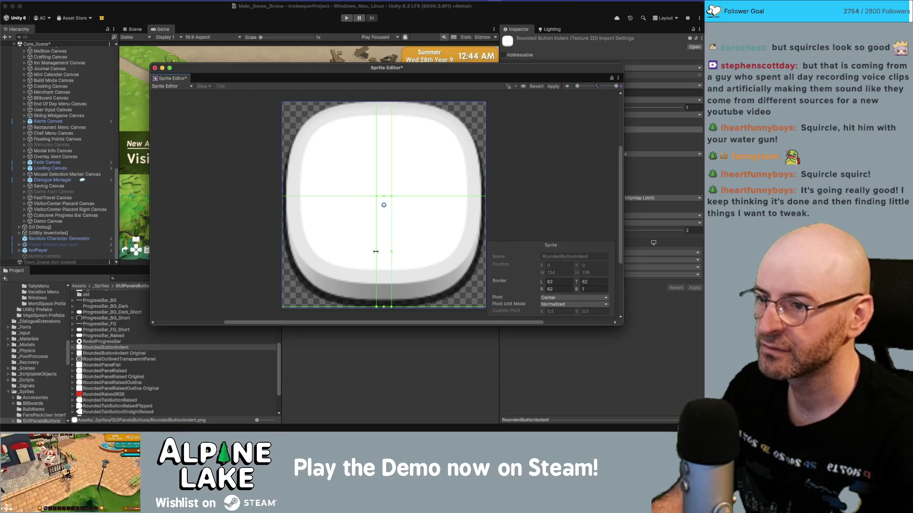
drag(374, 247, 381, 252)
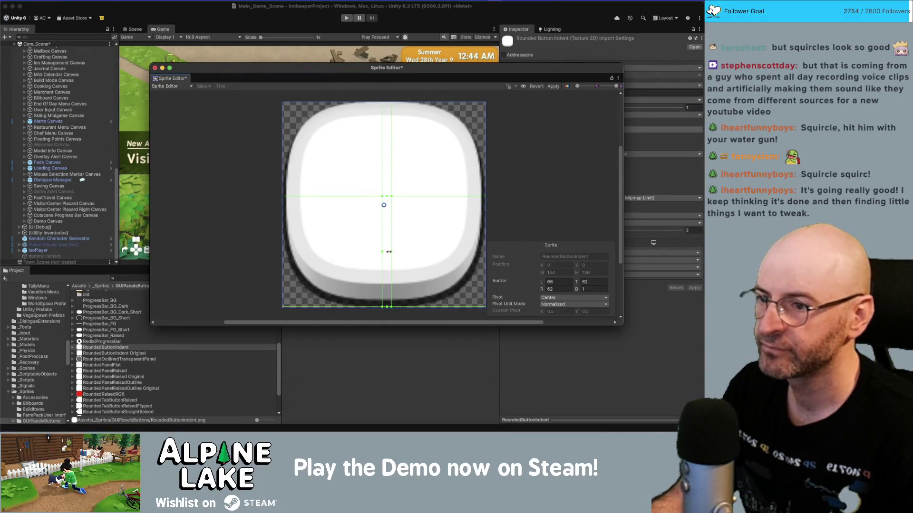
drag(389, 251, 384, 252)
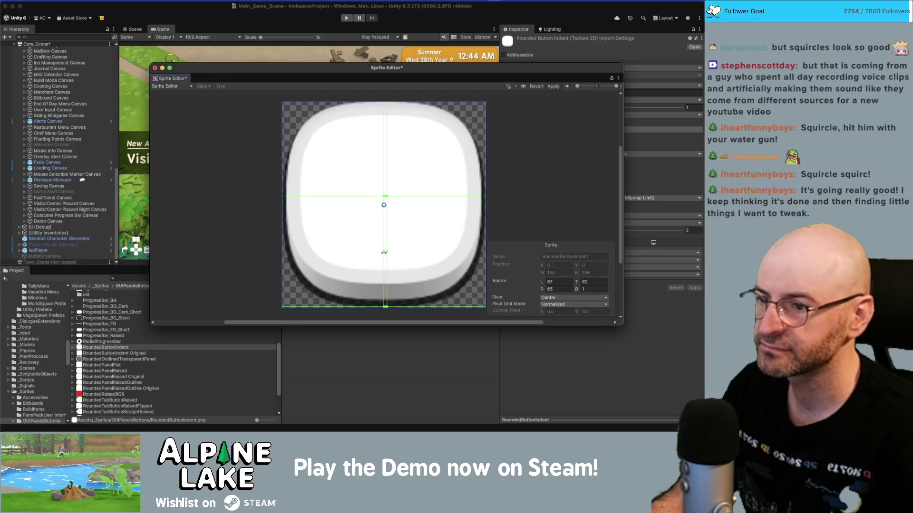
Set the borders to L 67, T 67, R 67, B 69 and apply them.
click(558, 282)
text(67)
key(Tab)
key(Tab)
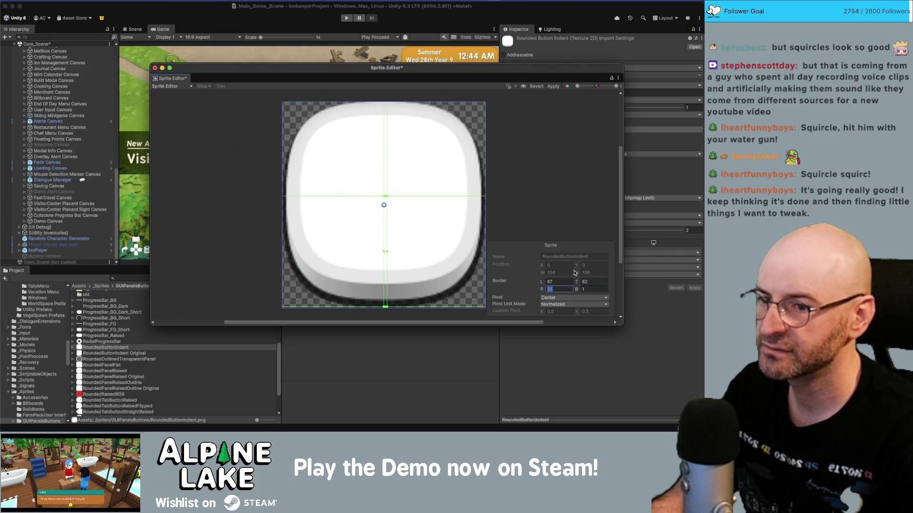
text(67)
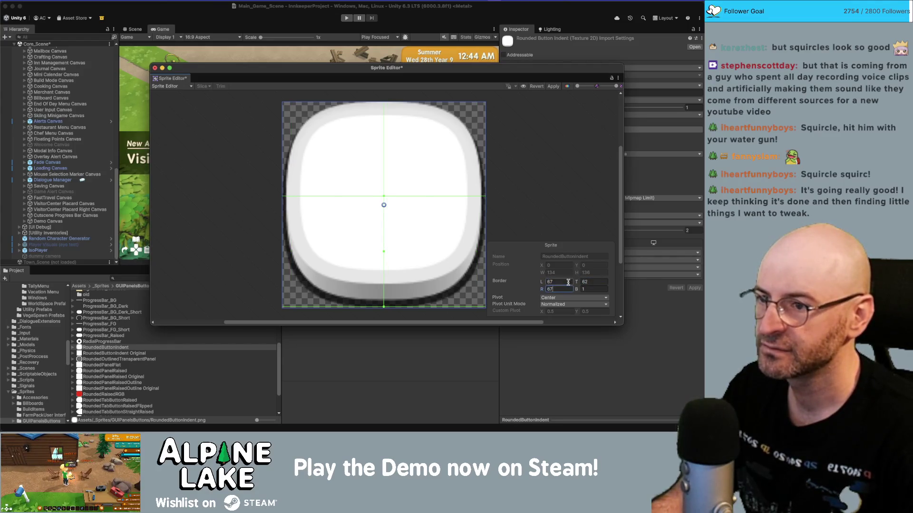
click(587, 282)
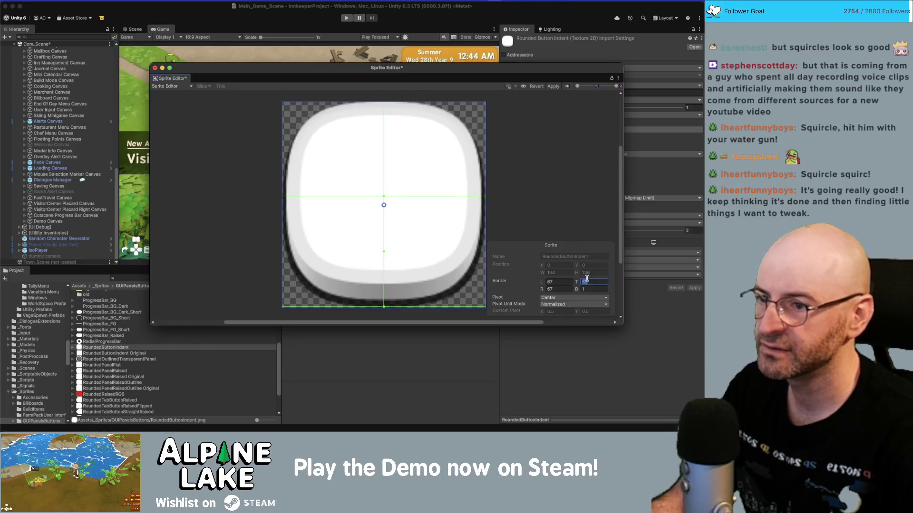
click(591, 287)
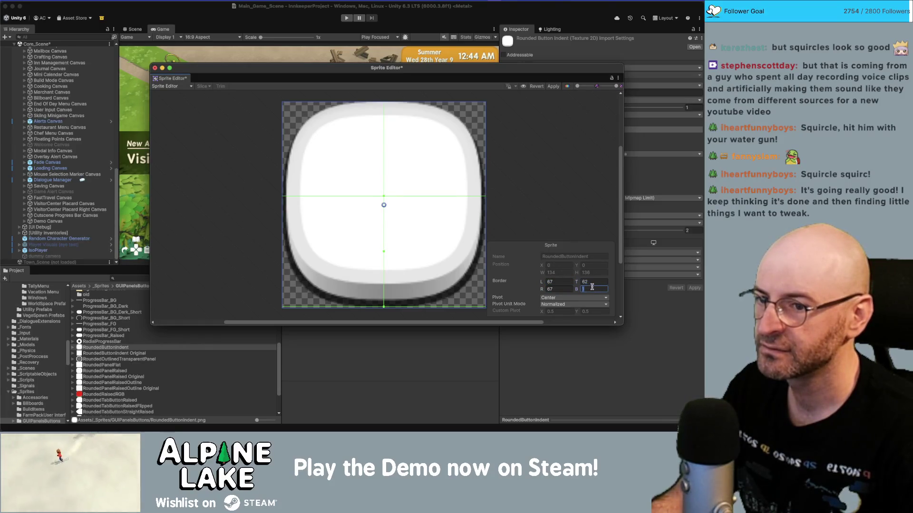
text(67)
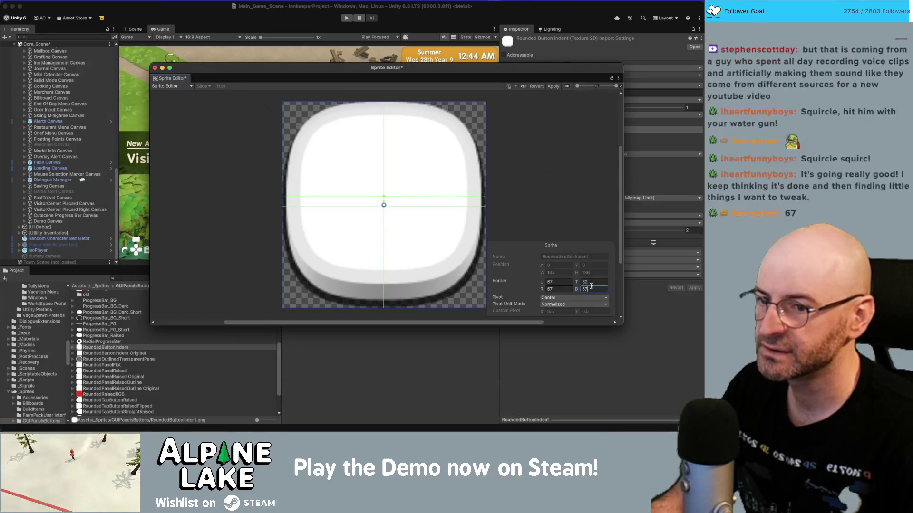
click(594, 282)
text(67)
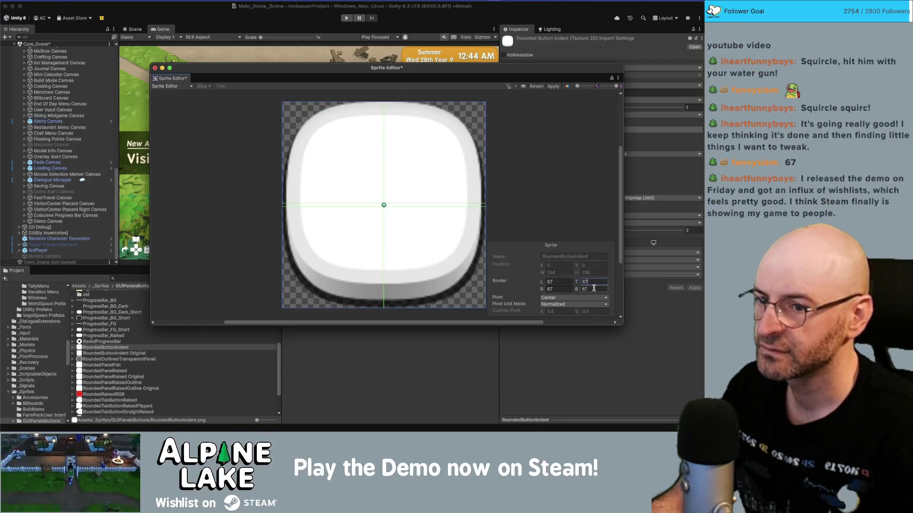
click(594, 289)
text(68)
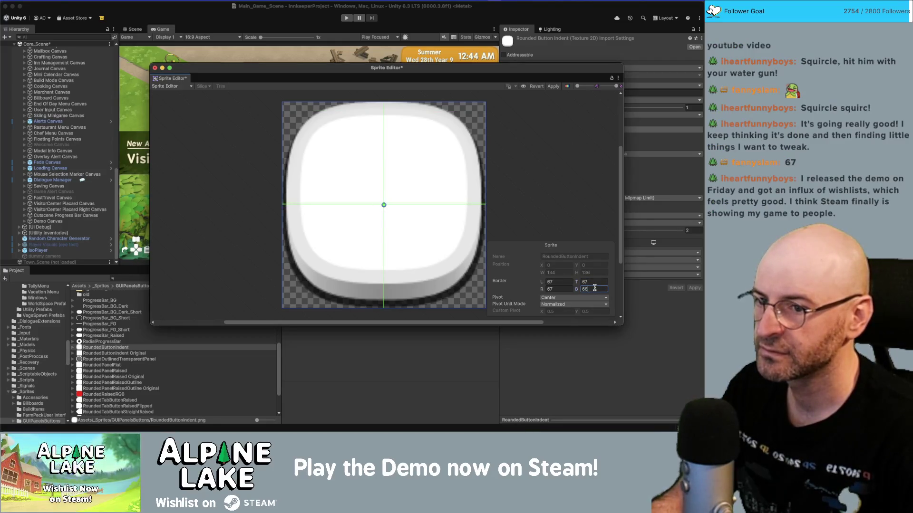
key(BackSpace)
text(9)
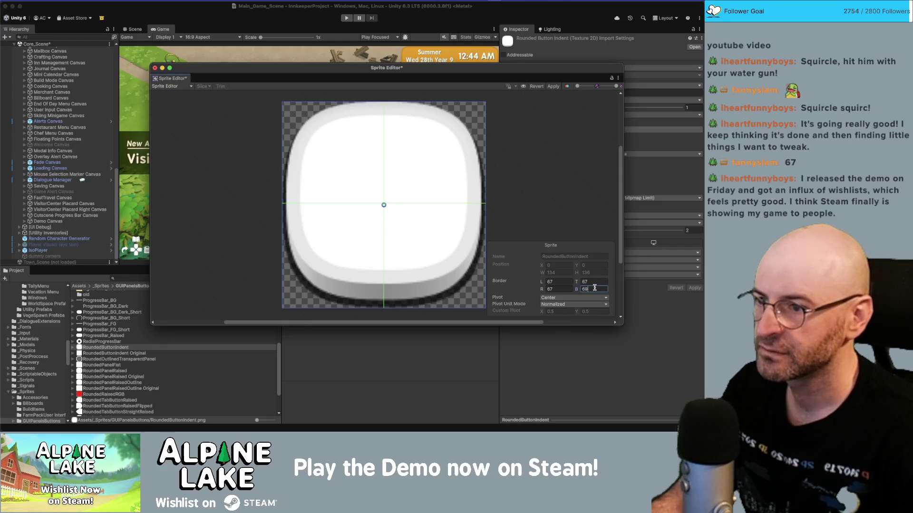
click(554, 87)
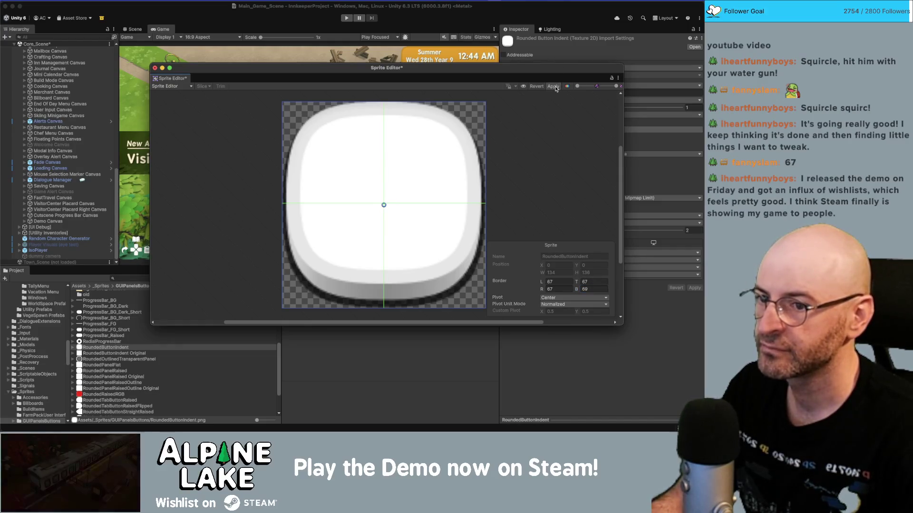
click(554, 86)
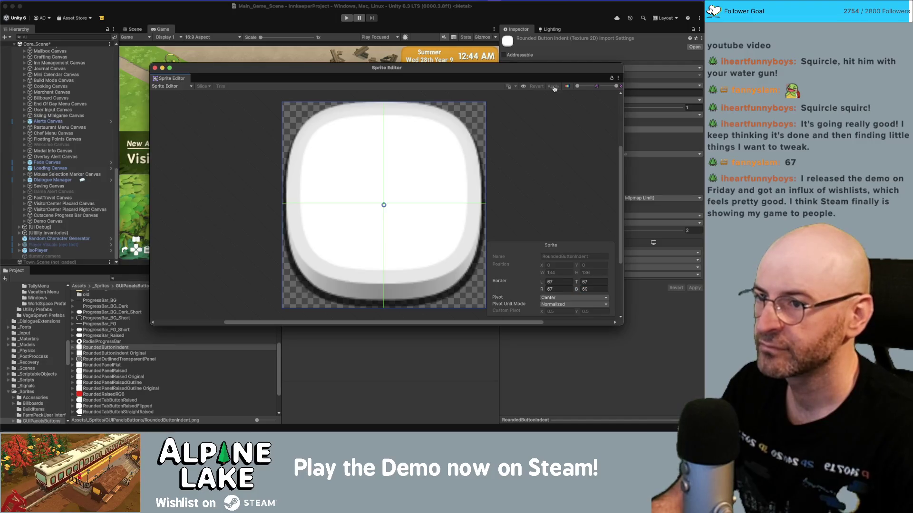
Zoom in on the button's left edge in Photoshop to check the artwork.
key(super+Tab)
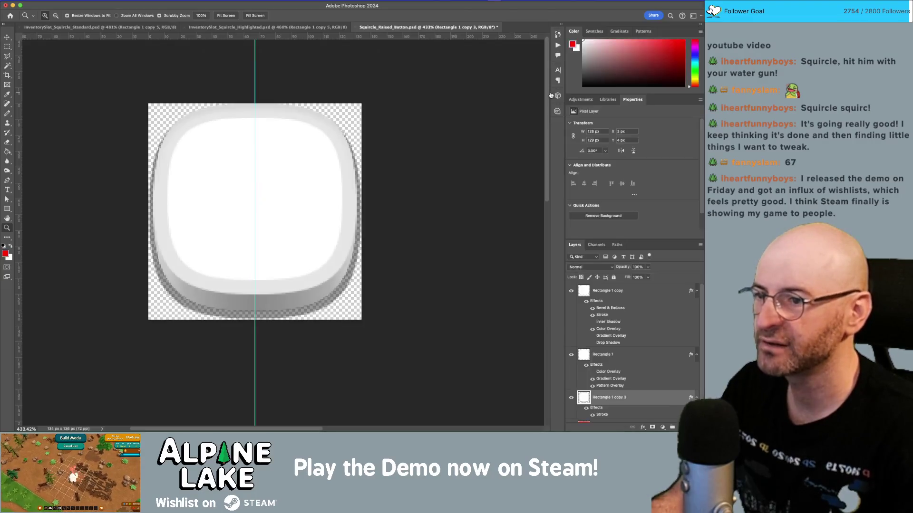
mouse_move(185, 181)
mouse_down()
mouse_move(187, 212)
mouse_move(216, 224)
mouse_up()
scroll(257, 221, right, 1)
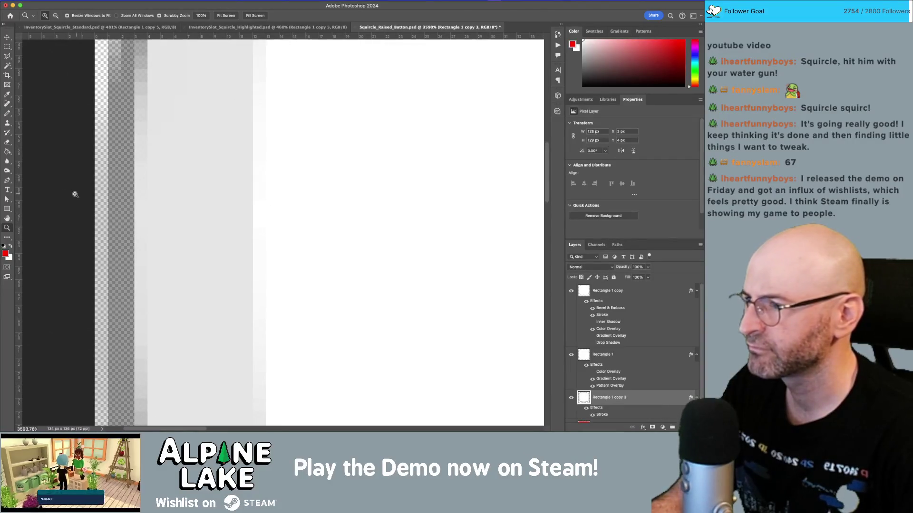
key(super+Tab)
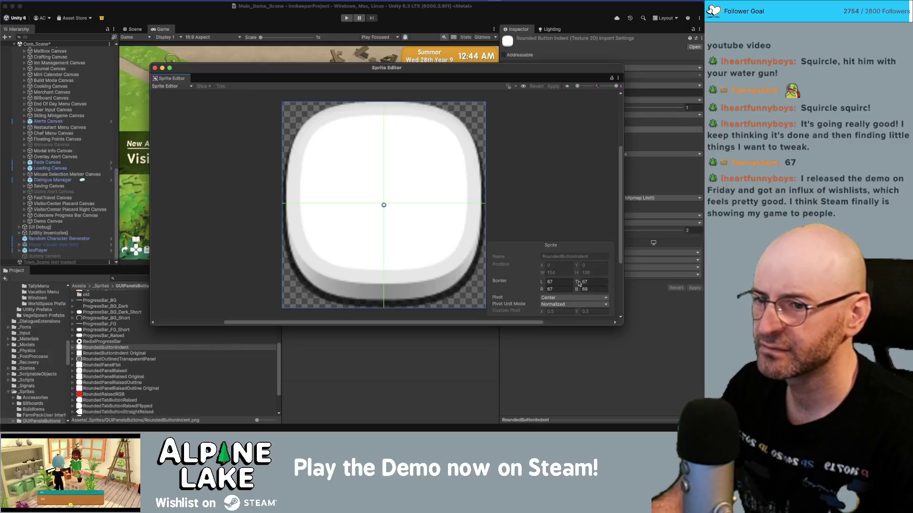
Change the top border to 63 and bottom to 70, apply, close the editor, and press Play.
click(590, 281)
double_click(590, 282)
text(60)
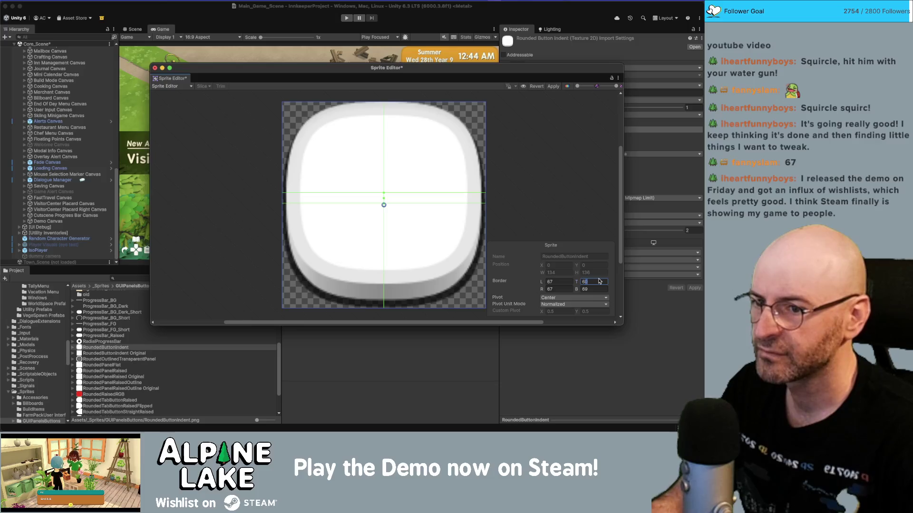
key(BackSpace)
text(3)
key(Tab)
key(Tab)
text(63)
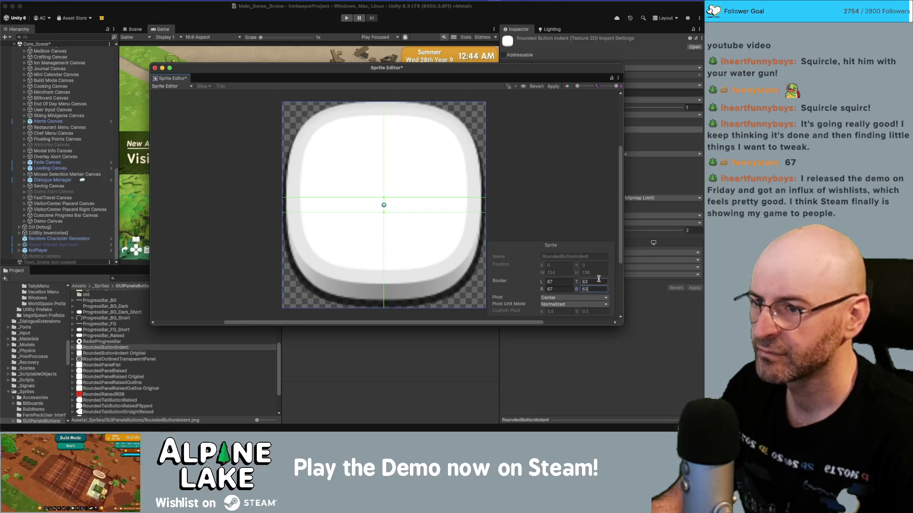
key(BackSpace)
text(8)
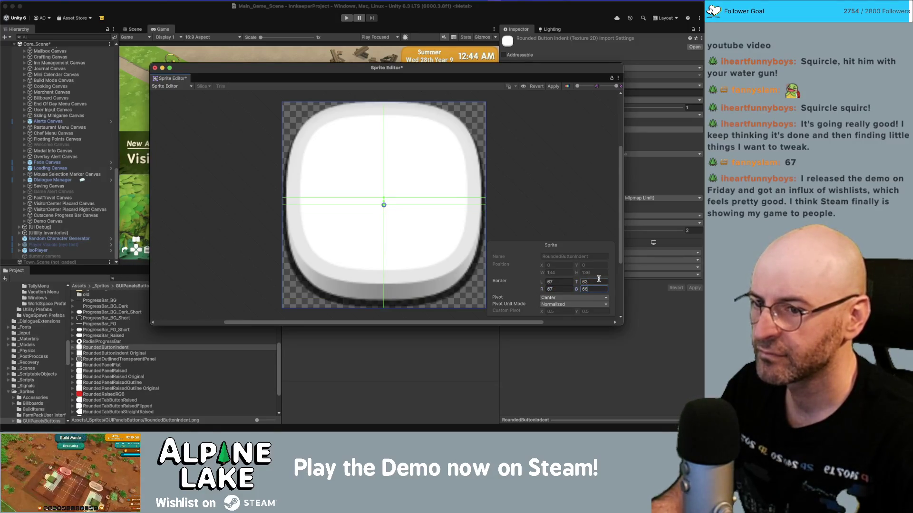
key(BackSpace)
text(9)
text(70)
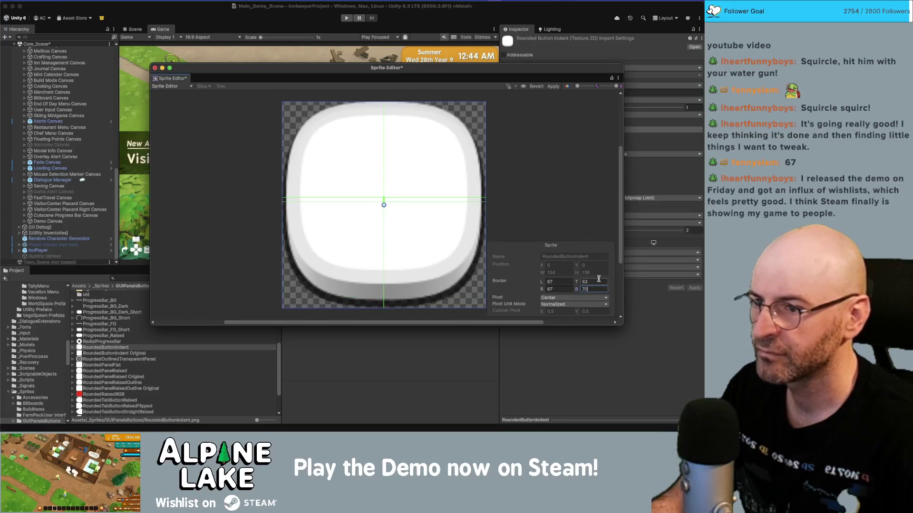
click(554, 87)
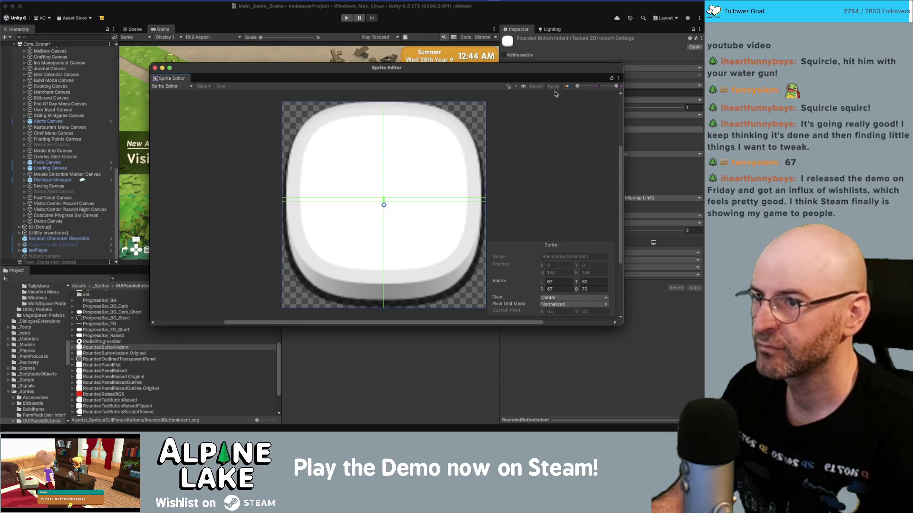
click(155, 68)
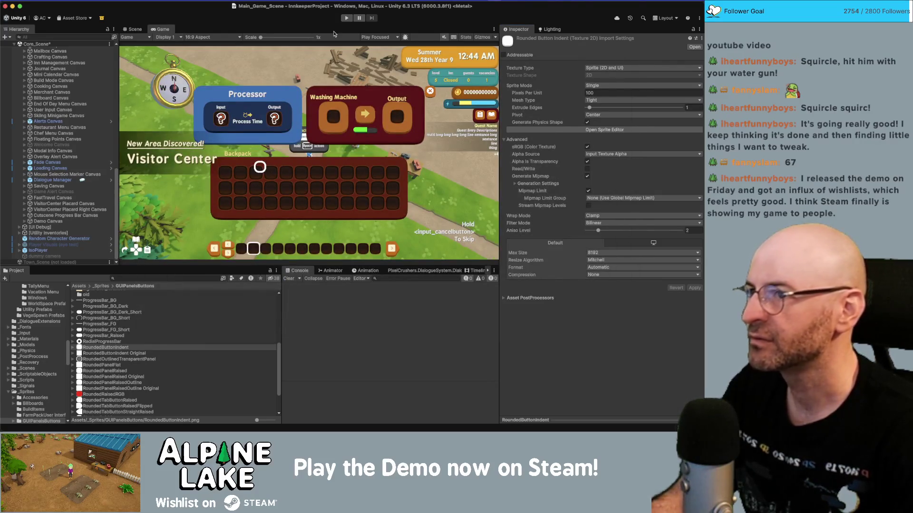
click(346, 18)
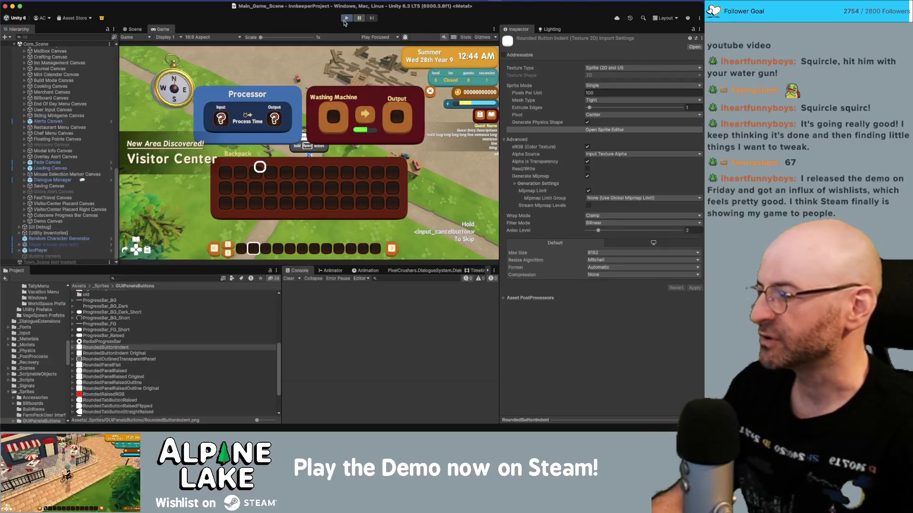
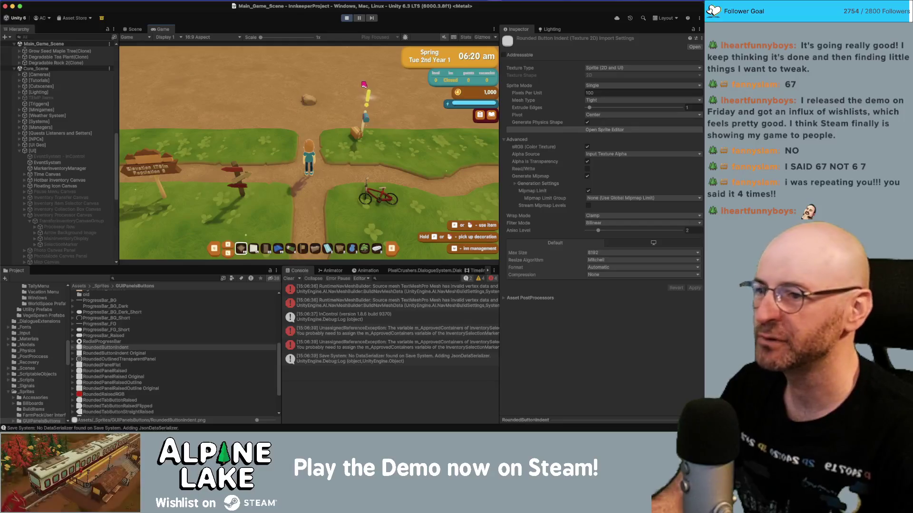
Walk the character north and south between the dirt and the grass.
key(w)
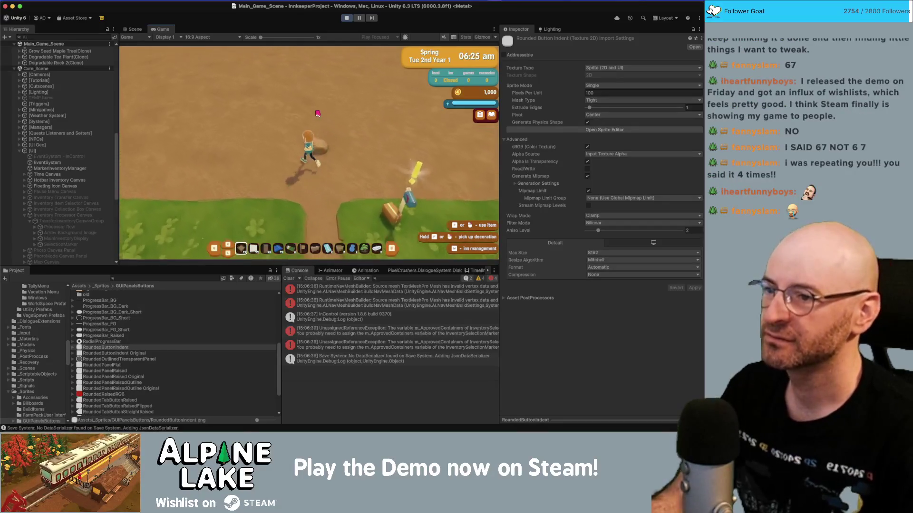
key(s)
key(w)
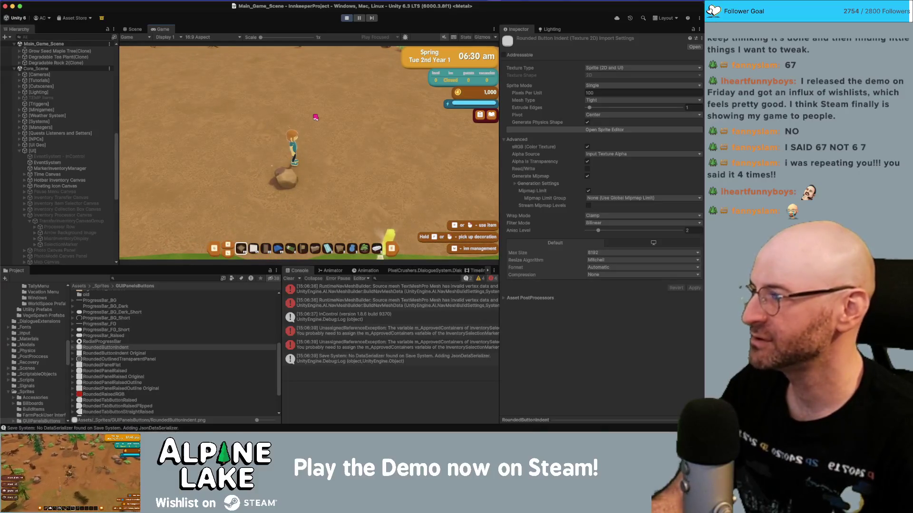
key(s)
key(w)
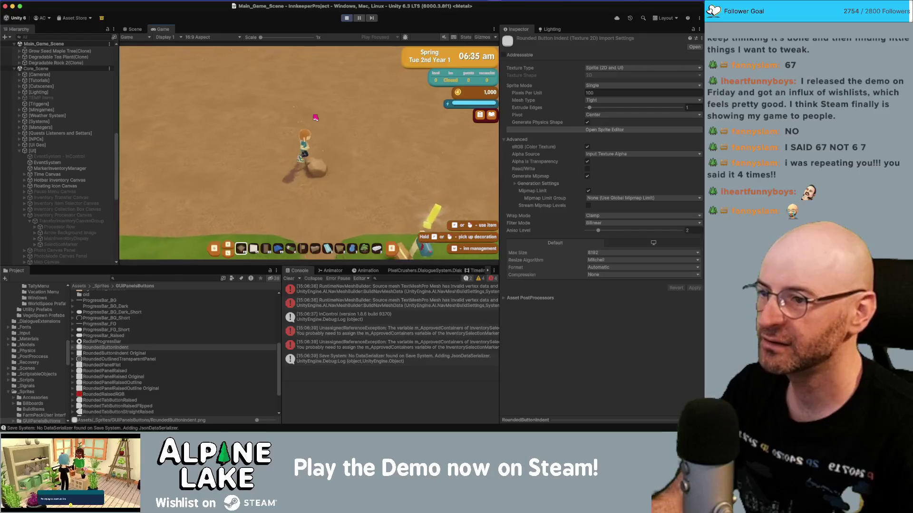
key(s)
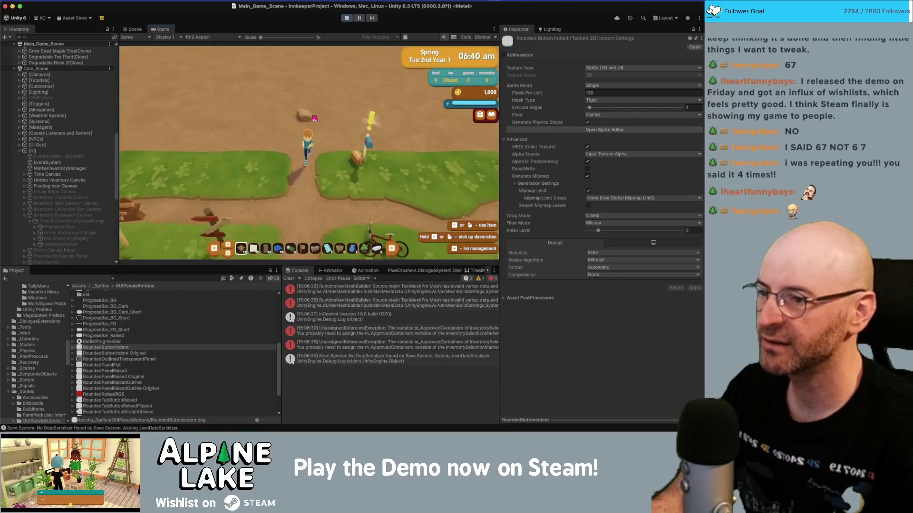
key(w)
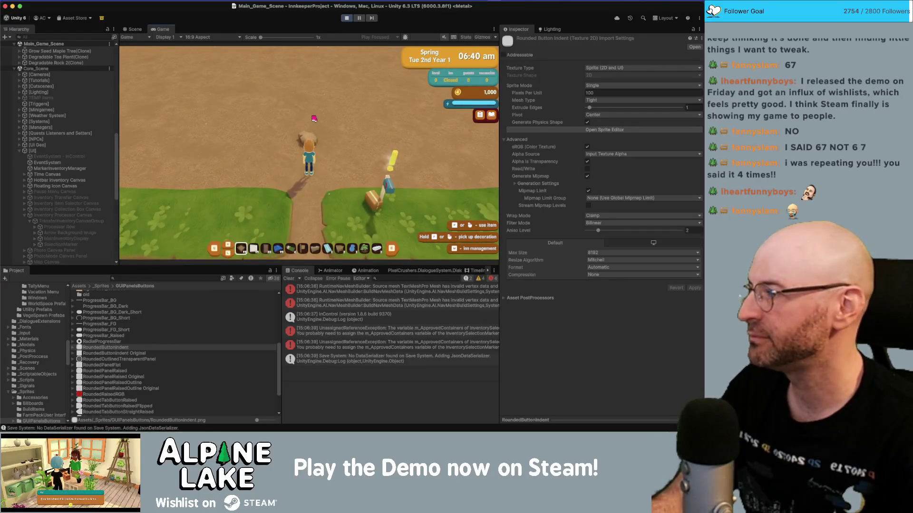
Walk left, right and down the dirt path, then pause on the Backpack inventory.
key(a)
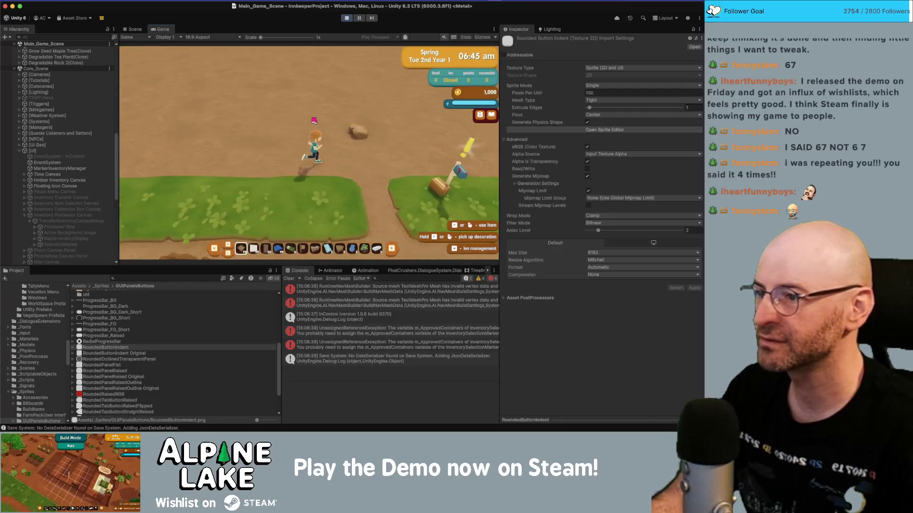
key(d)
key(s)
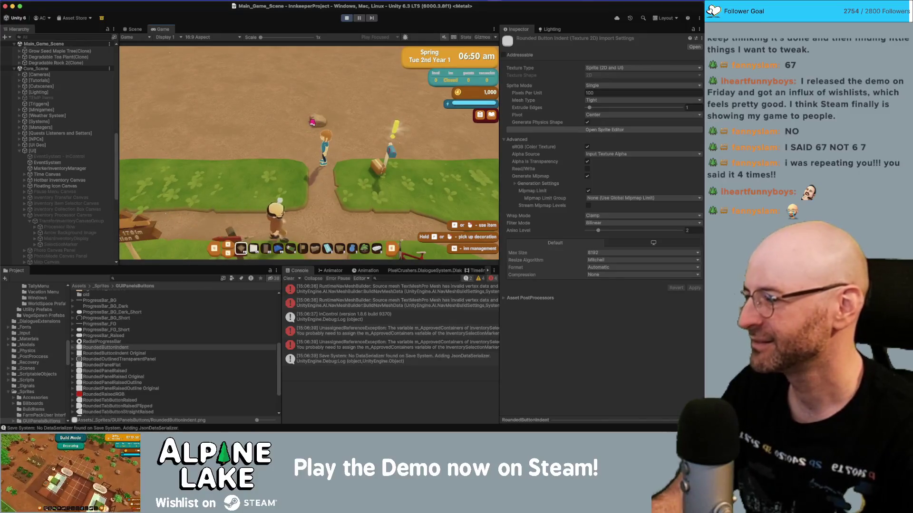
key(w)
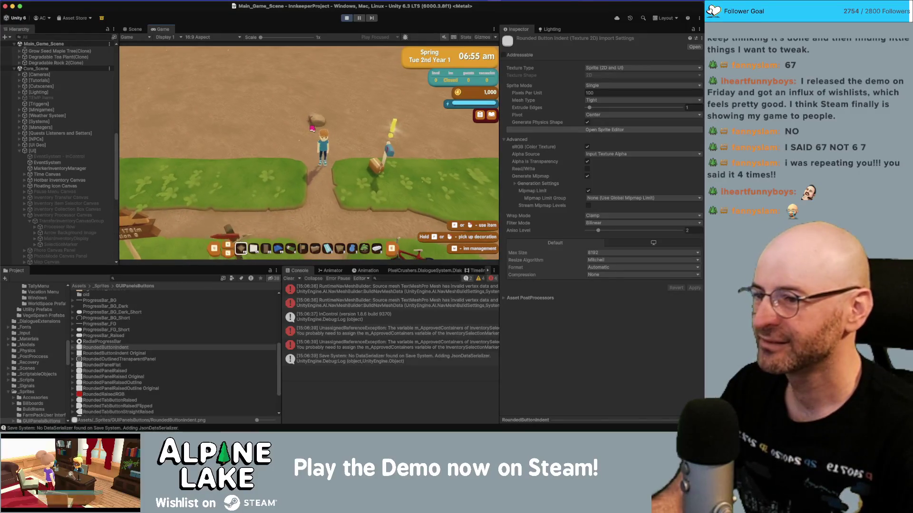
key(s)
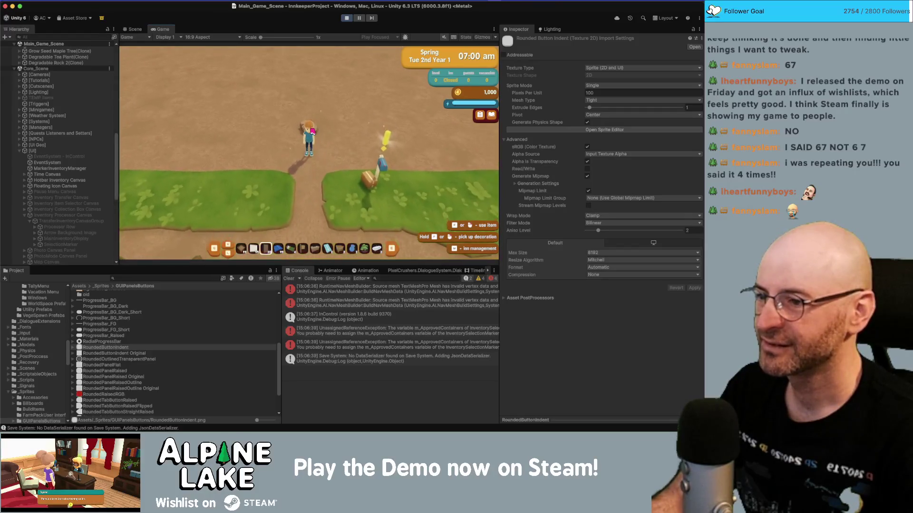
key(i)
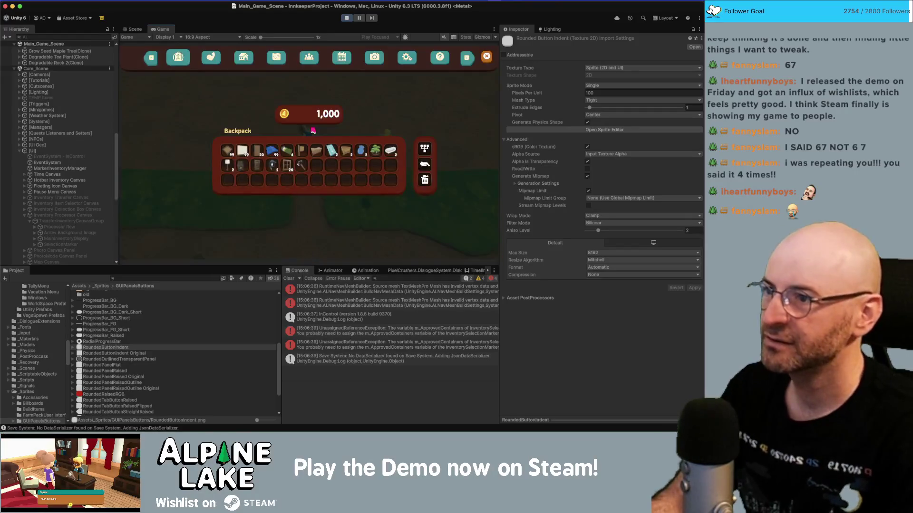
Maximize the game view and review the skills, inn, map, guests and calendar pages.
double_click(166, 30)
click(178, 56)
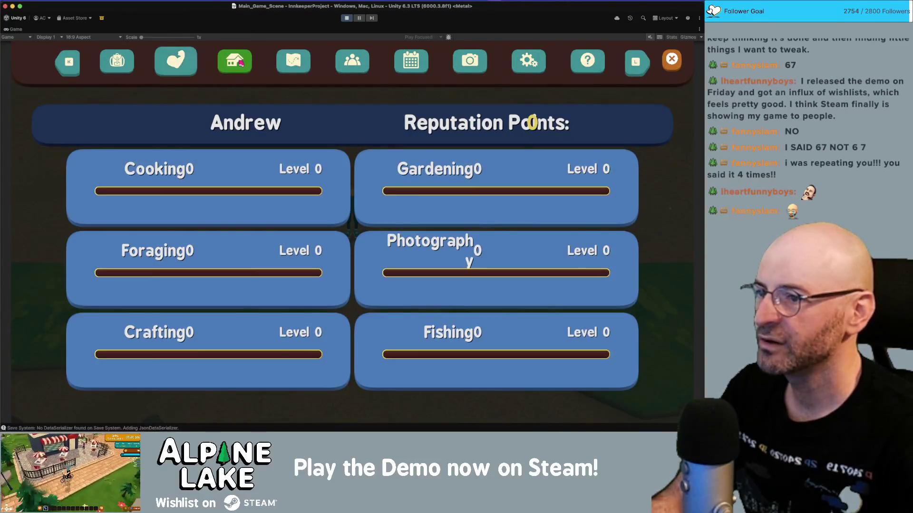
click(240, 62)
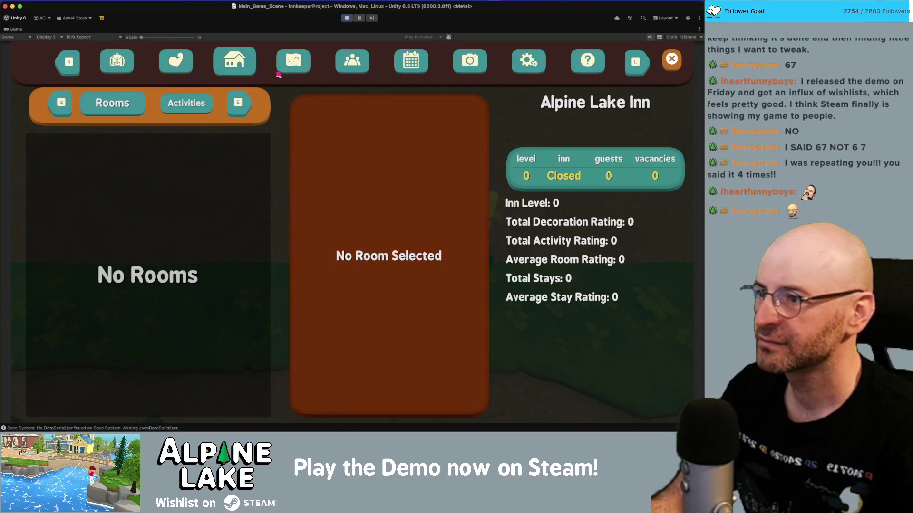
click(284, 70)
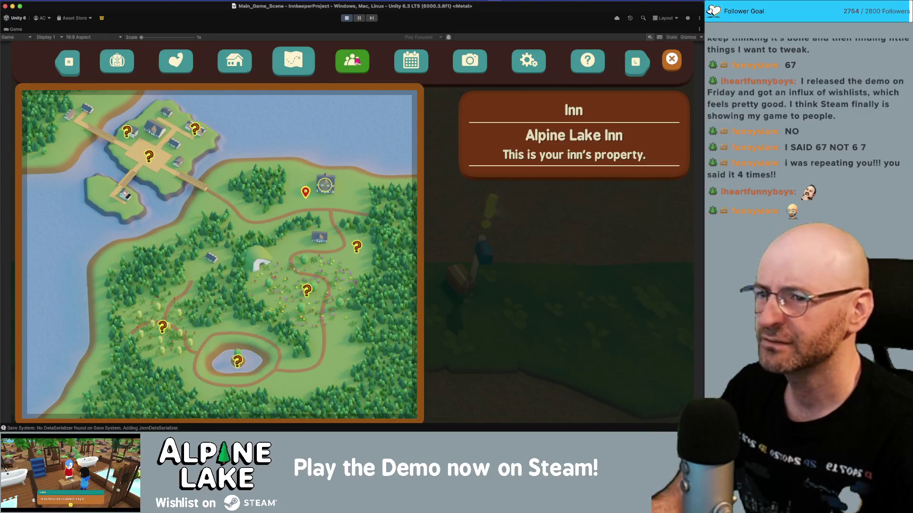
click(357, 61)
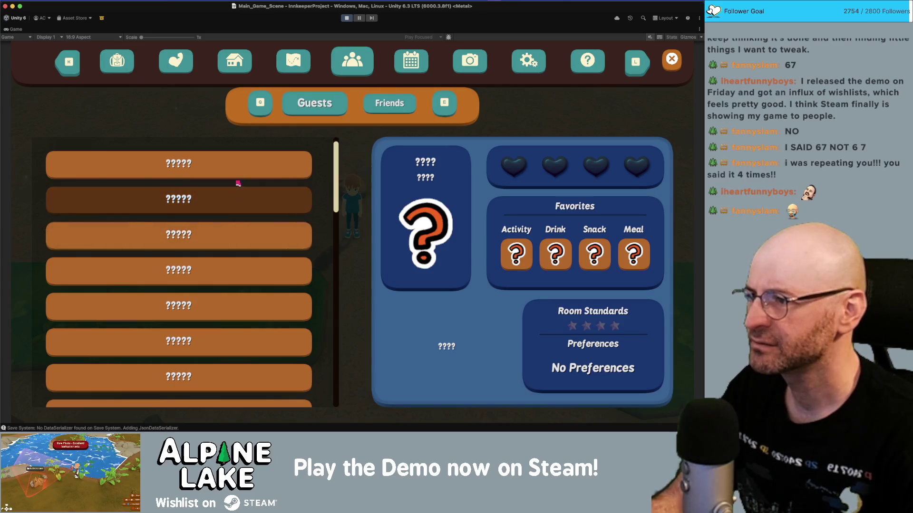
click(398, 66)
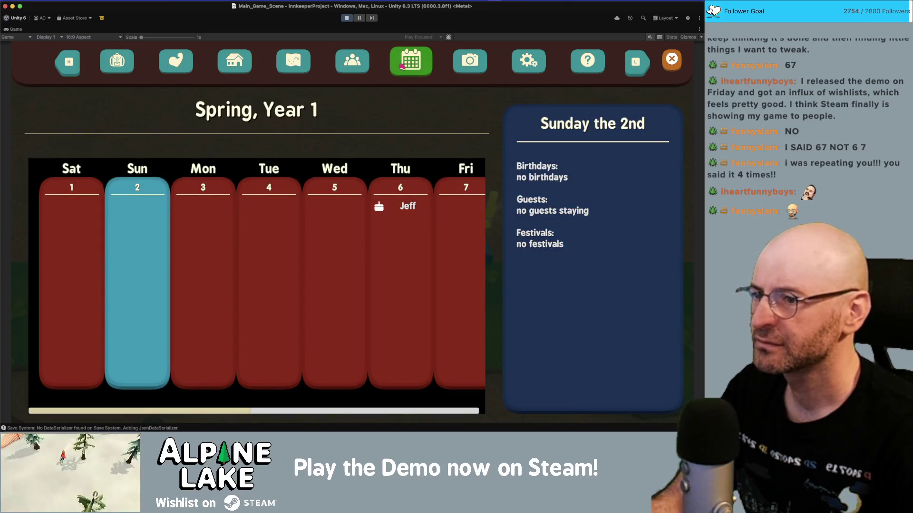
Browse the photos and settings pages, close the pause menu and stop the game.
click(455, 62)
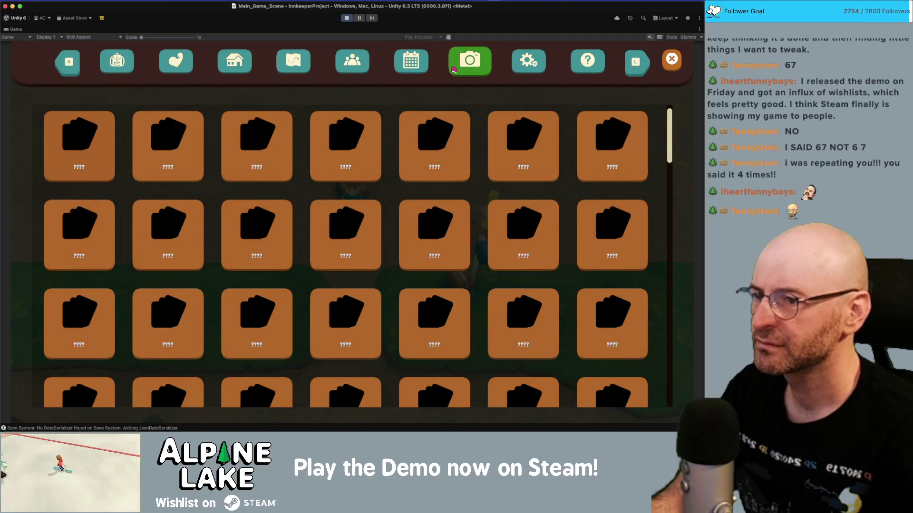
key(l)
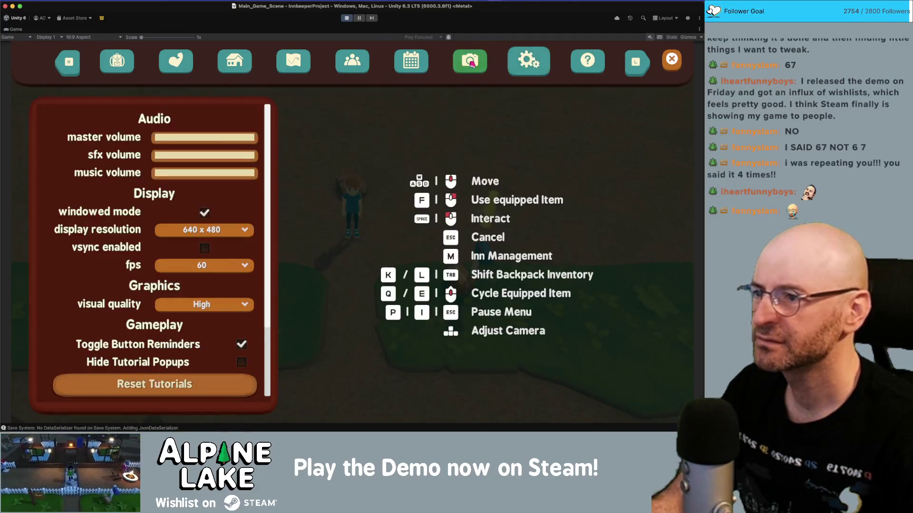
key(k)
key(k)
key(k)
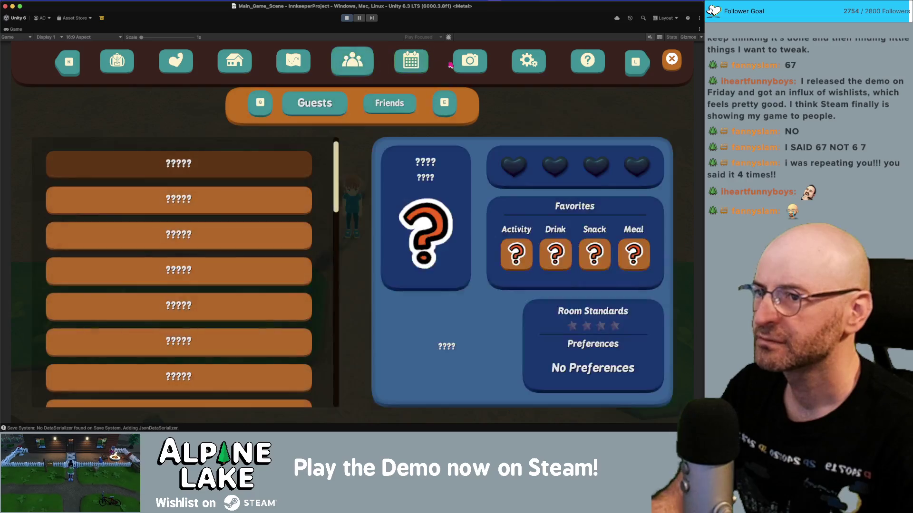
click(455, 64)
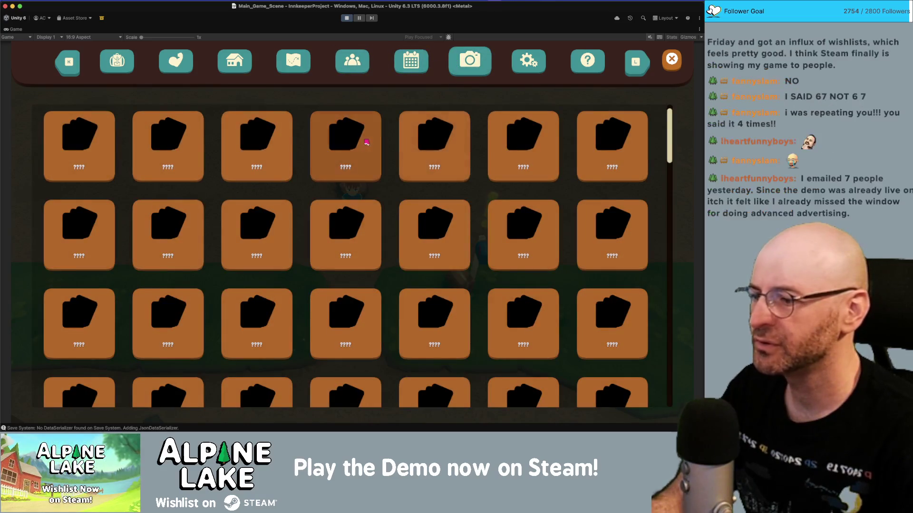
key(Escape)
click(347, 19)
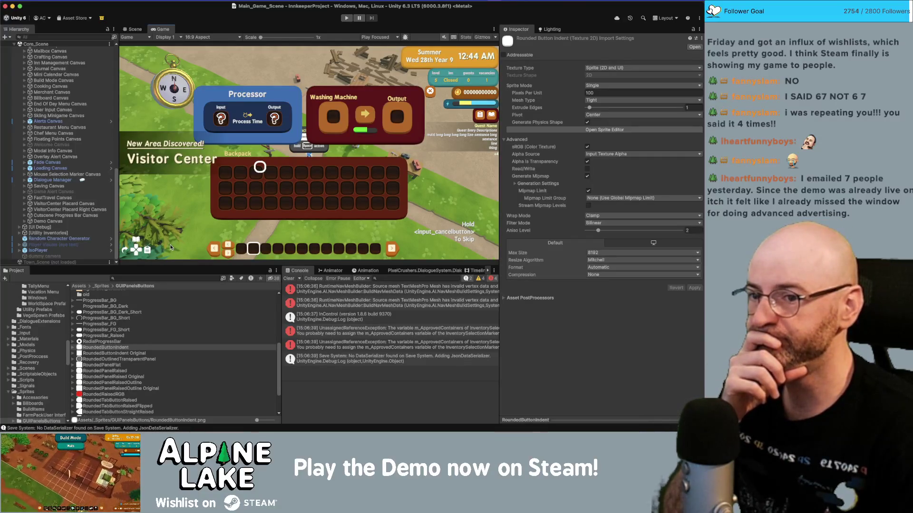
Show RoundedRaisedRGB's import settings, clear the console, and drag the splitter to widen the console.
click(103, 394)
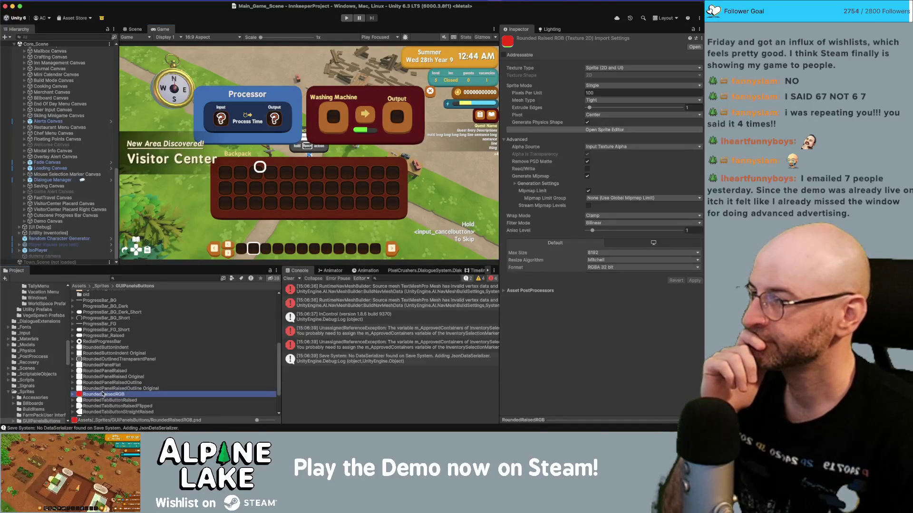
click(289, 279)
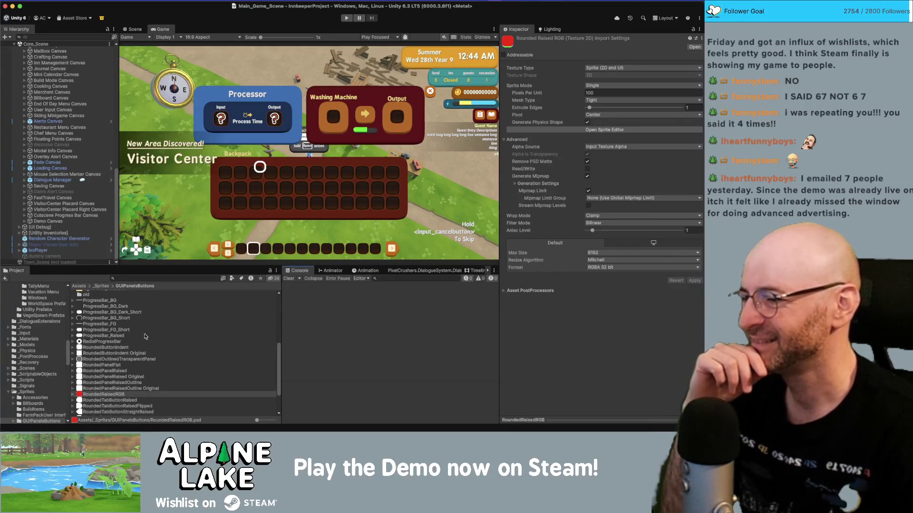
drag(282, 336, 221, 344)
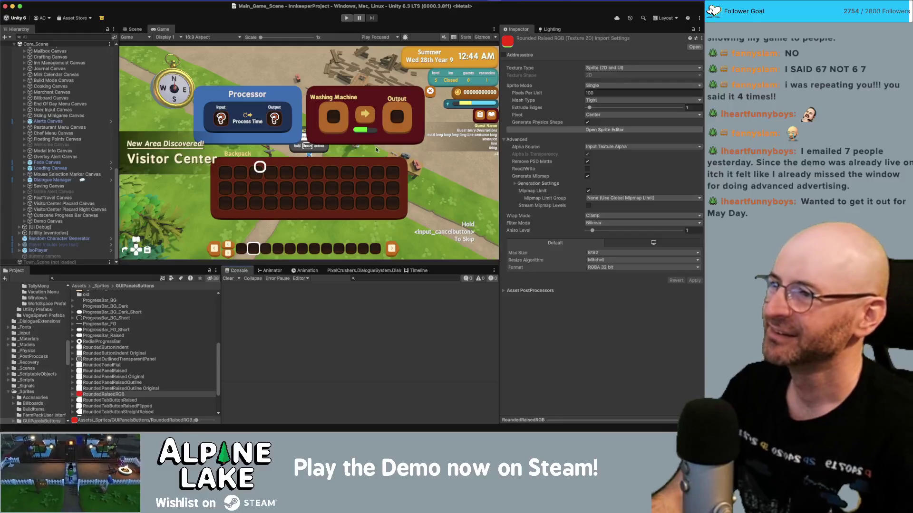
scroll(98, 52, up, 5)
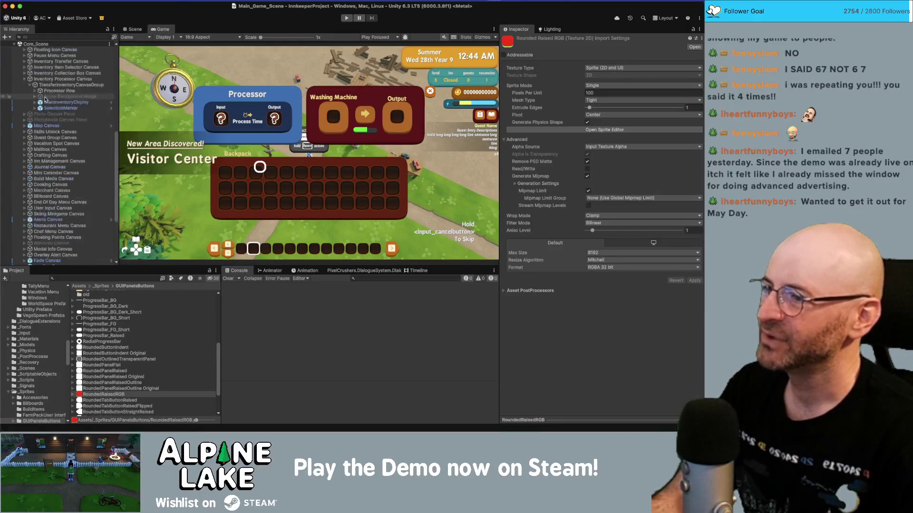
click(24, 80)
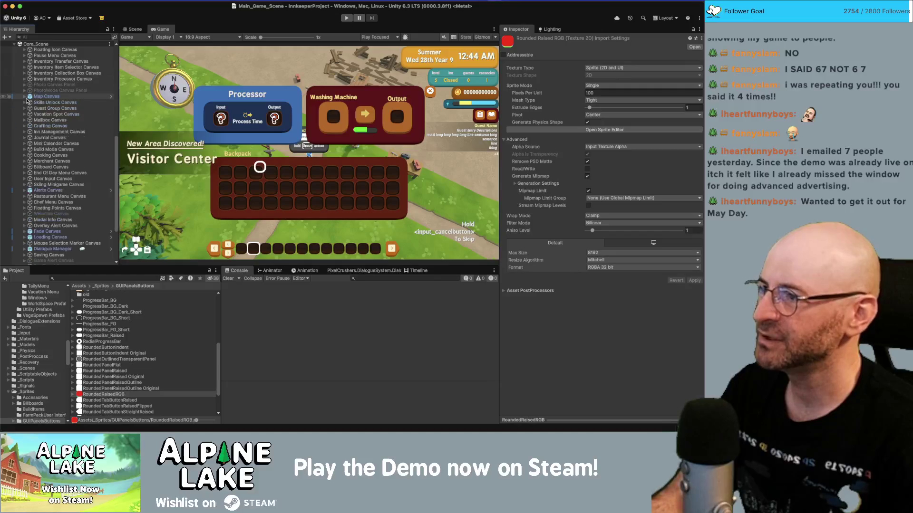
scroll(25, 108, up, 8)
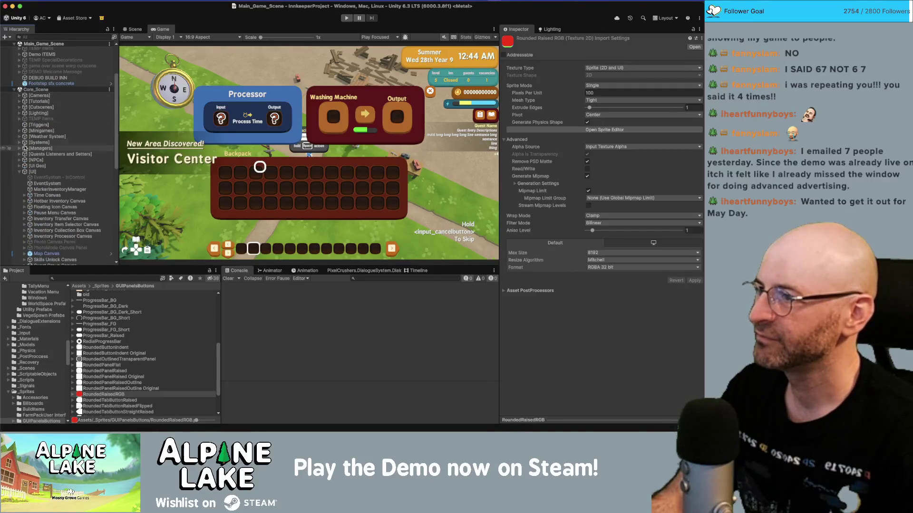
scroll(26, 124, up, 4)
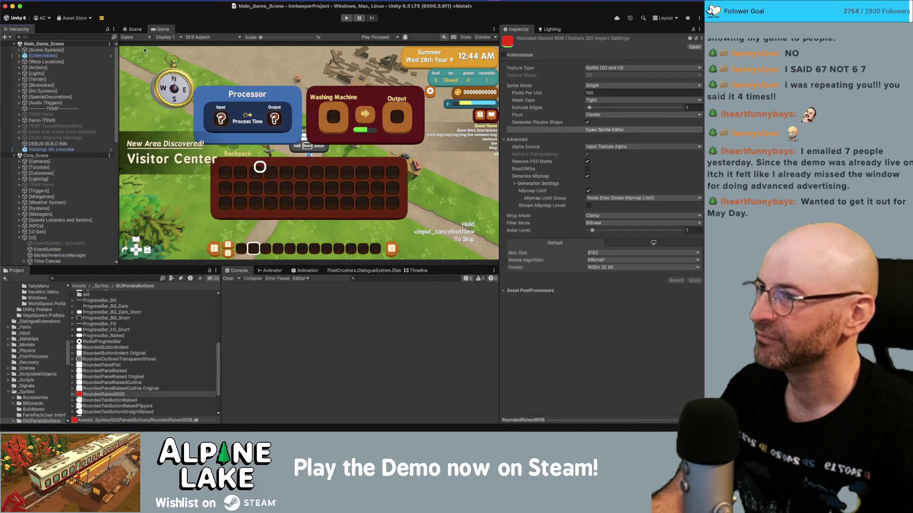
drag(118, 59, 116, 59)
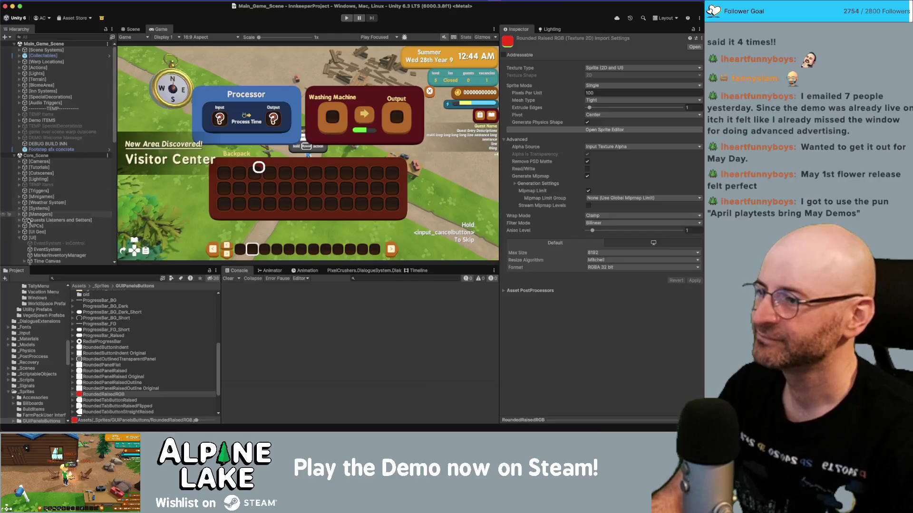
click(19, 237)
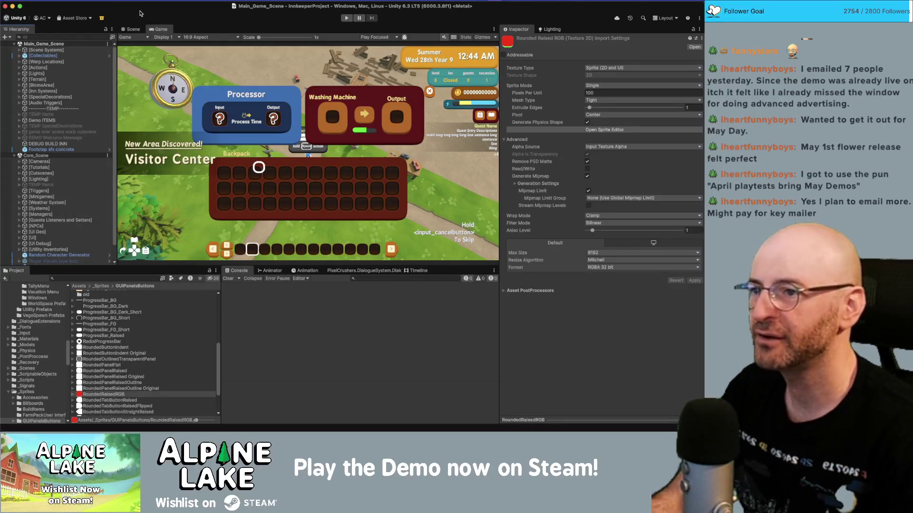
scroll(65, 174, down, 3)
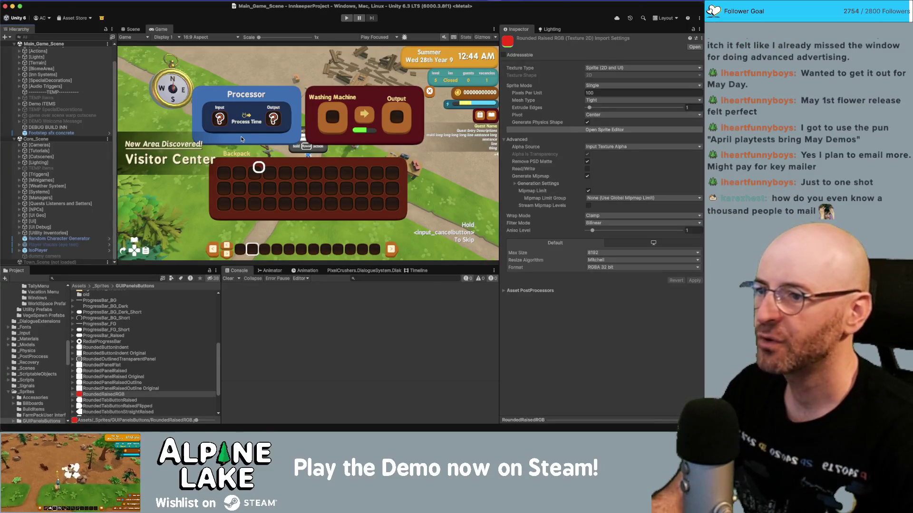
Maximize then restore the Game view, and zoom it to 3x on the hotbar slots.
double_click(161, 29)
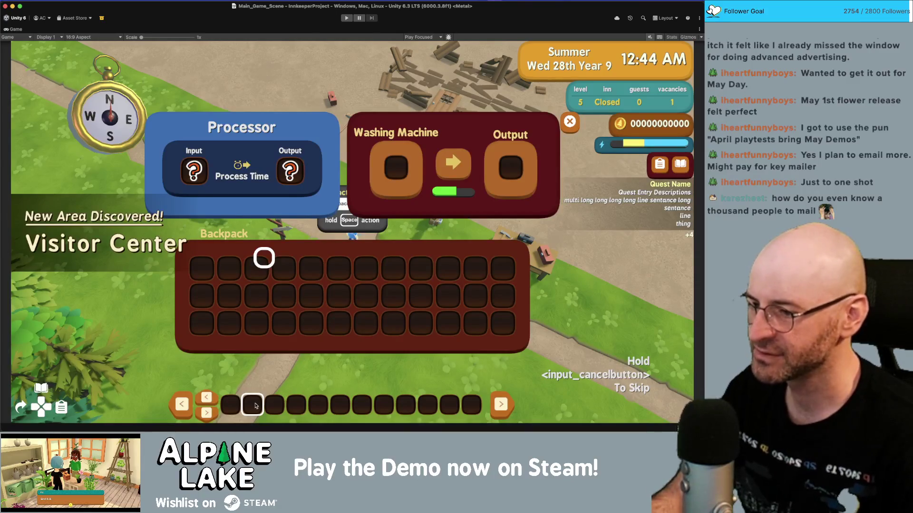
key(shift+space)
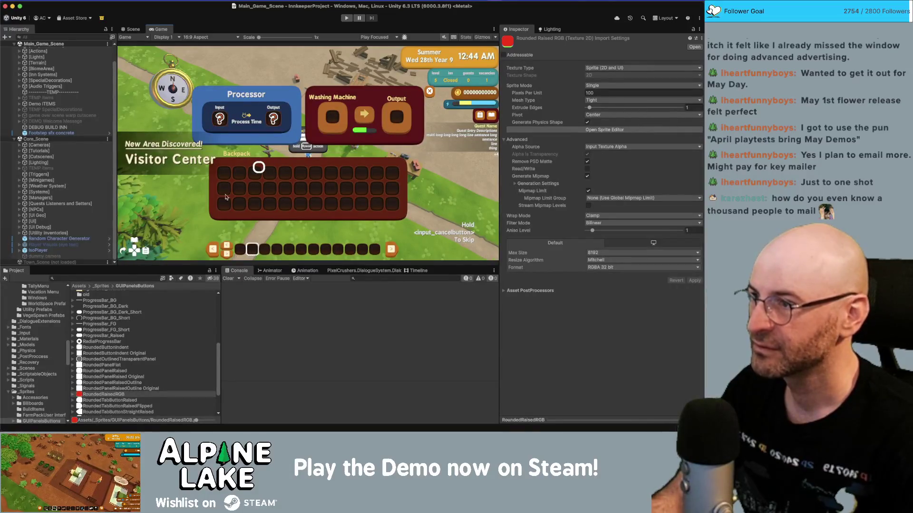
scroll(233, 190, up, 8)
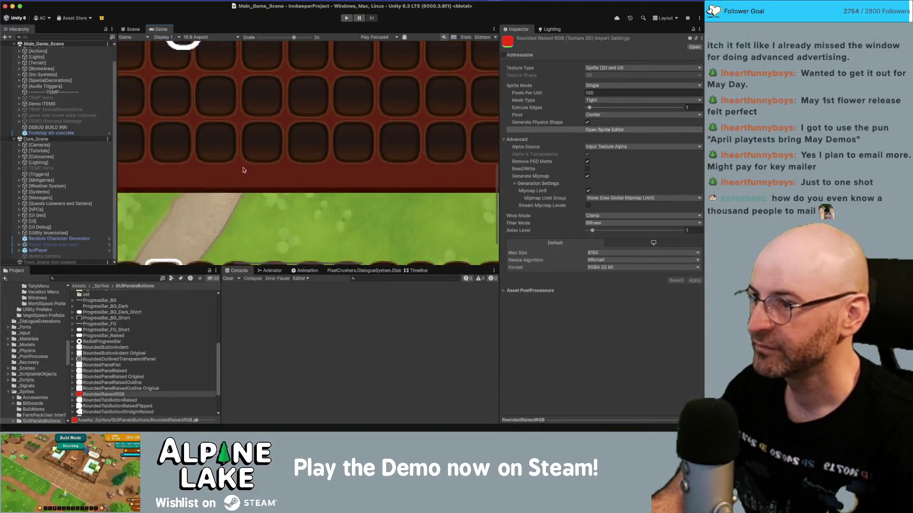
scroll(243, 170, down, 3)
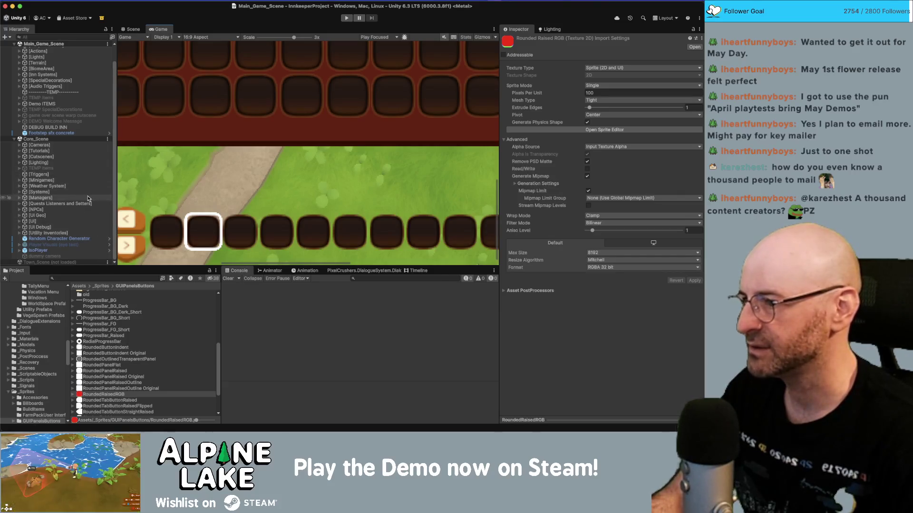
Search the project for 'selker' and open the SelectionMarker prefab in prefab mode.
scroll(89, 190, up, 2)
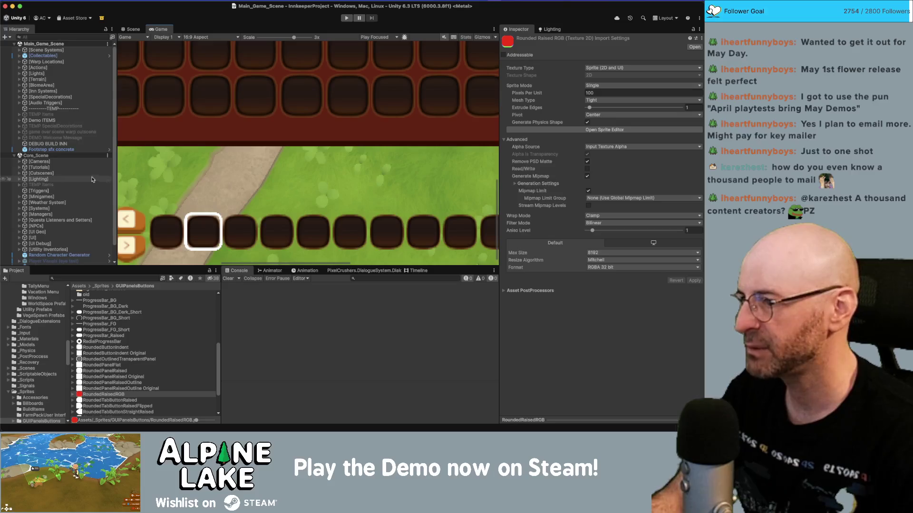
click(71, 278)
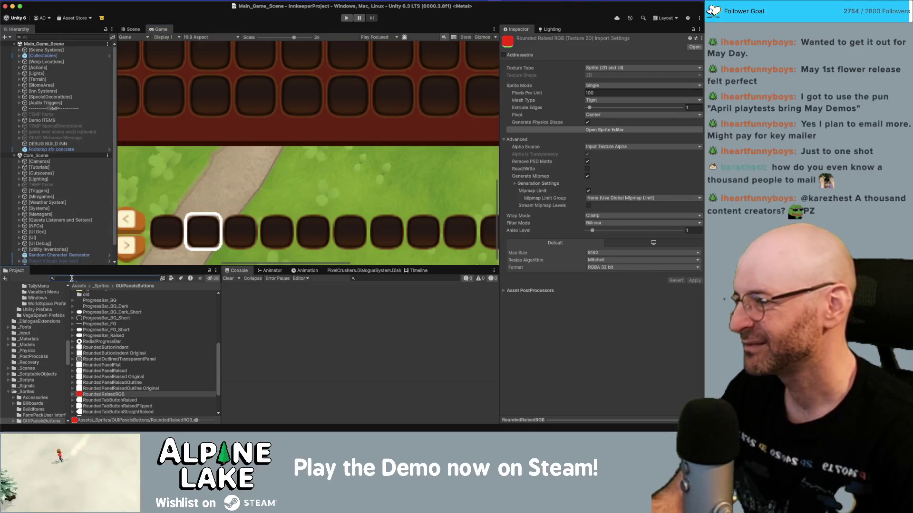
text(selectionmar)
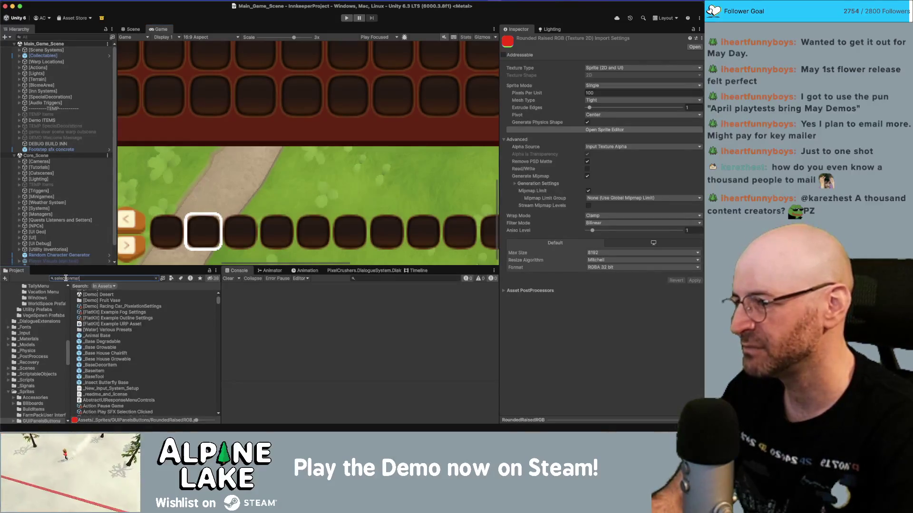
text(ker)
click(97, 314)
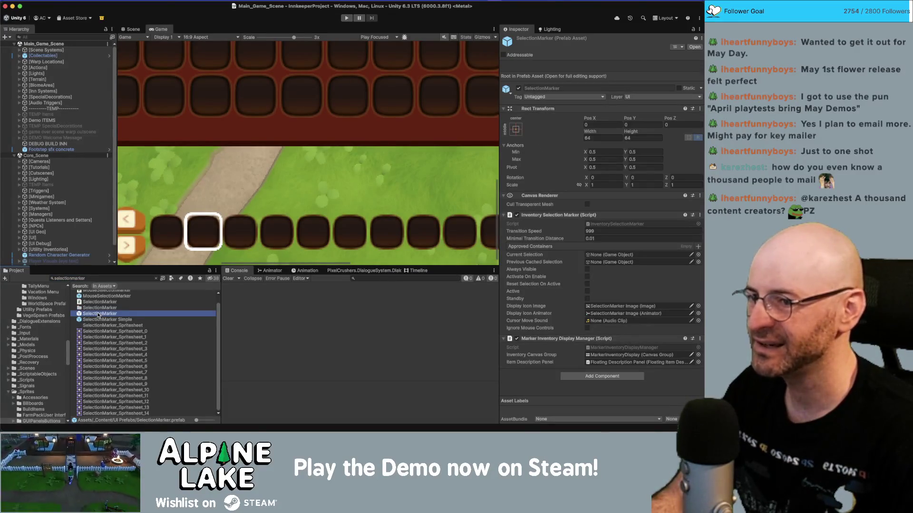
double_click(97, 314)
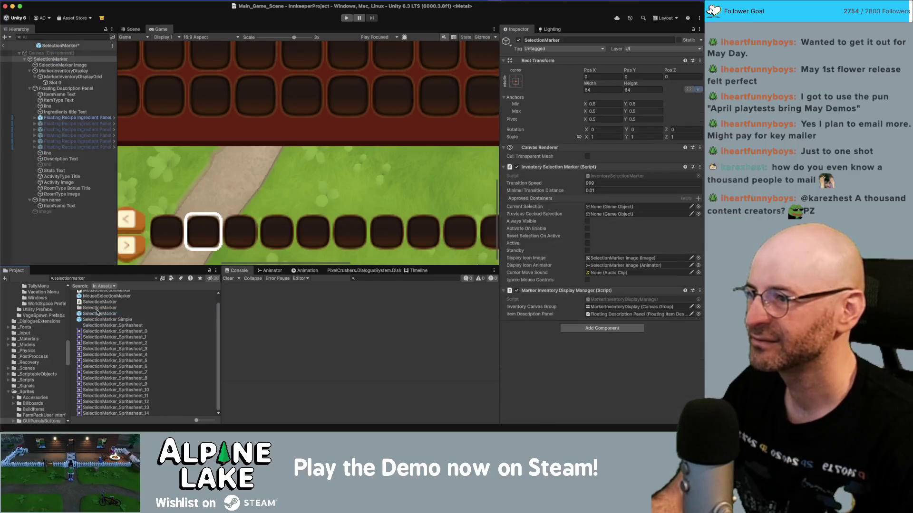
Frame the prefab in the Scene view, inspect its child objects, and select SelectionMarker Image.
click(132, 29)
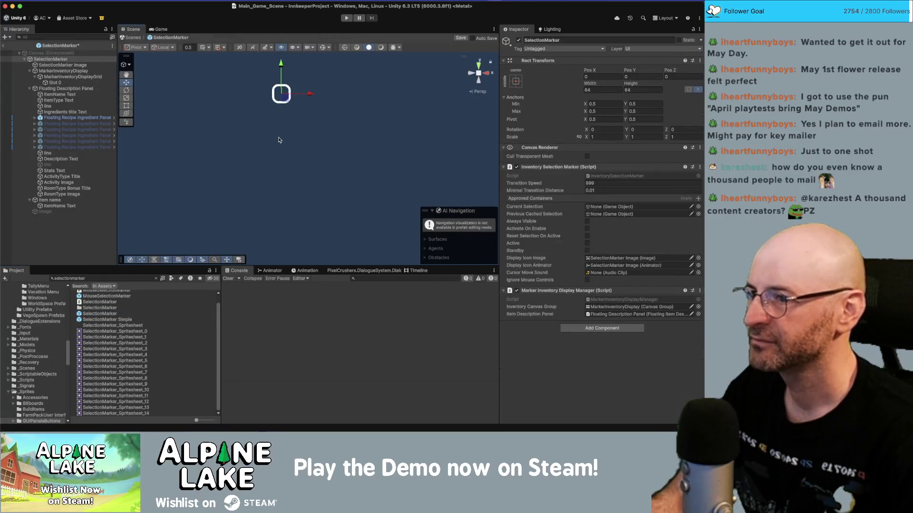
key(f)
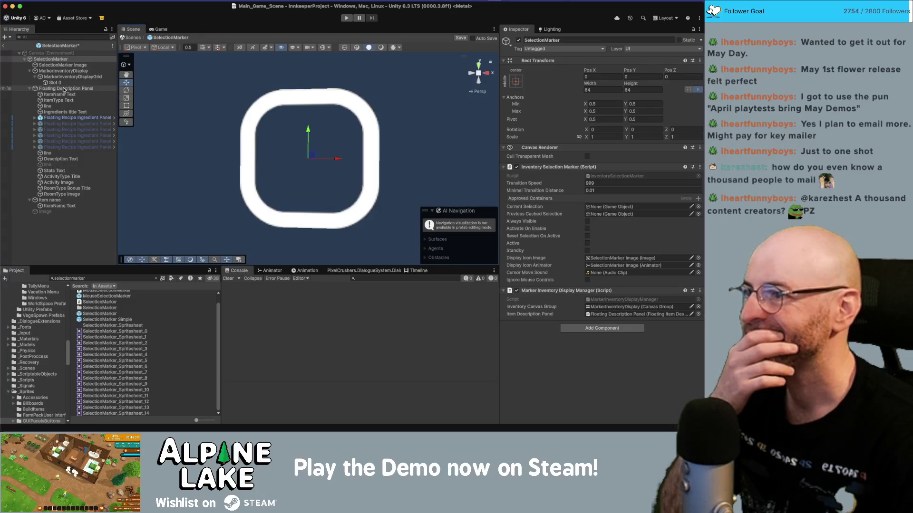
click(53, 119)
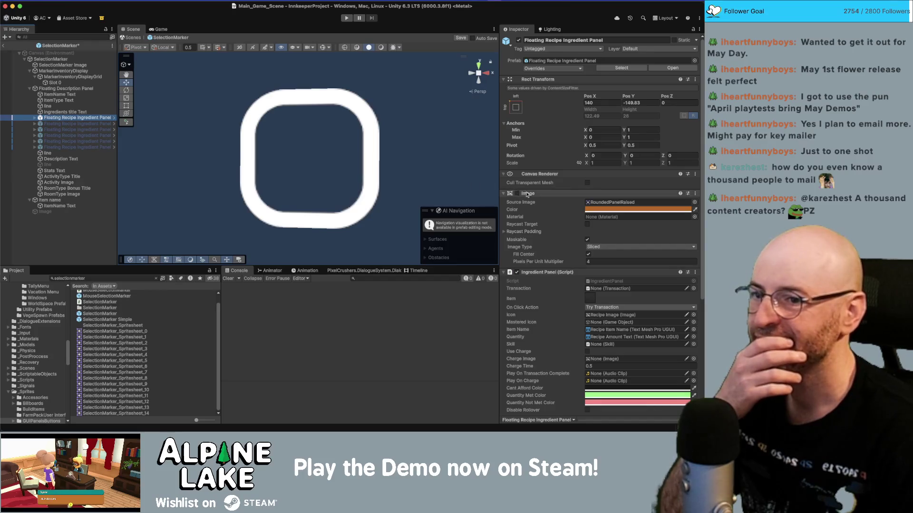
scroll(541, 199, down, 5)
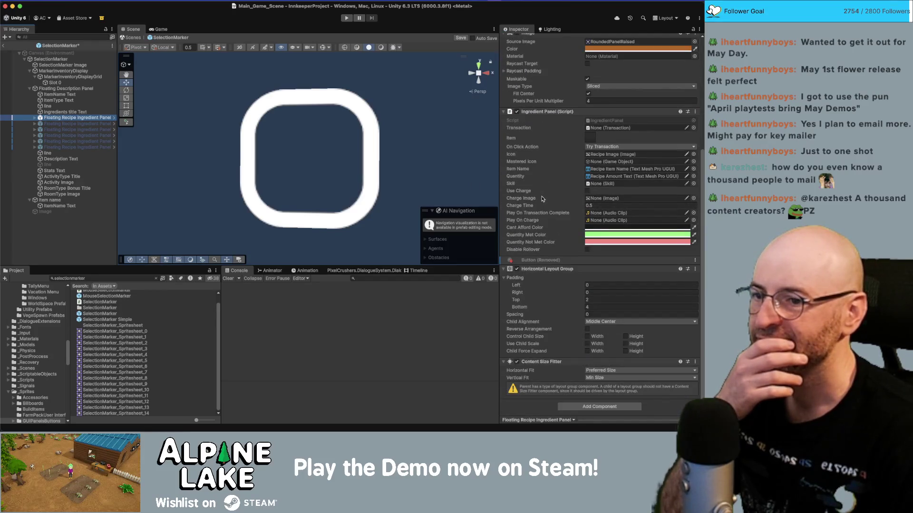
scroll(542, 199, up, 2)
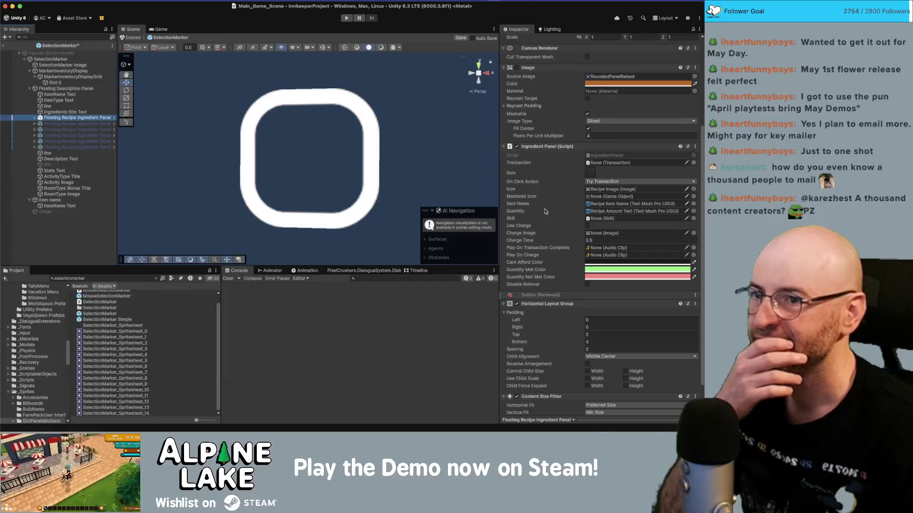
scroll(542, 227, down, 2)
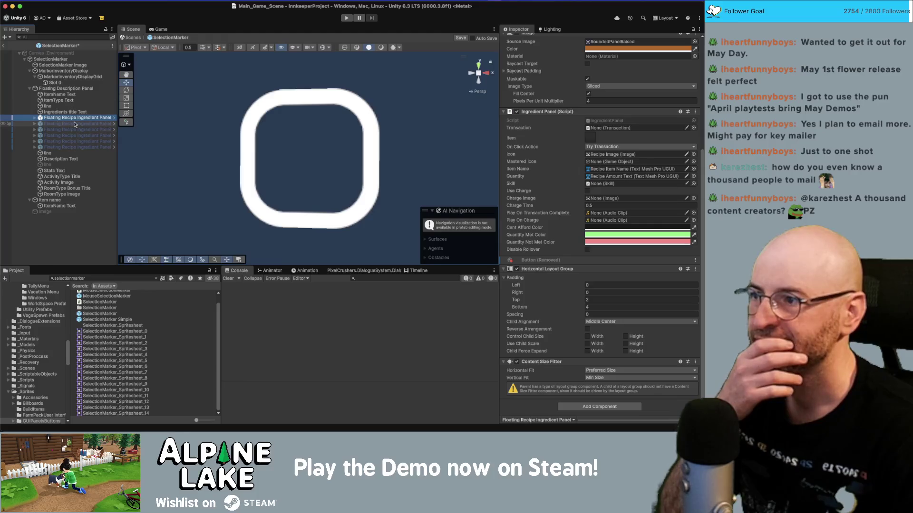
click(63, 95)
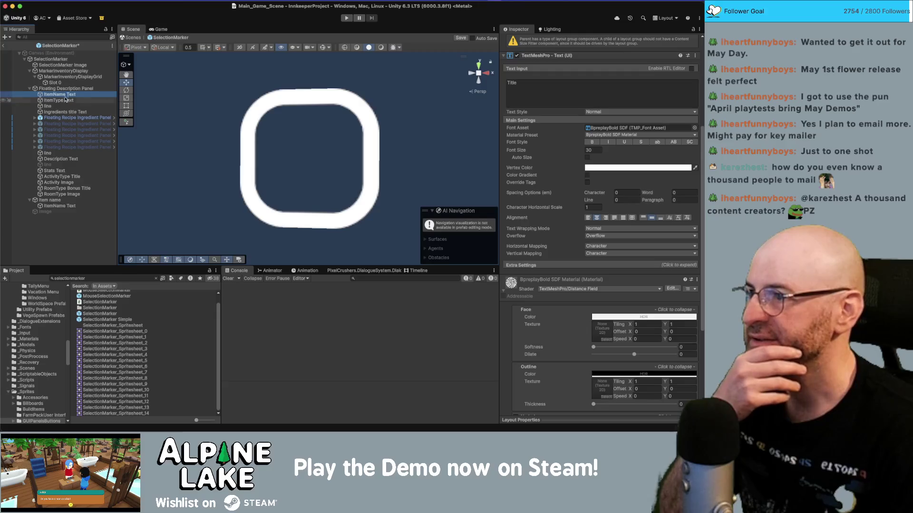
click(67, 77)
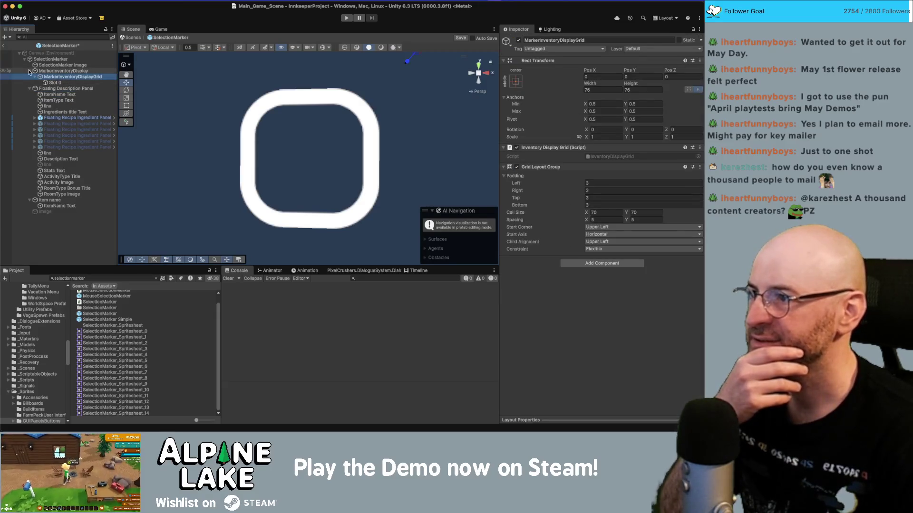
click(30, 71)
click(62, 65)
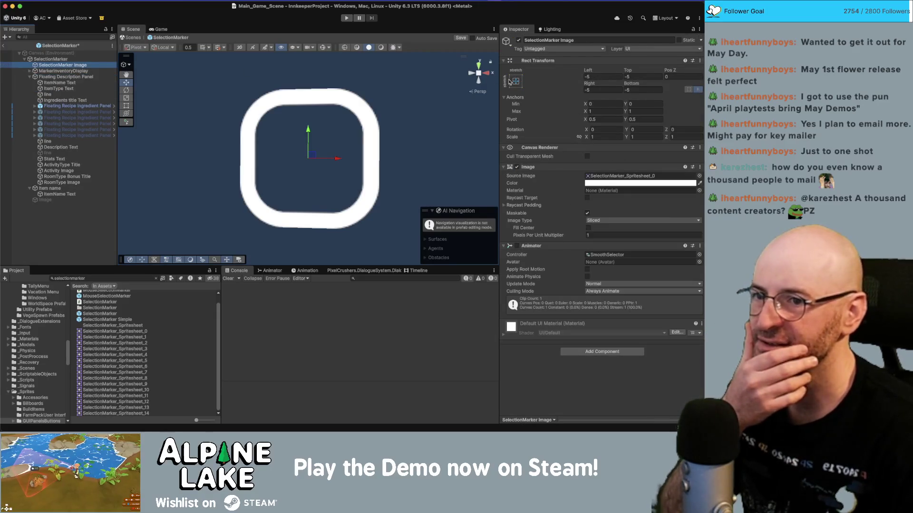
Set the image's Left, Top, Right and Bottom offsets to -2, then return to Main_Game_Scene.
click(595, 76)
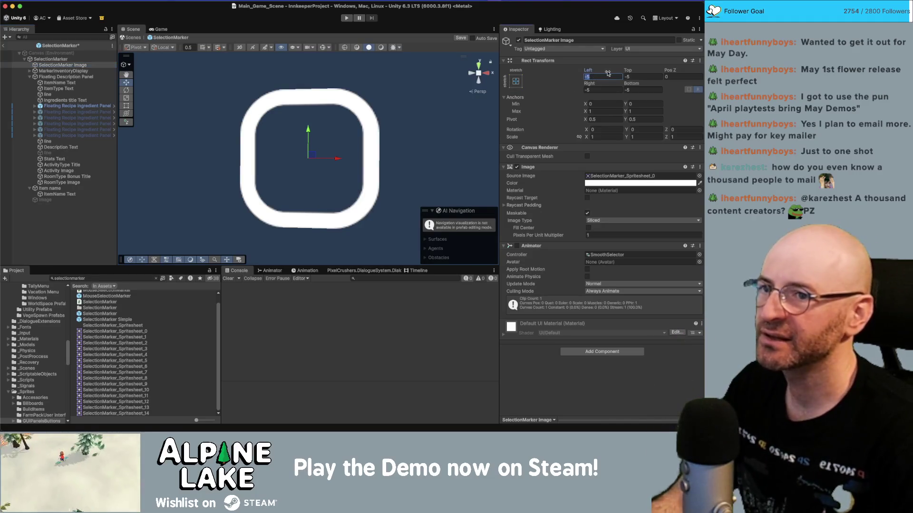
text(0)
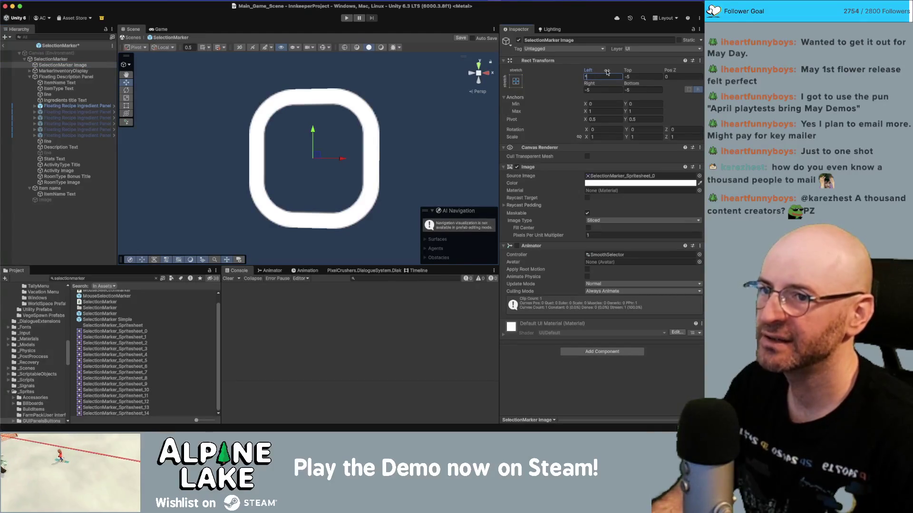
text(5)
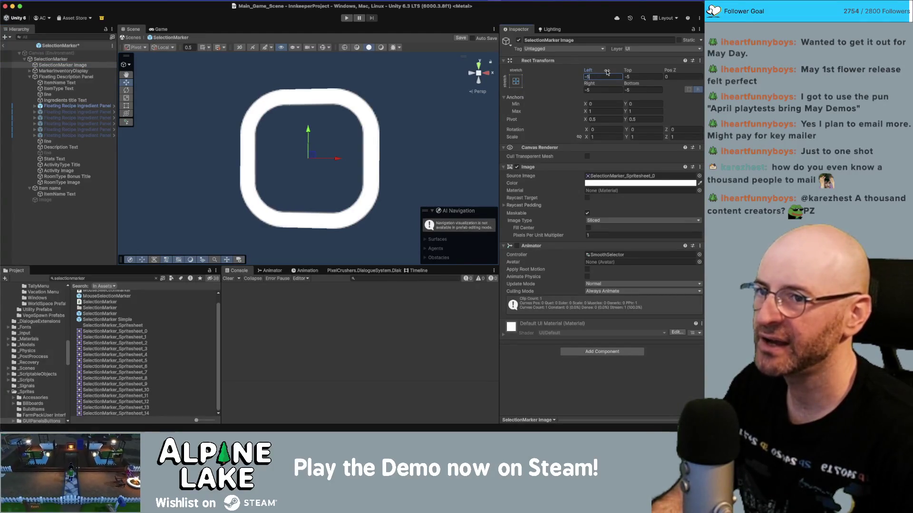
key(BackSpace)
text(2)
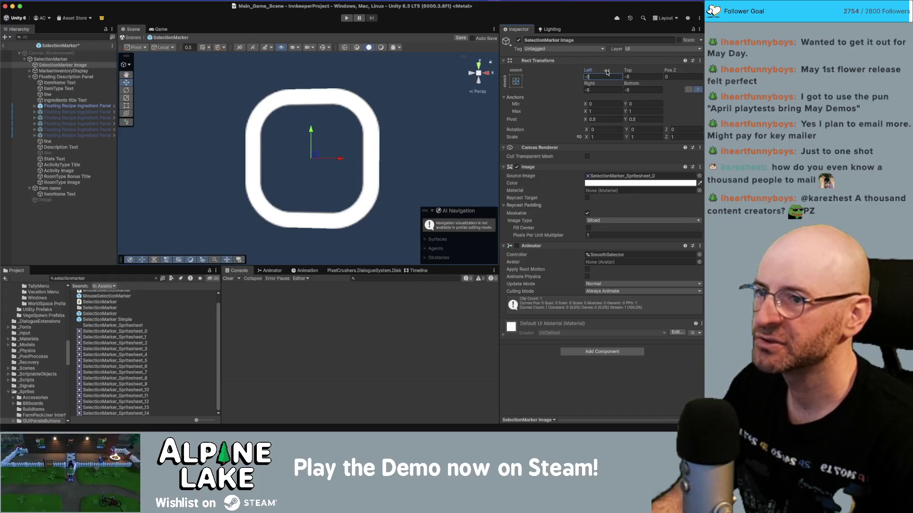
key(Tab)
text(-2)
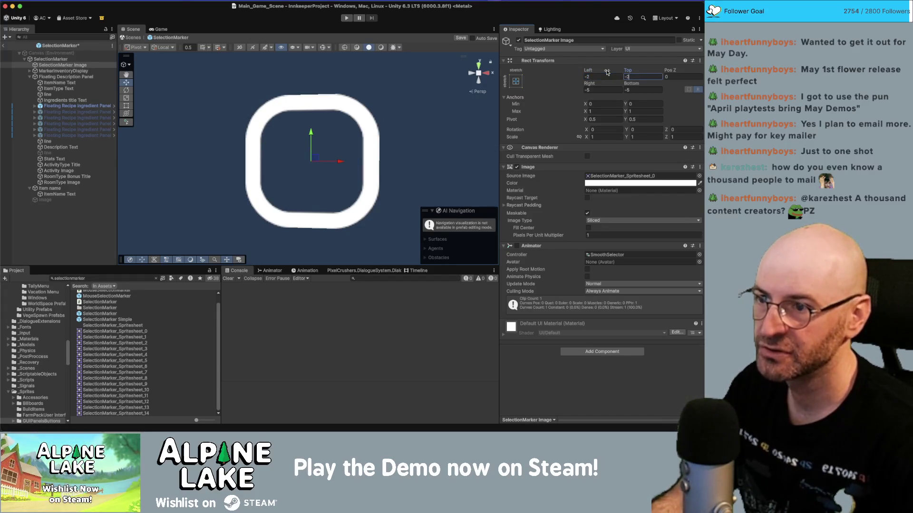
key(Tab)
text(-2)
key(Tab)
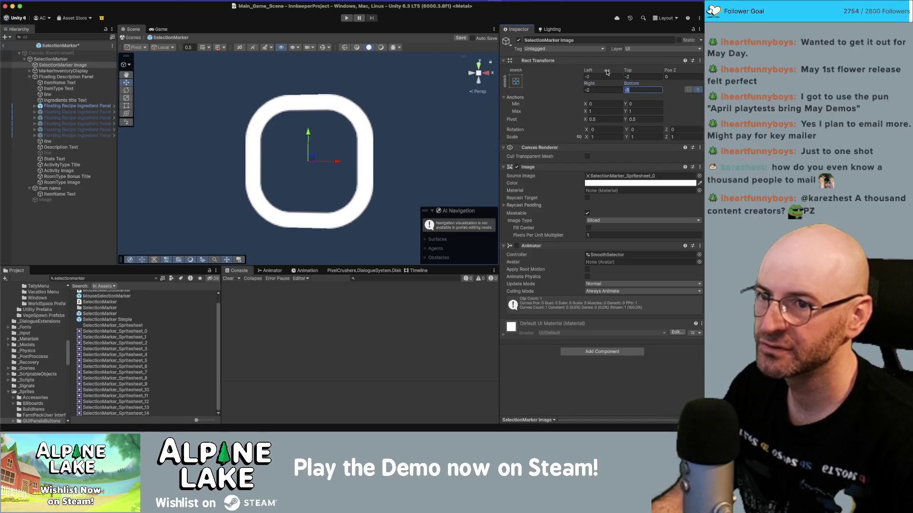
text(-)
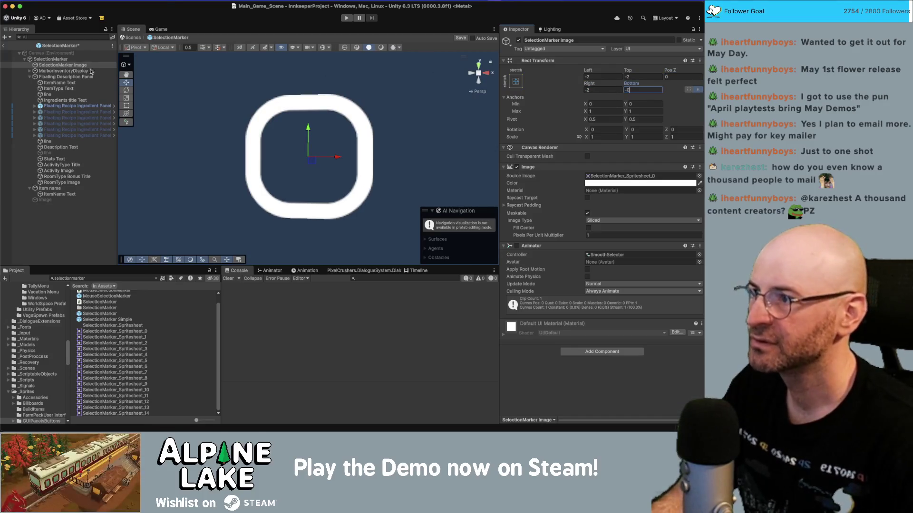
click(3, 46)
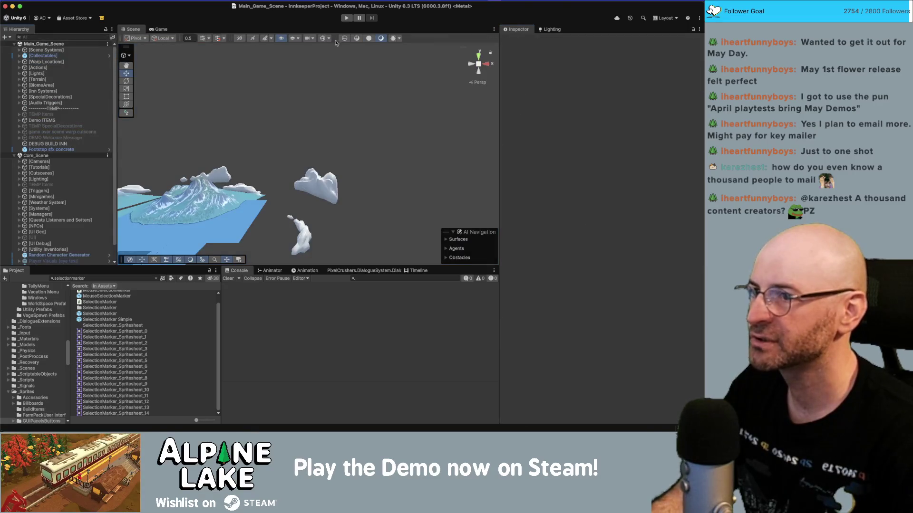
Start the game and maximize the running Game view.
click(348, 19)
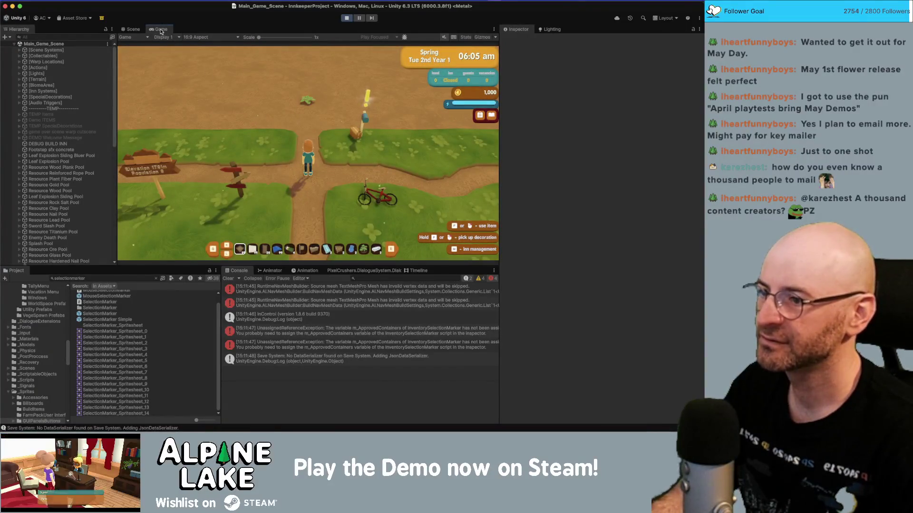
key(shift+space)
key(d)
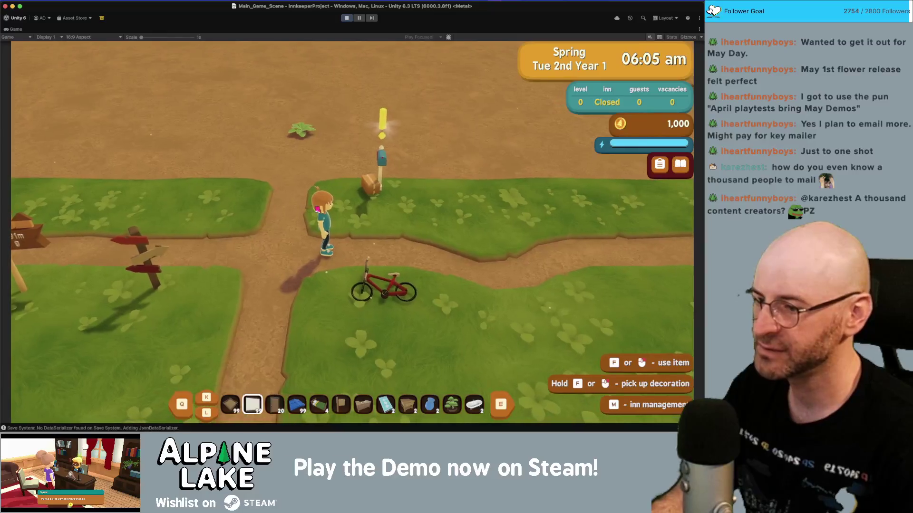
Cycle through the hotbar items with the wheel, then open the Backpack inventory.
scroll(317, 209, down, 8)
scroll(317, 210, up, 8)
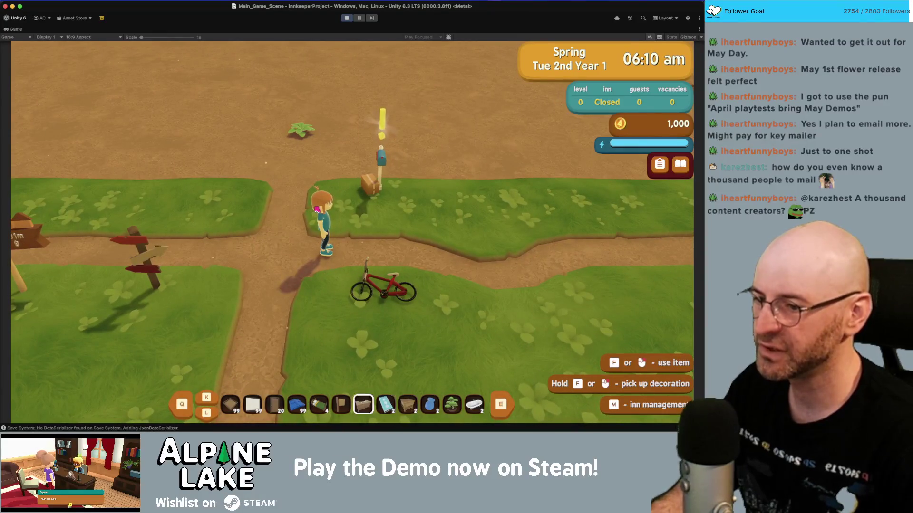
scroll(317, 210, down, 1)
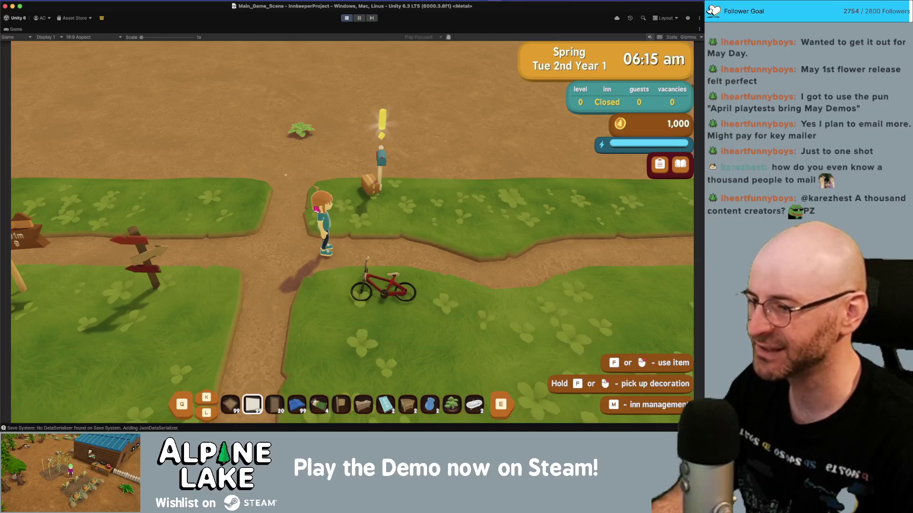
scroll(316, 209, down, 8)
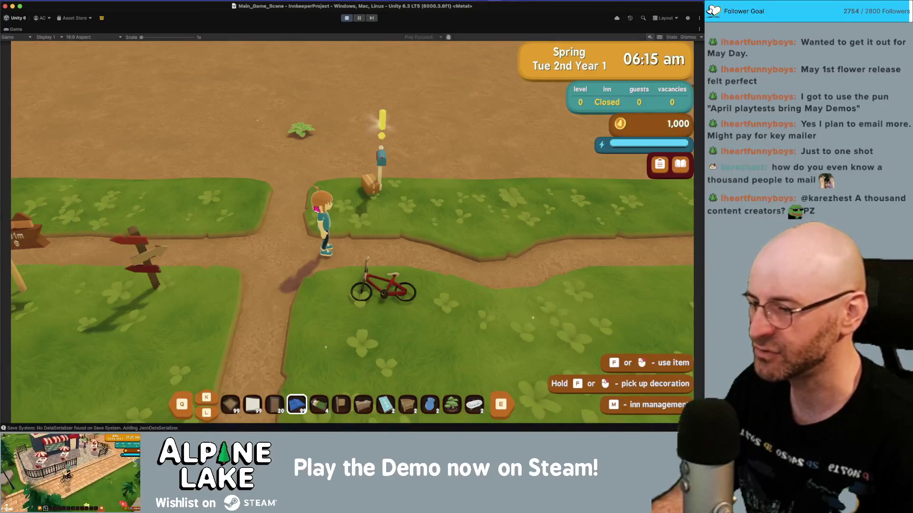
scroll(316, 208, down, 2)
scroll(316, 208, up, 7)
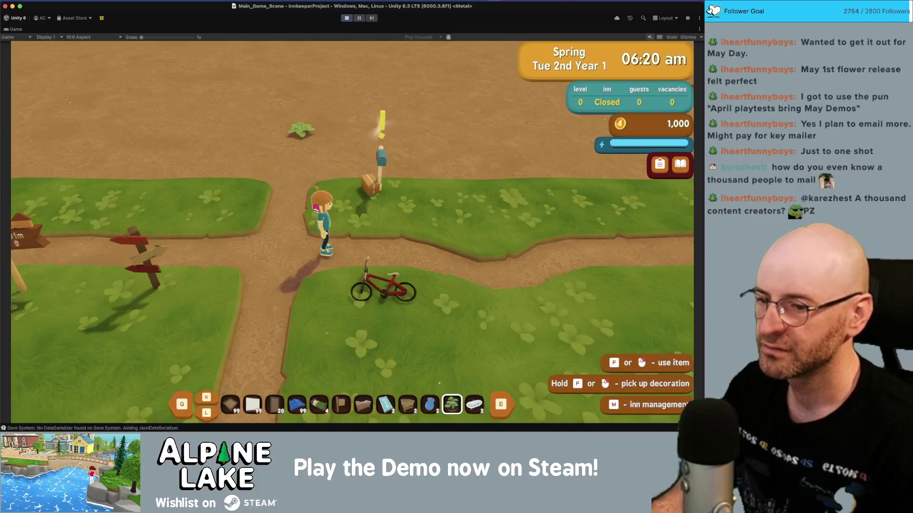
scroll(316, 207, up, 3)
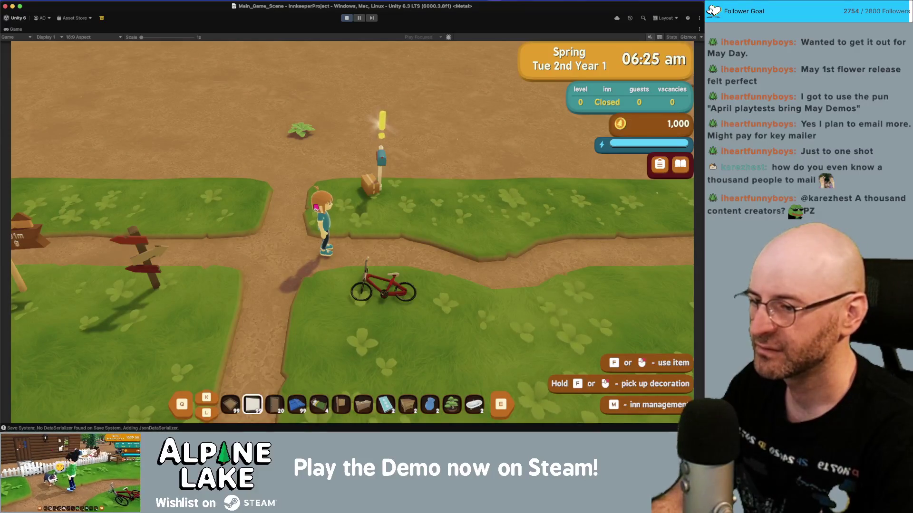
scroll(315, 207, down, 6)
scroll(315, 208, down, 1)
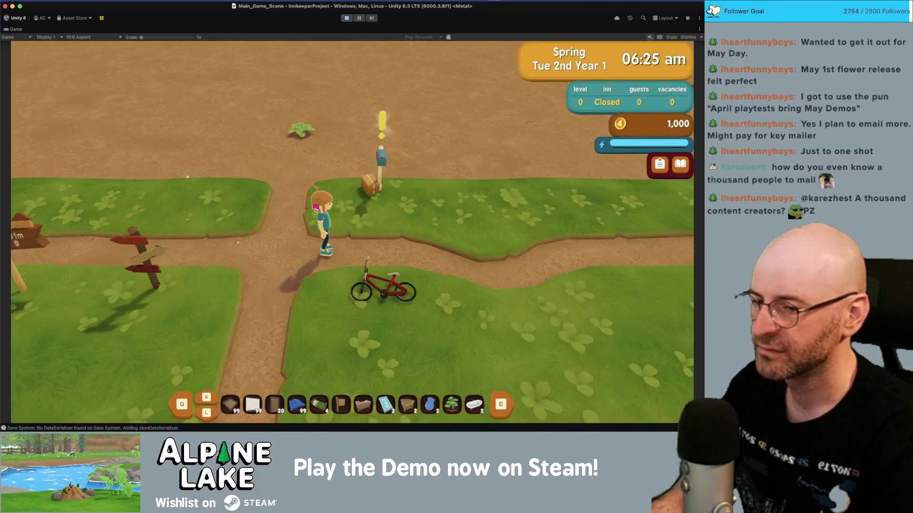
key(Tab)
scroll(316, 208, down, 1)
Scroll the selection marker back and forth across the backpack item slots.
scroll(316, 208, down, 1)
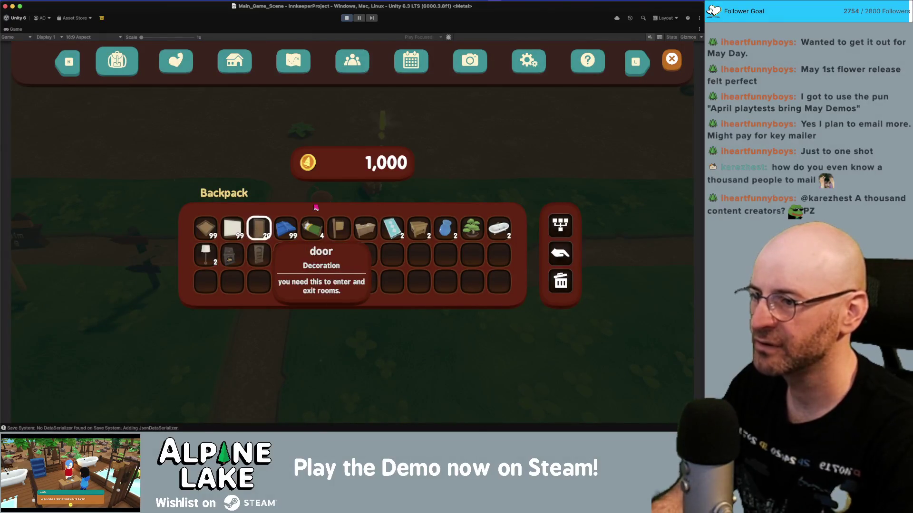
scroll(511, 130, down, 4)
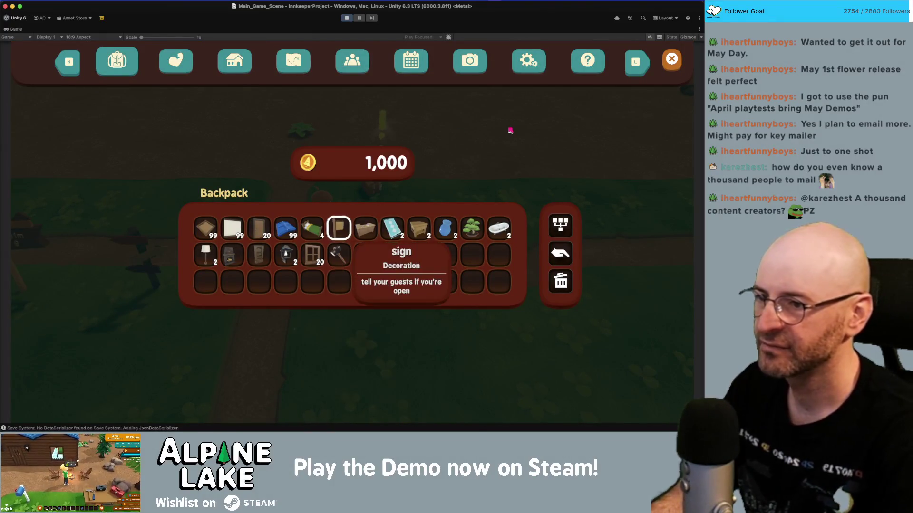
scroll(510, 130, down, 5)
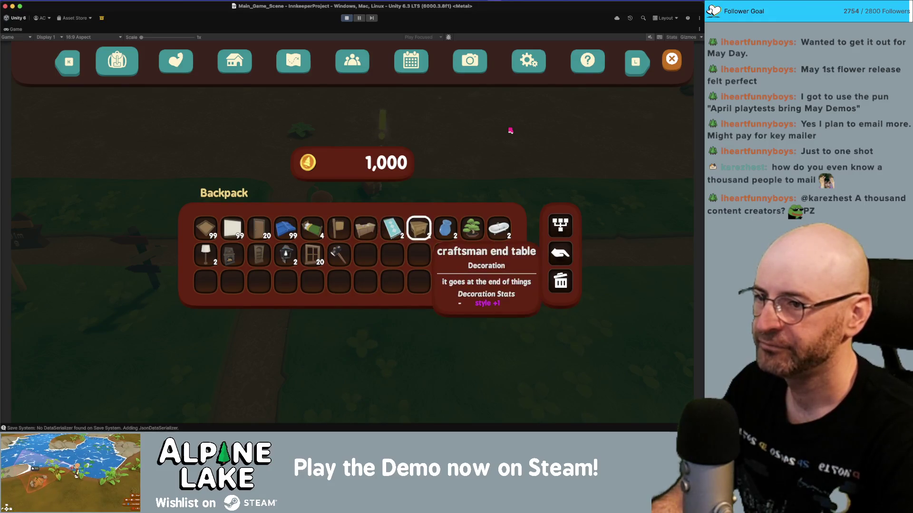
scroll(510, 130, down, 3)
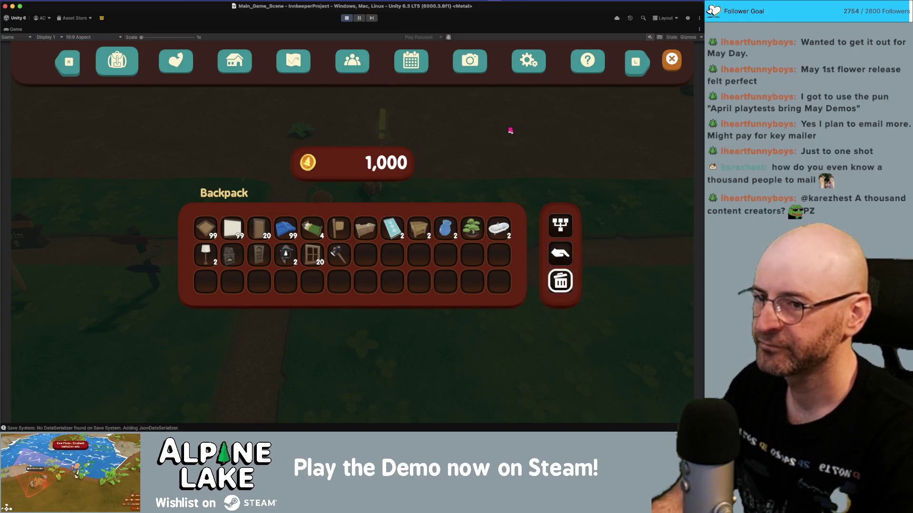
scroll(510, 130, up, 2)
scroll(510, 131, up, 1)
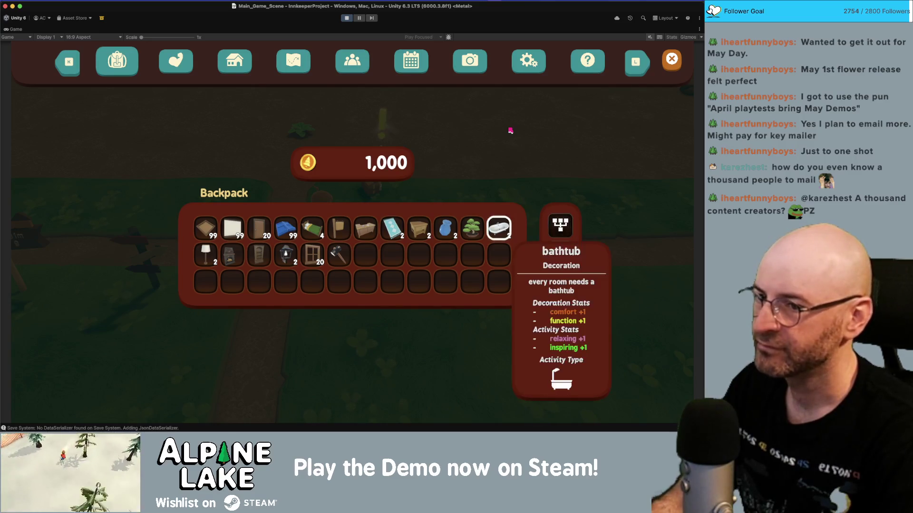
scroll(510, 131, down, 1)
scroll(511, 131, down, 3)
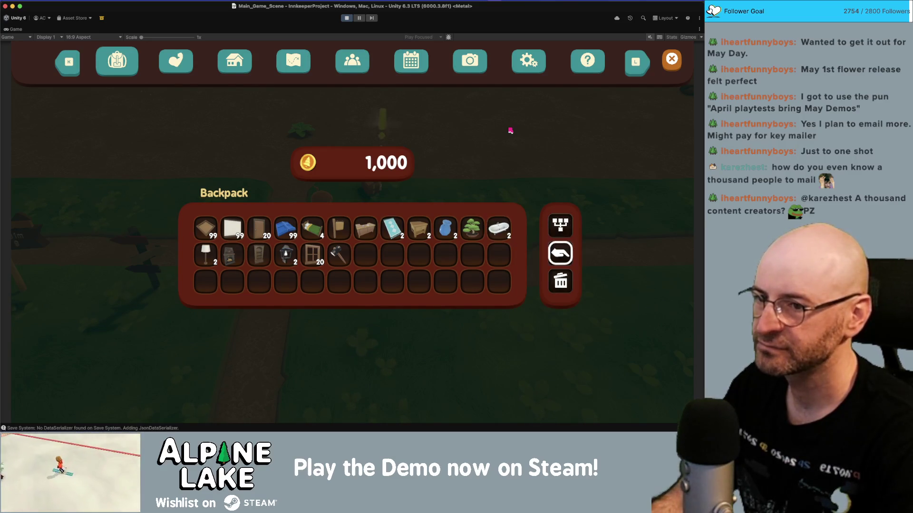
scroll(510, 130, down, 4)
scroll(510, 131, down, 3)
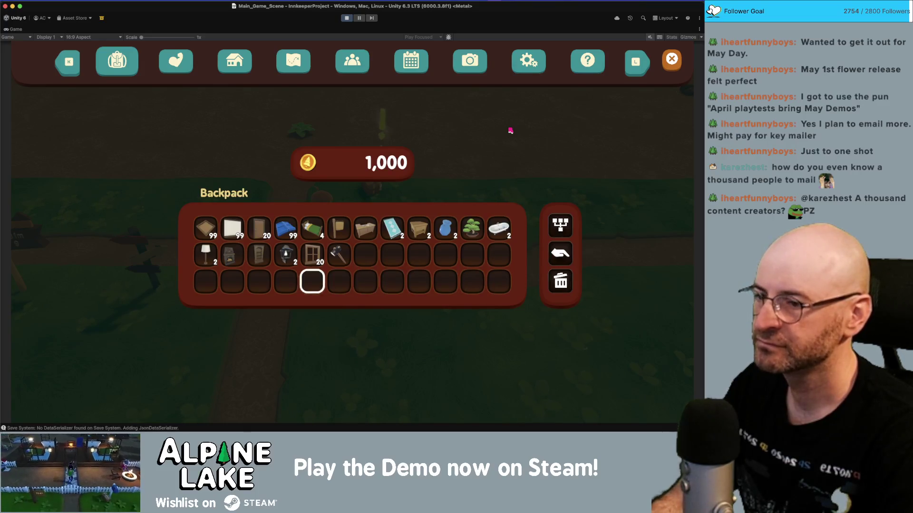
scroll(511, 131, up, 2)
scroll(510, 130, up, 1)
Arrow the selection along the top row from the sign to the bathtub, then through the side panel buttons.
key(Left)
key(Left)
key(Left)
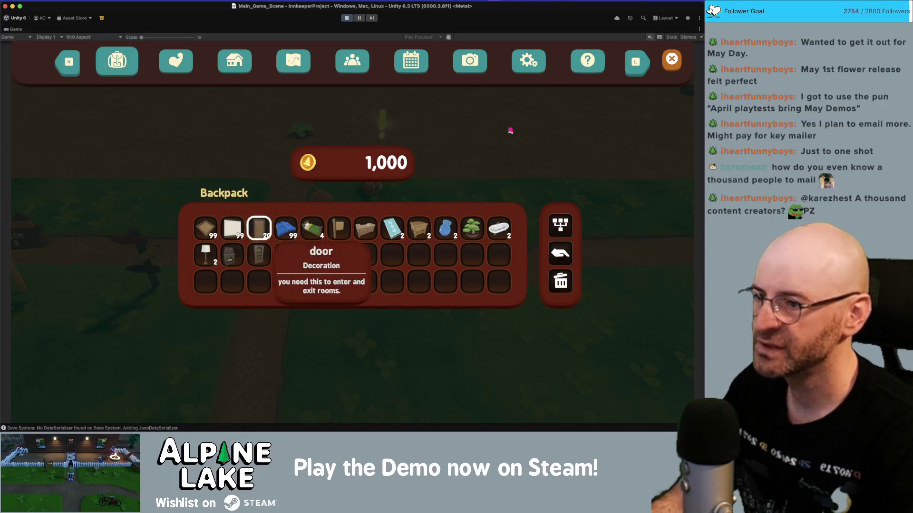
key(Left)
key(Right)
key(Right)
key(Right)
key(Right)
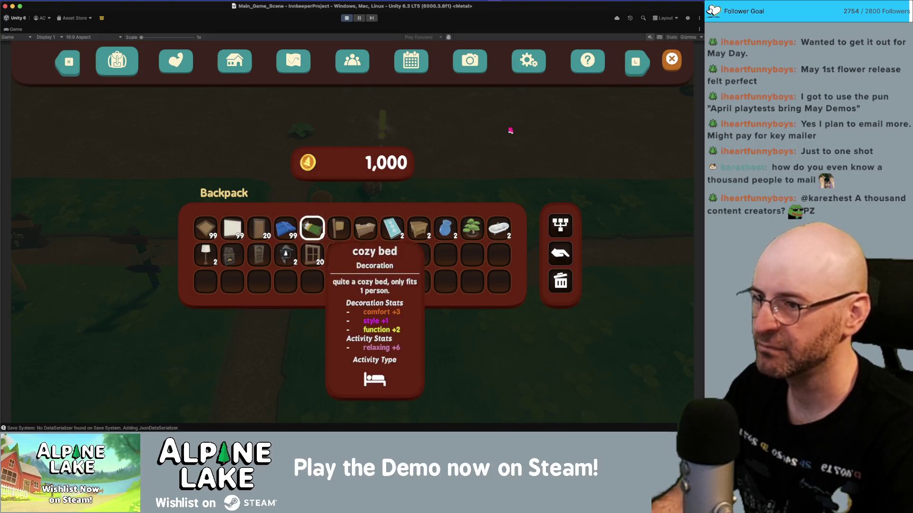
key(Right)
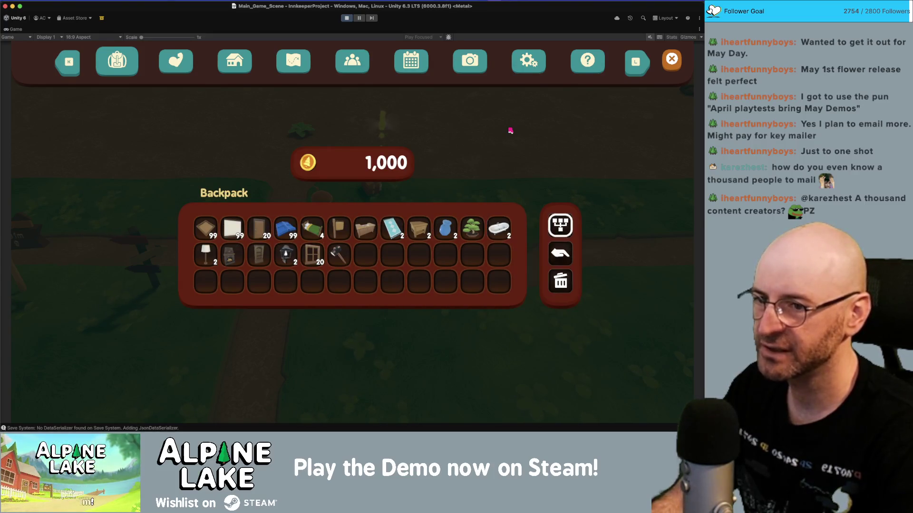
key(Left)
key(Right)
key(Down)
key(Down)
key(Up)
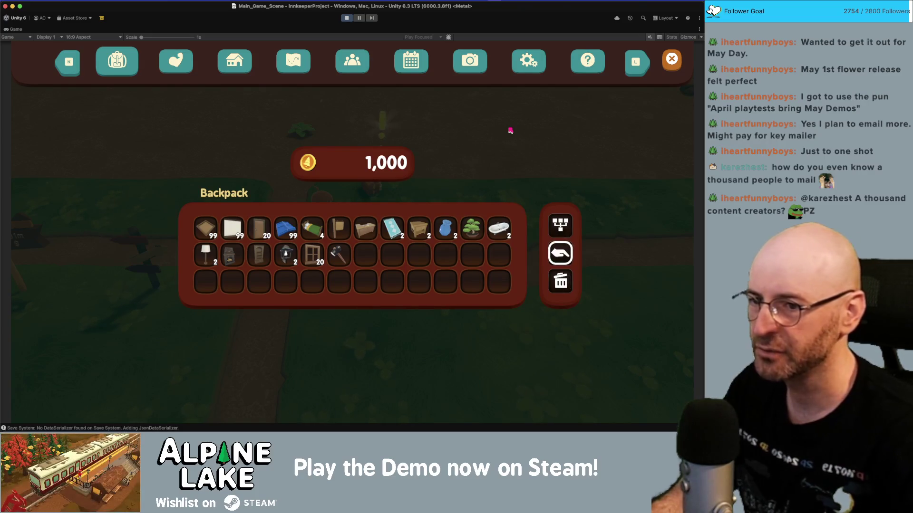
Stop play mode using the toolbar Play button.
click(346, 18)
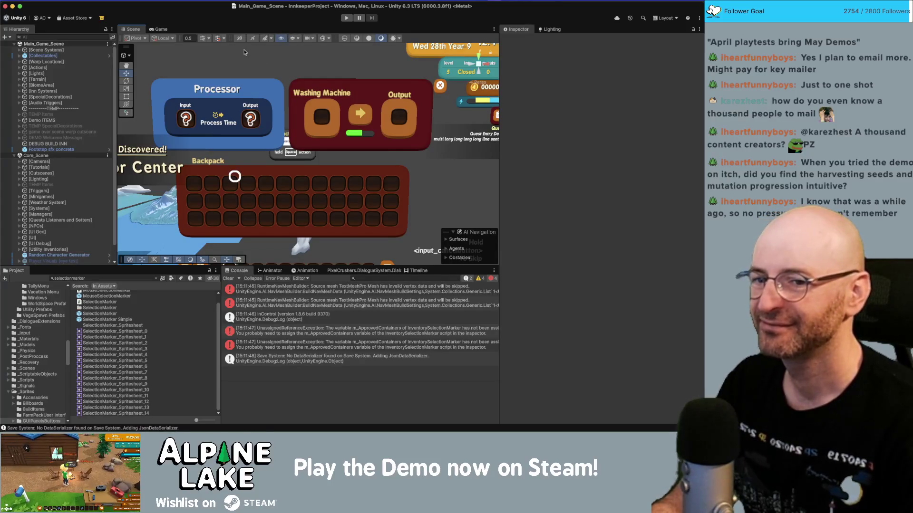
Clear the console, then step down the hierarchy from [Lighting] and expand [UI].
click(229, 279)
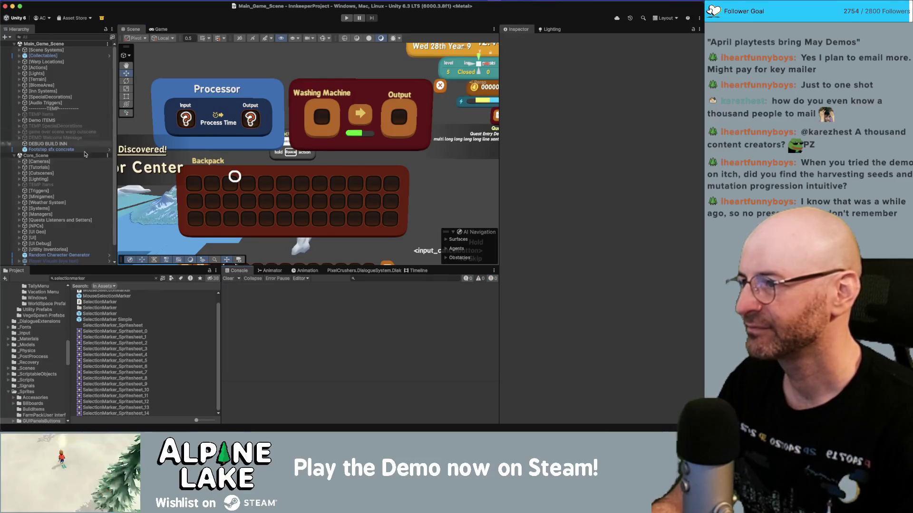
click(87, 180)
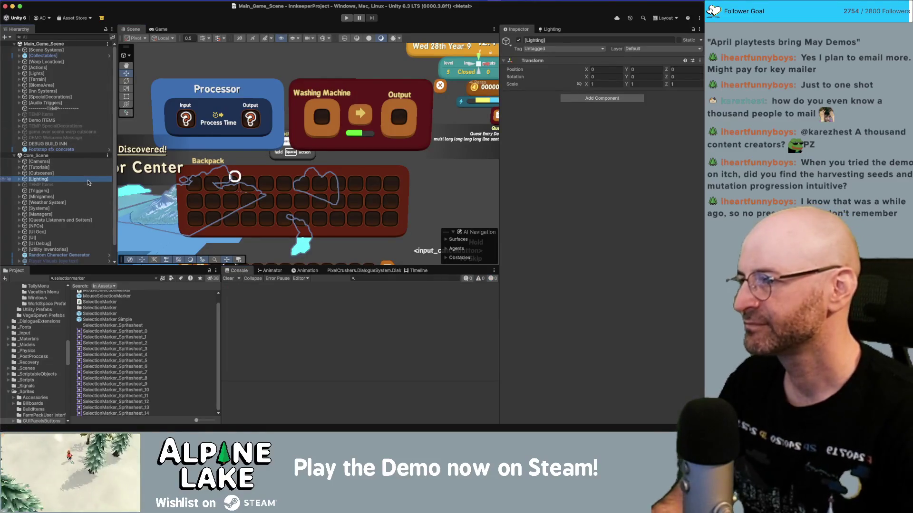
key(Up)
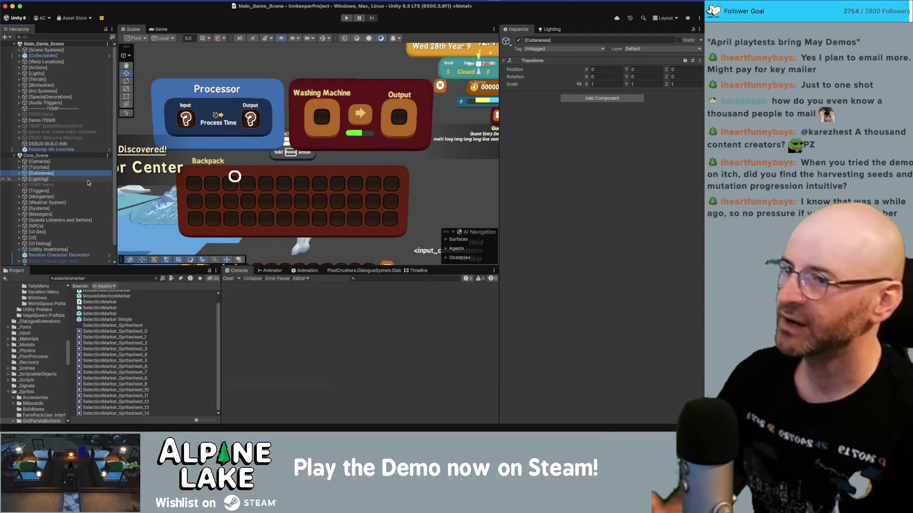
key(Down)
key(Down)
key(Down)
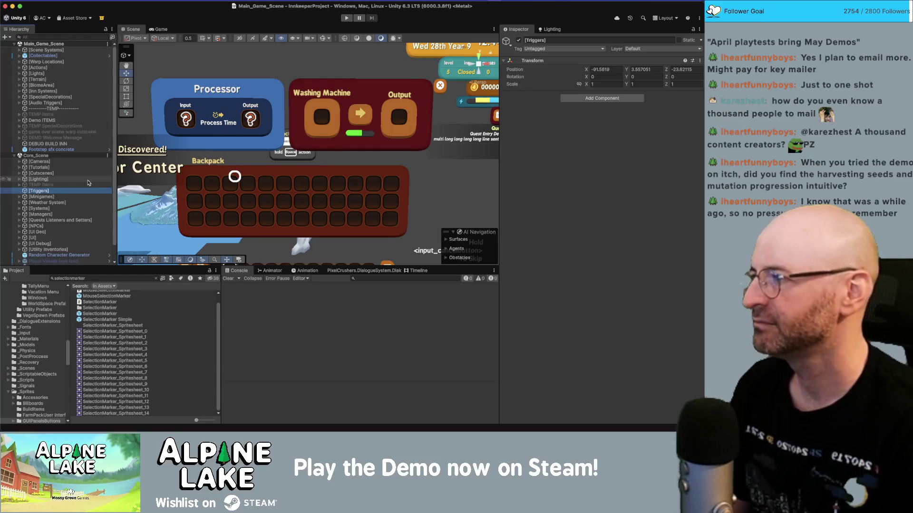
key(Down)
key(Down)
key(Down)
key(Down)
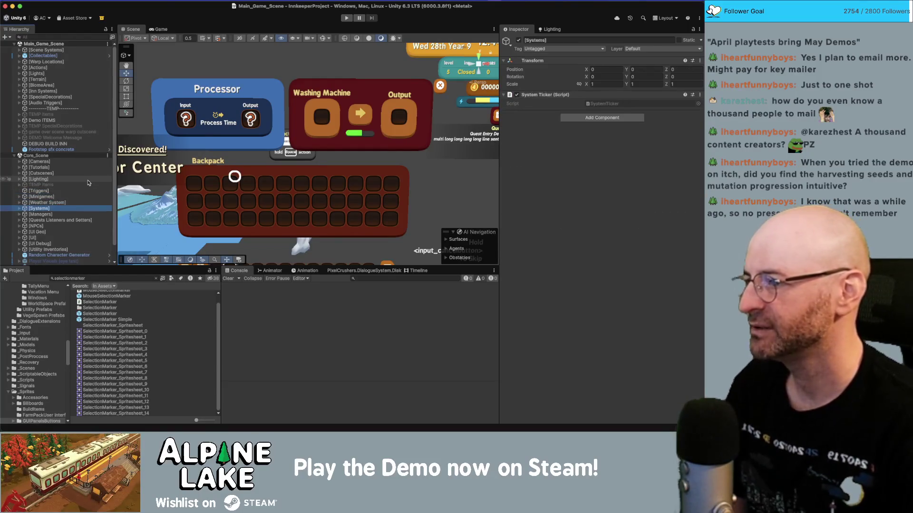
key(Right)
key(Down)
key(Down)
key(Down)
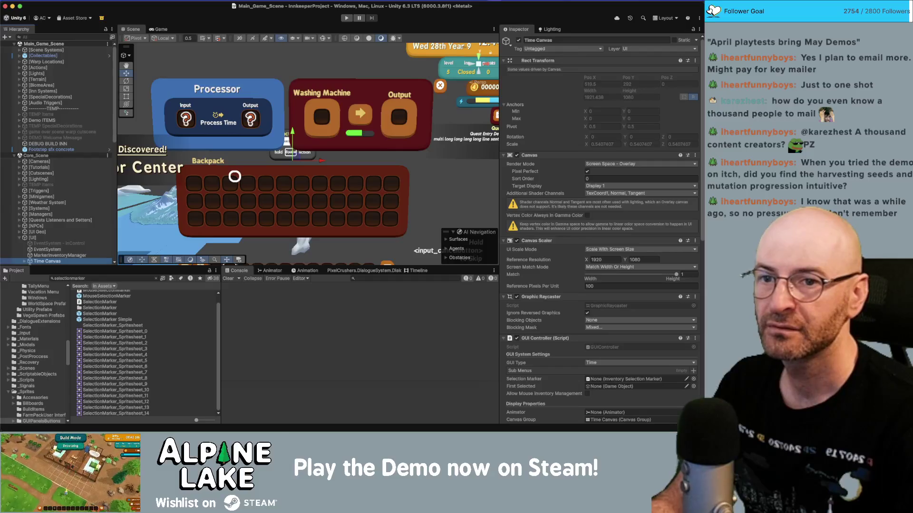
In Photoshop, zoom out on InventorySlot_Squircle_Standard.psd to show the whole dark brown rounded slot sprite.
key(super+Tab)
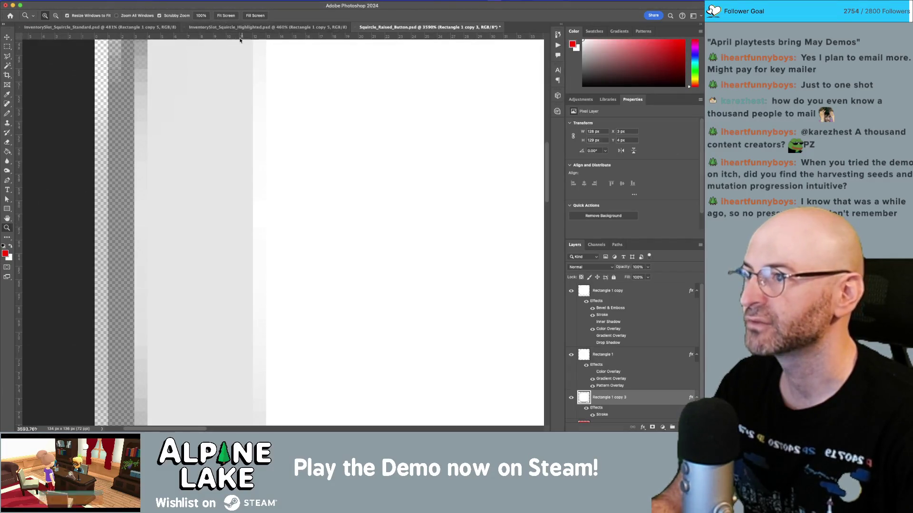
mouse_move(391, 137)
mouse_down()
mouse_move(297, 173)
mouse_move(267, 171)
mouse_up()
click(107, 27)
scroll(237, 243, down, 5)
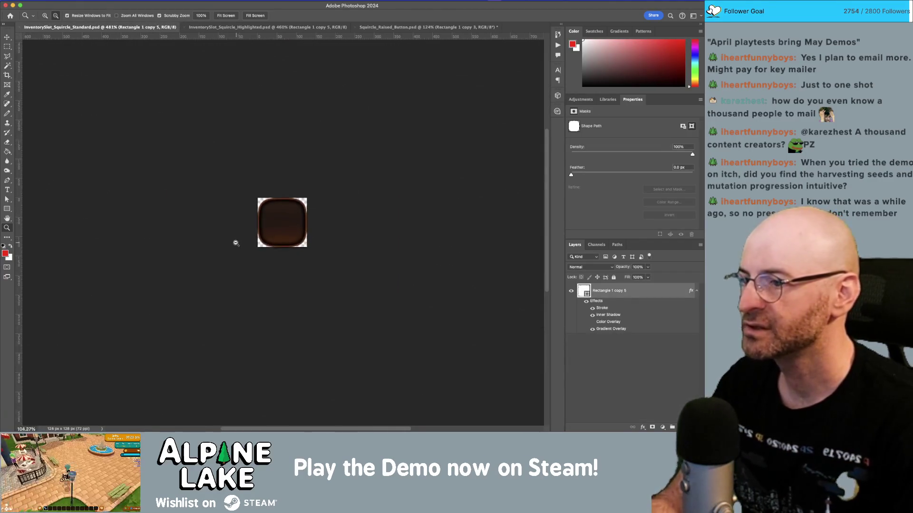